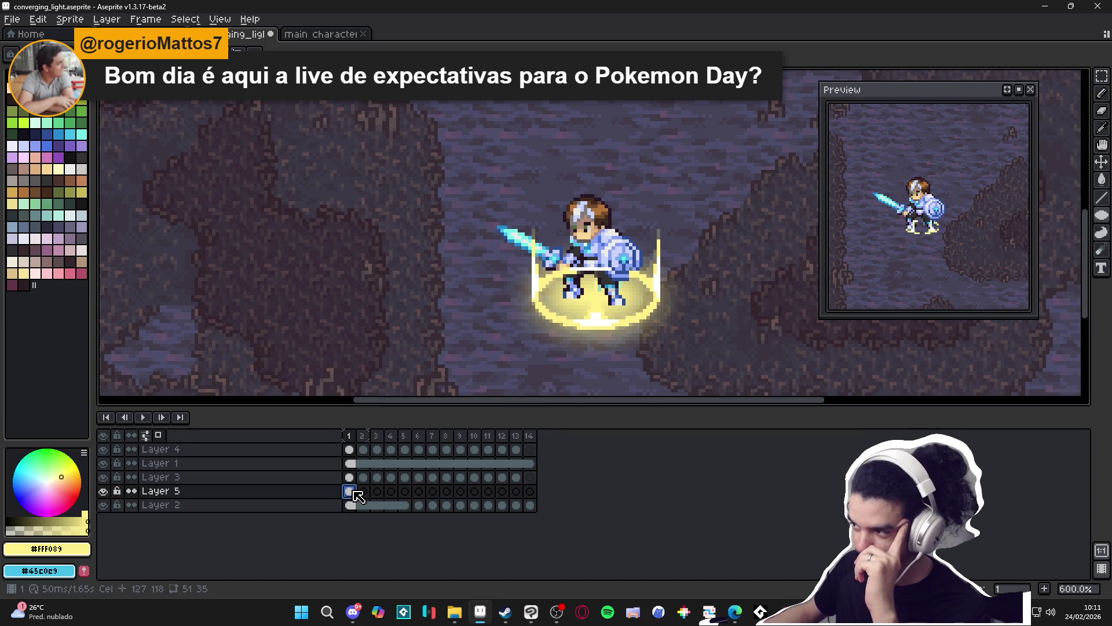
Marquee-select the glowing character, then switch to the Pidgeot screenshot in Edge.
scroll(454, 362, "down", 2)
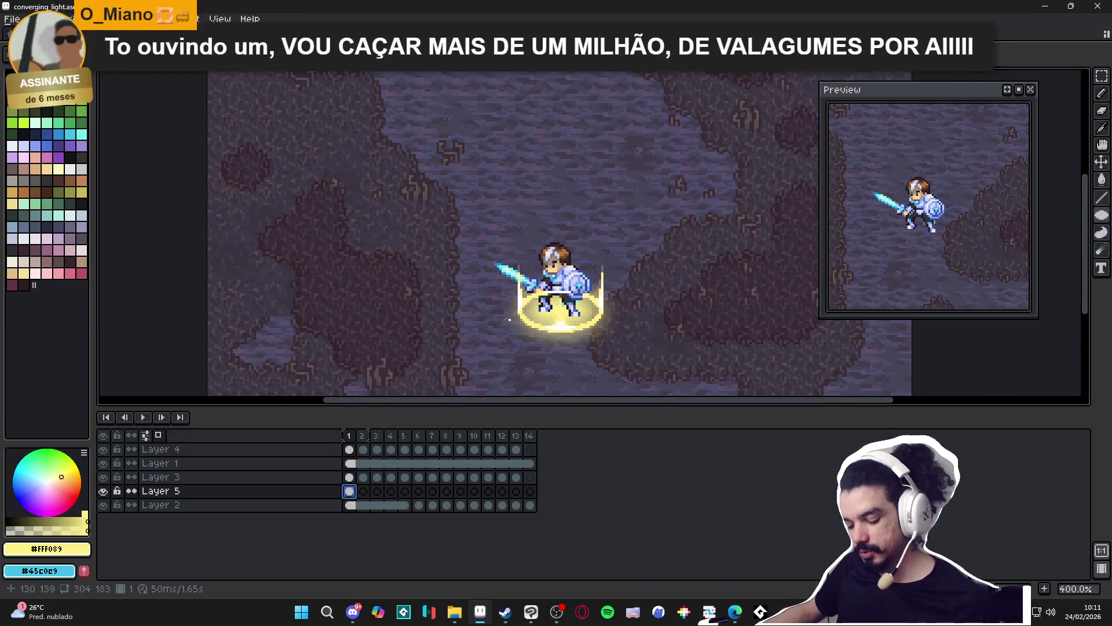
mouse_move(359, 116)
left_mouse_down()
mouse_move(675, 362)
mouse_move(698, 351)
left_mouse_up()
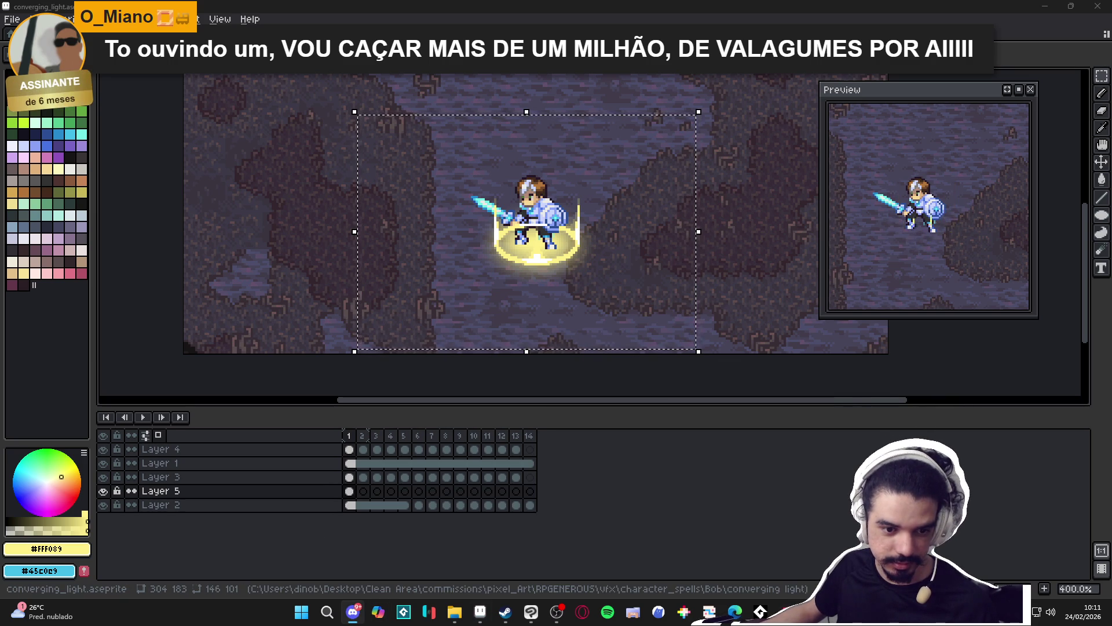
key("alt+Tab")
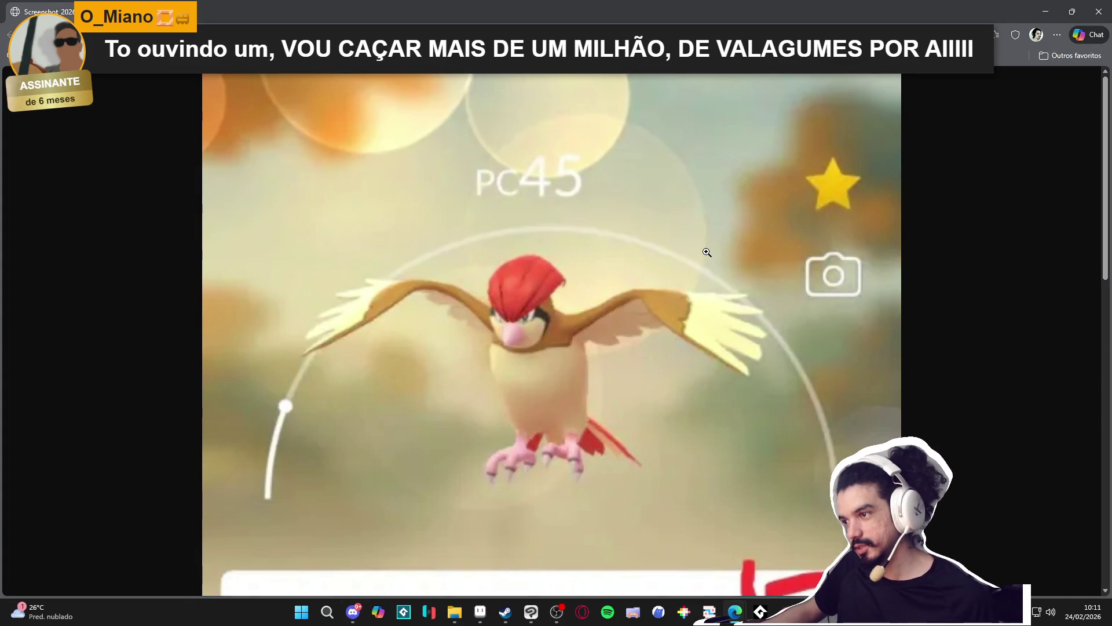
Zoom out to see the Pidgeotto screenshot's stats card, then minimize Edge.
scroll(701, 248, "down", 3)
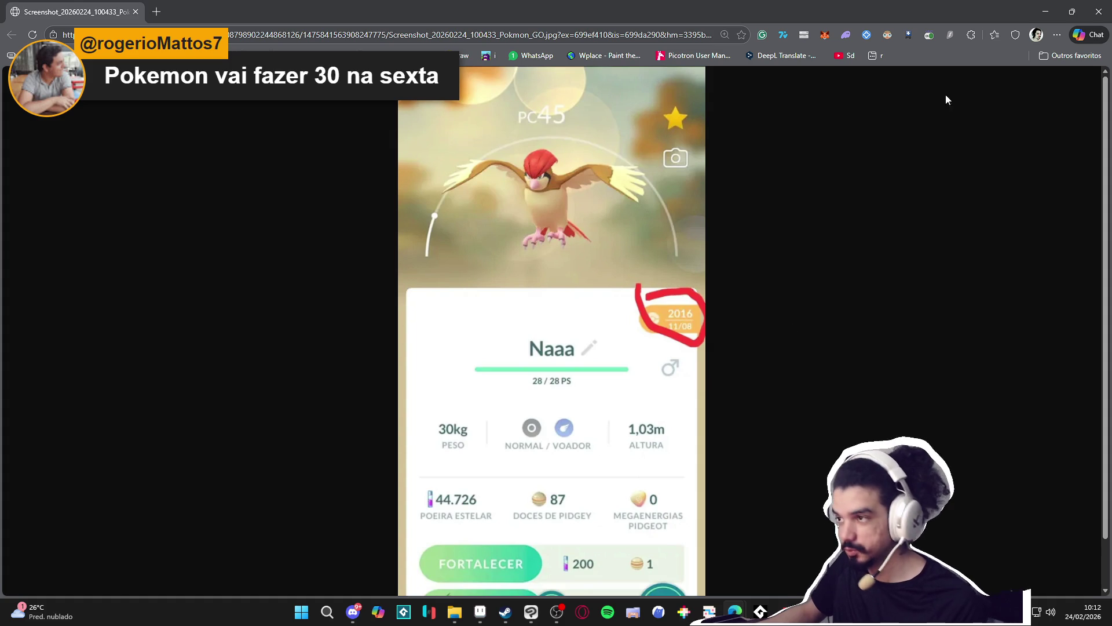
left_click(1046, 11)
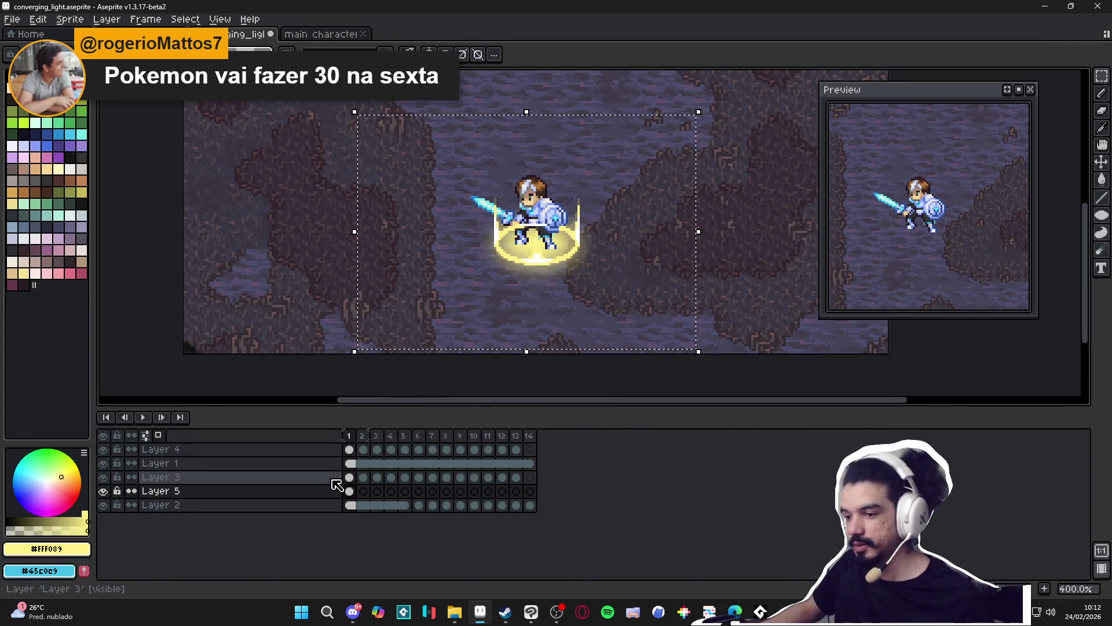
Move to Layer 5's frame 2 cel, check its properties, and undo the cel copy.
left_click(351, 491)
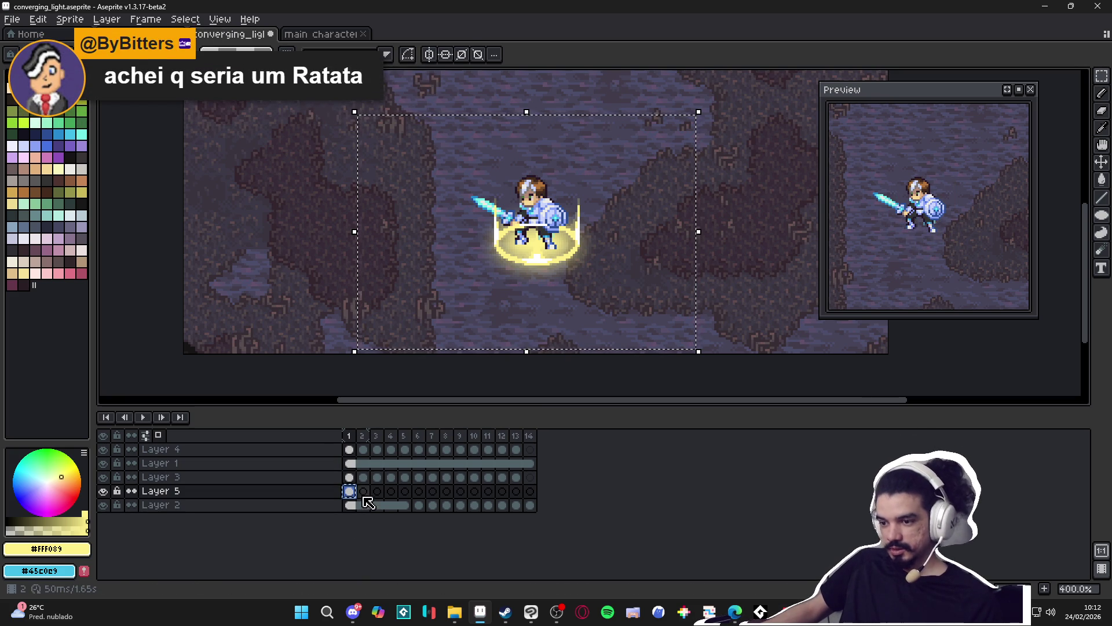
left_click(364, 492)
double_click(364, 492)
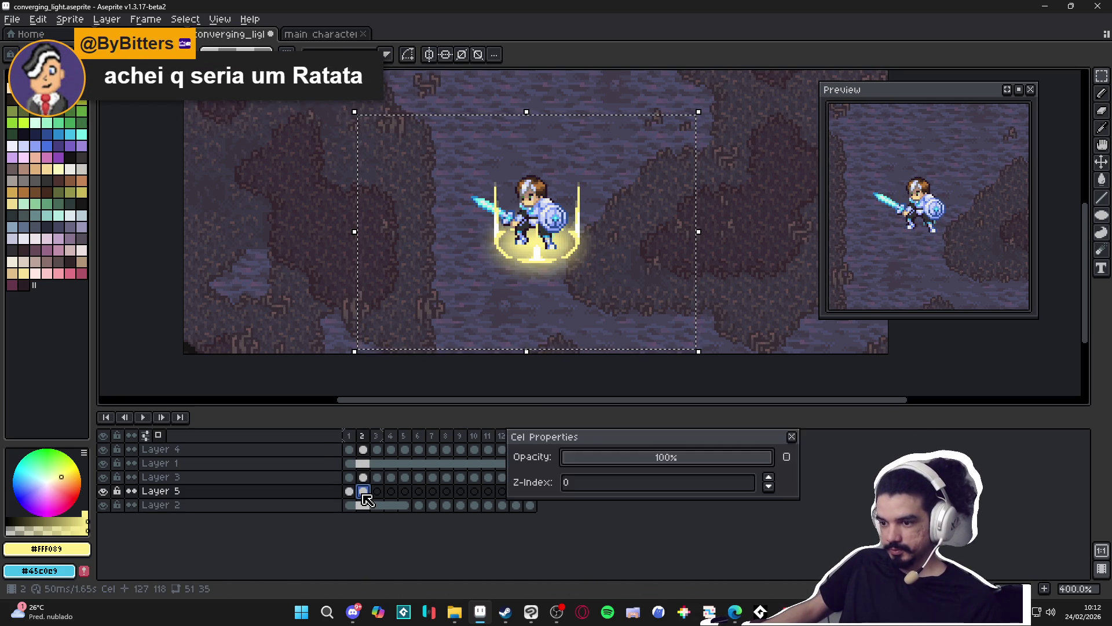
left_click(792, 437)
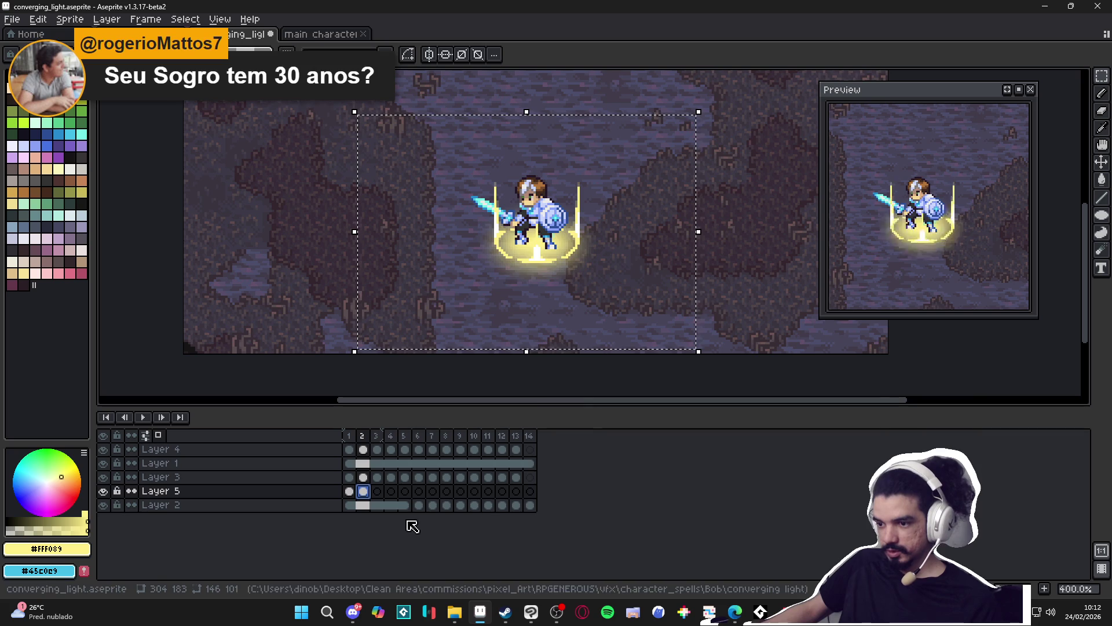
key("ctrl+z")
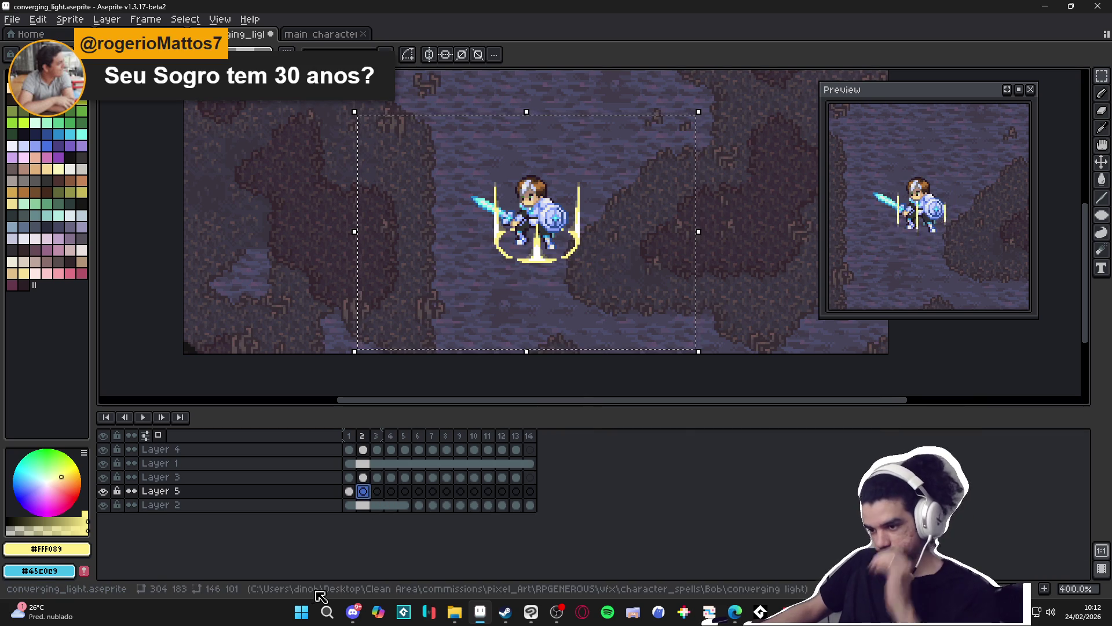
Launch a helper app found by searching 'ca' in Windows search.
key("super")
type("ca")
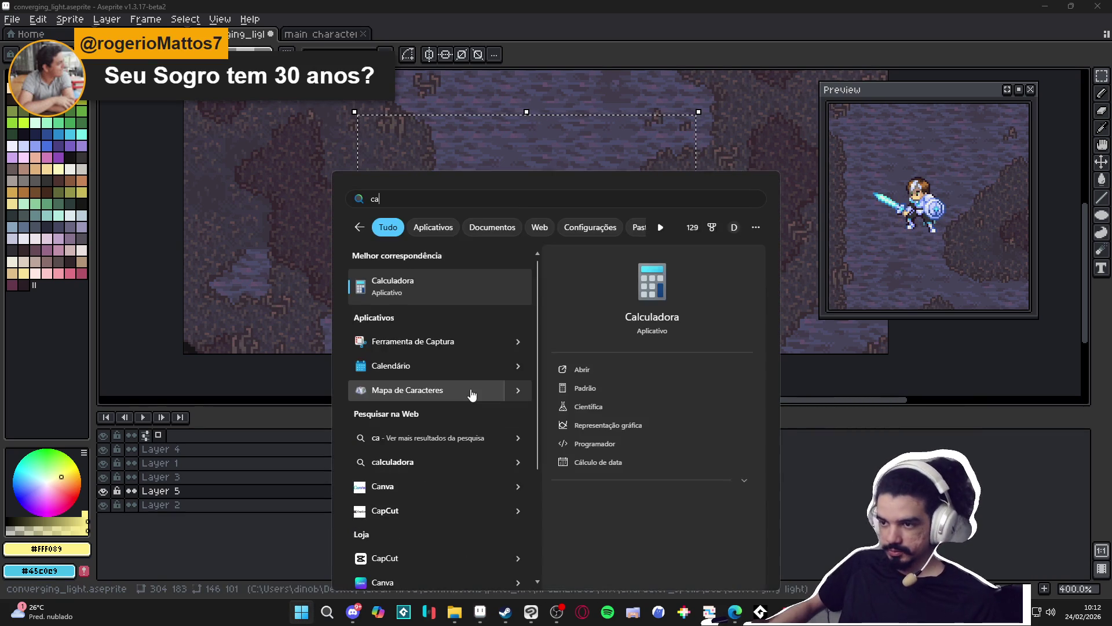
left_click(472, 392)
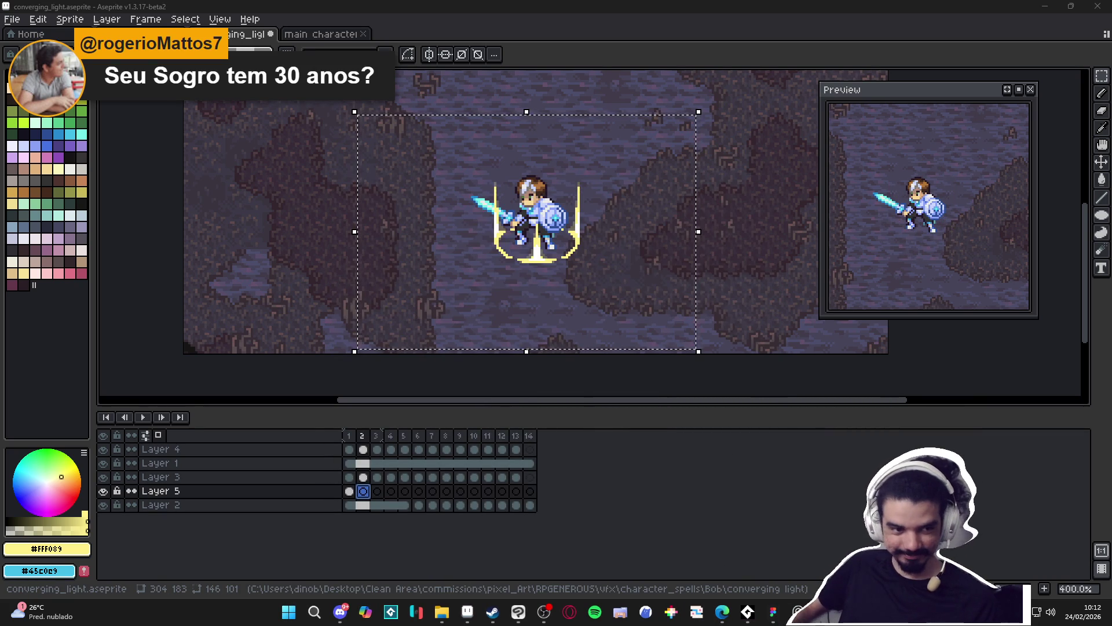
Inspect the Cel Properties of Layer 5's frame-1 cel.
double_click(350, 491)
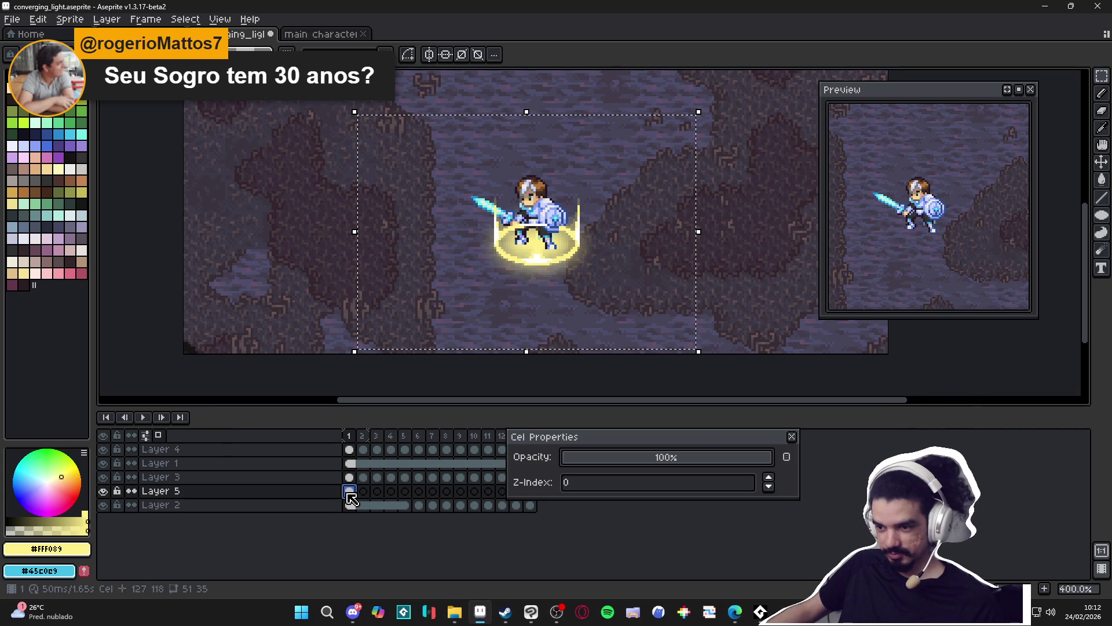
left_click(792, 437)
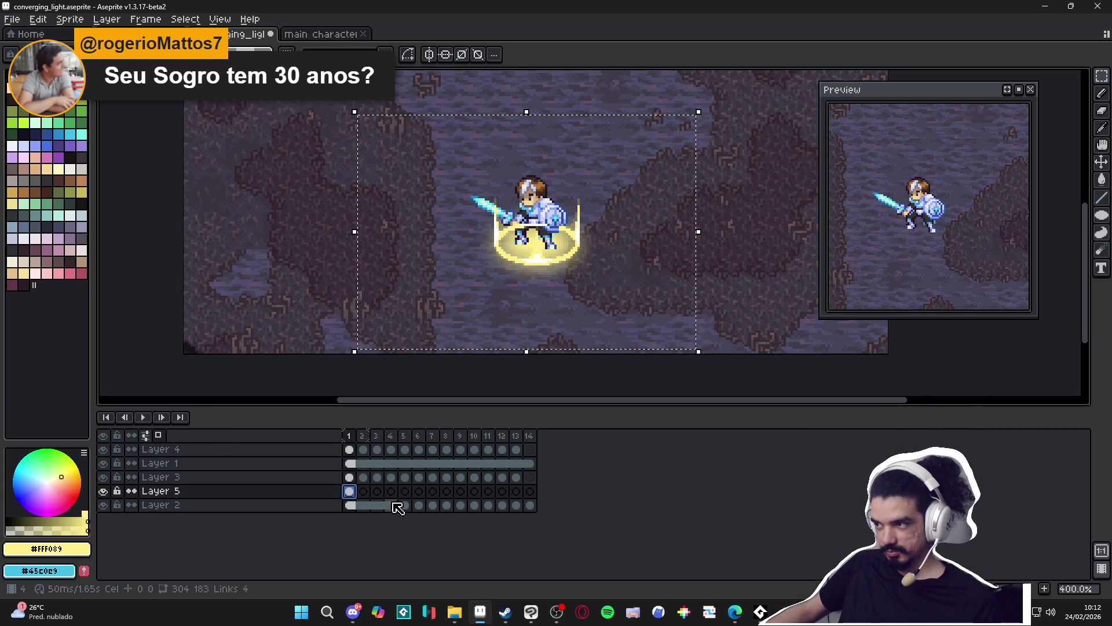
double_click(350, 492)
left_click(792, 436)
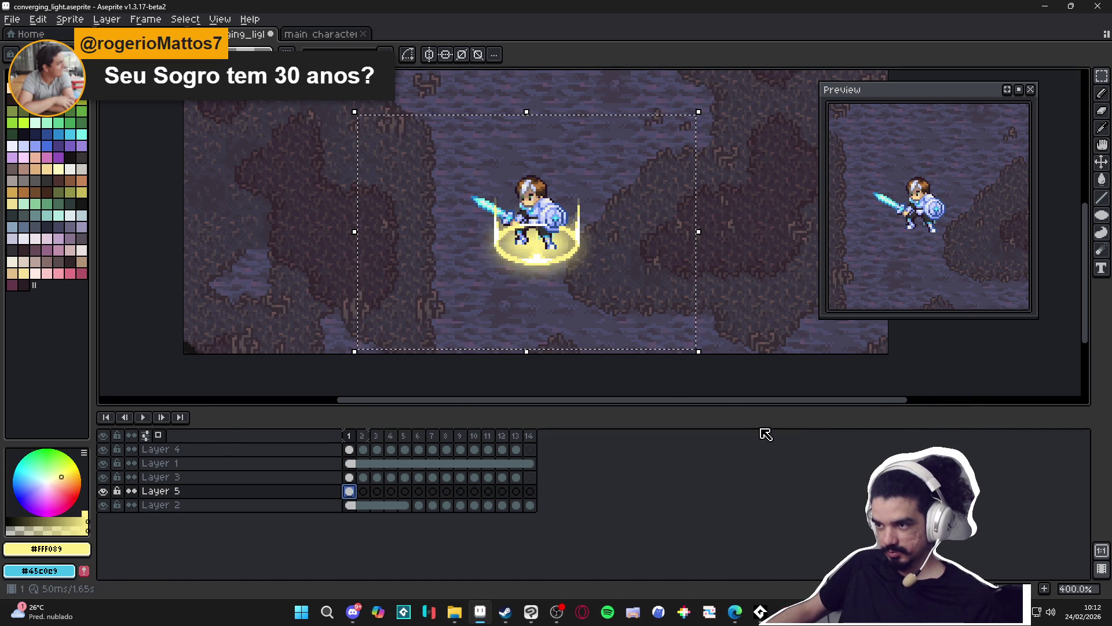
Undo the filled ellipse in the light and save converging_light.aseprite.
key("ctrl+z")
left_click_drag(574, 260, 537, 271)
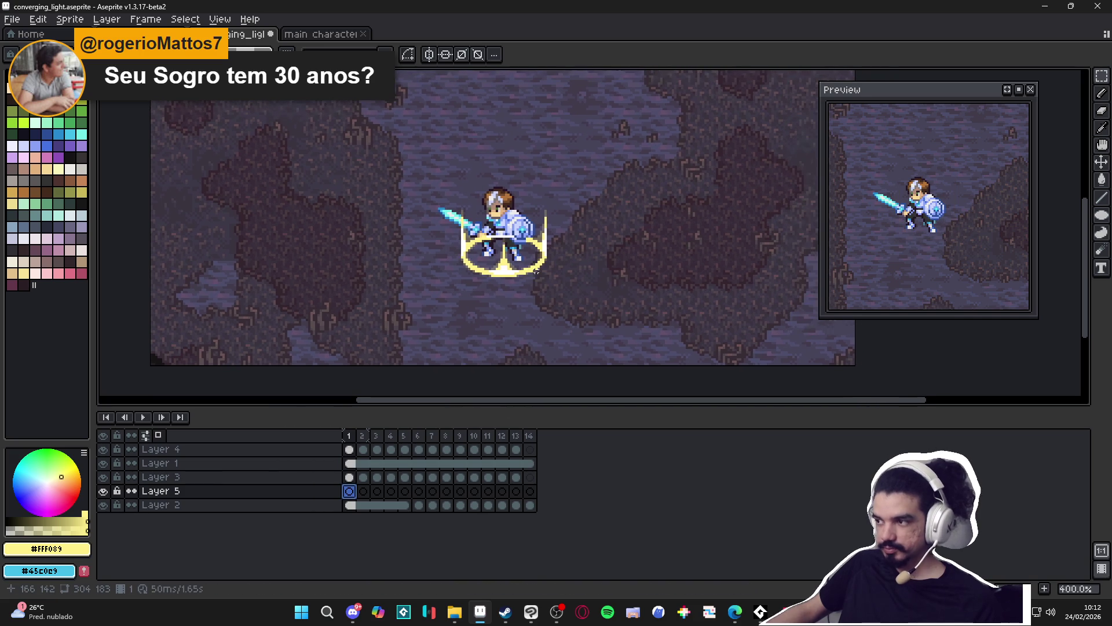
key("ctrl+s")
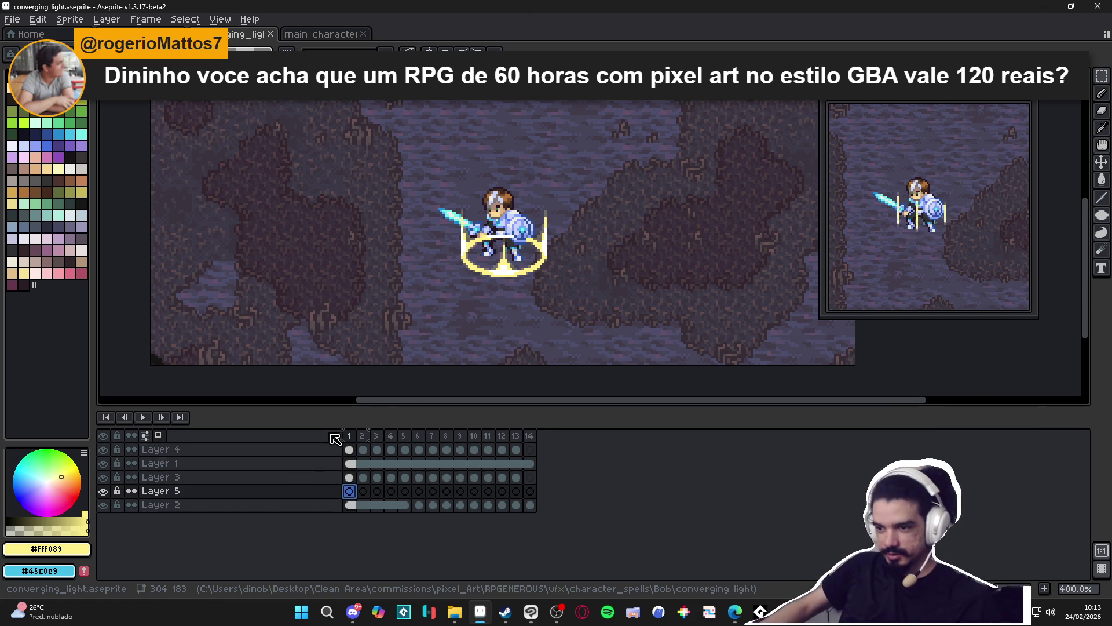
On Layer 4, select and delete the white light bar across the character's chest.
scroll(458, 266, "up", 3)
left_click(453, 272, "ctrl")
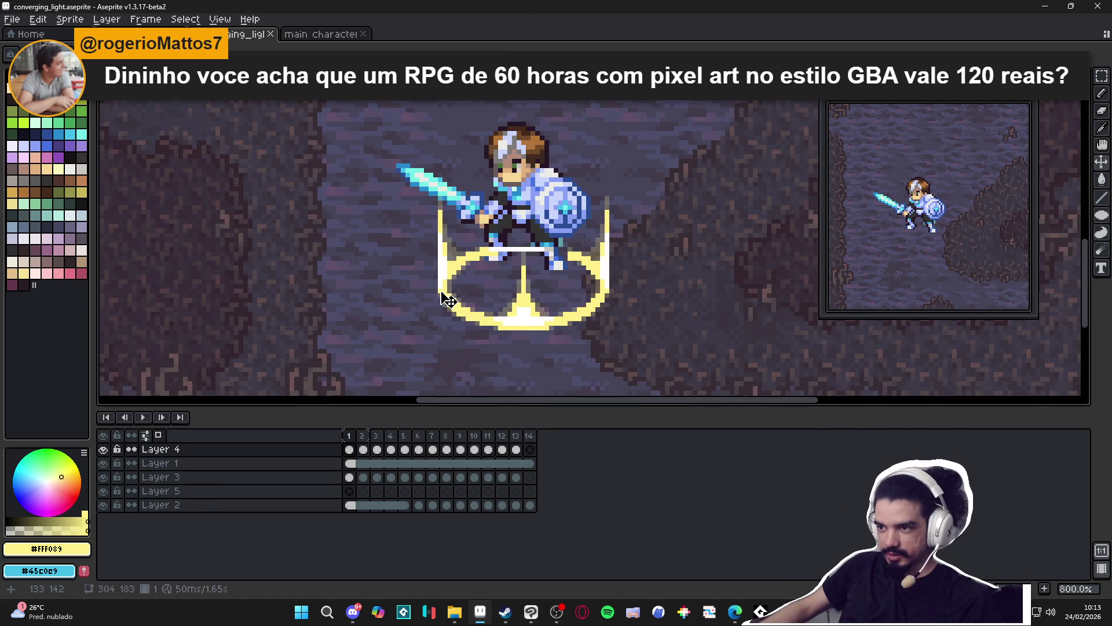
key("m")
scroll(509, 206, "up", 1)
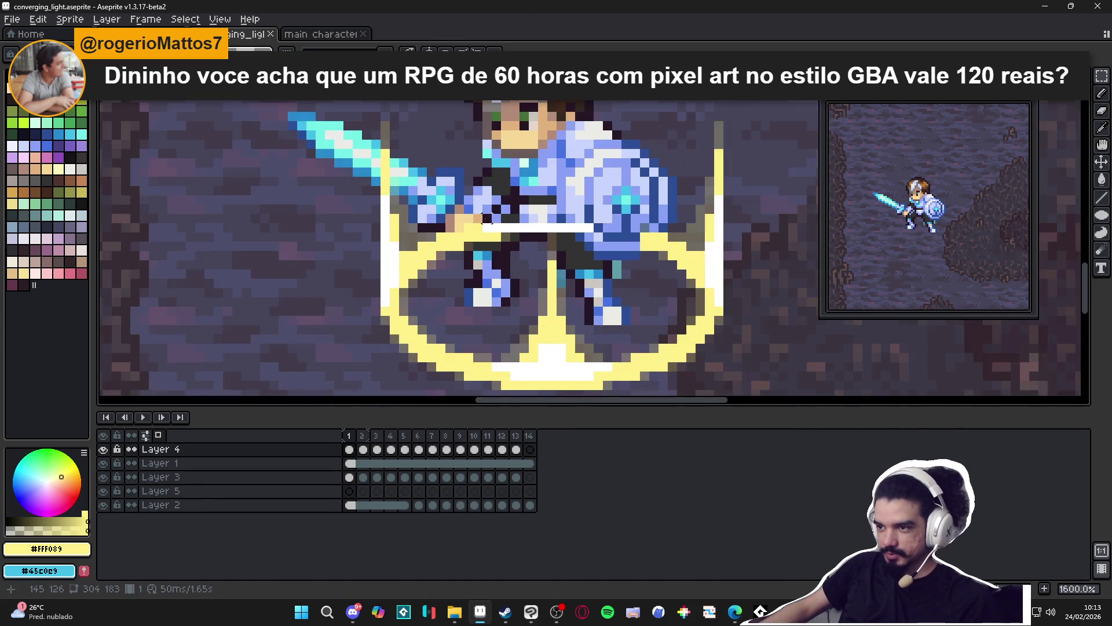
mouse_move(452, 201)
left_mouse_down()
mouse_move(466, 215)
mouse_move(624, 243)
mouse_move(624, 253)
left_mouse_up()
key("Delete")
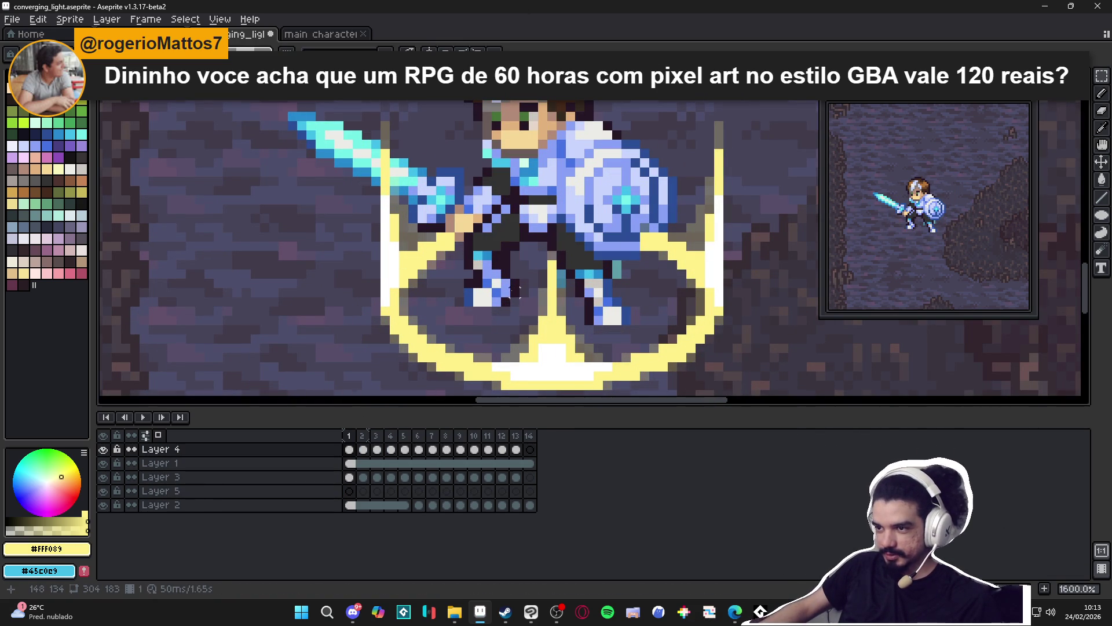
left_click(350, 477)
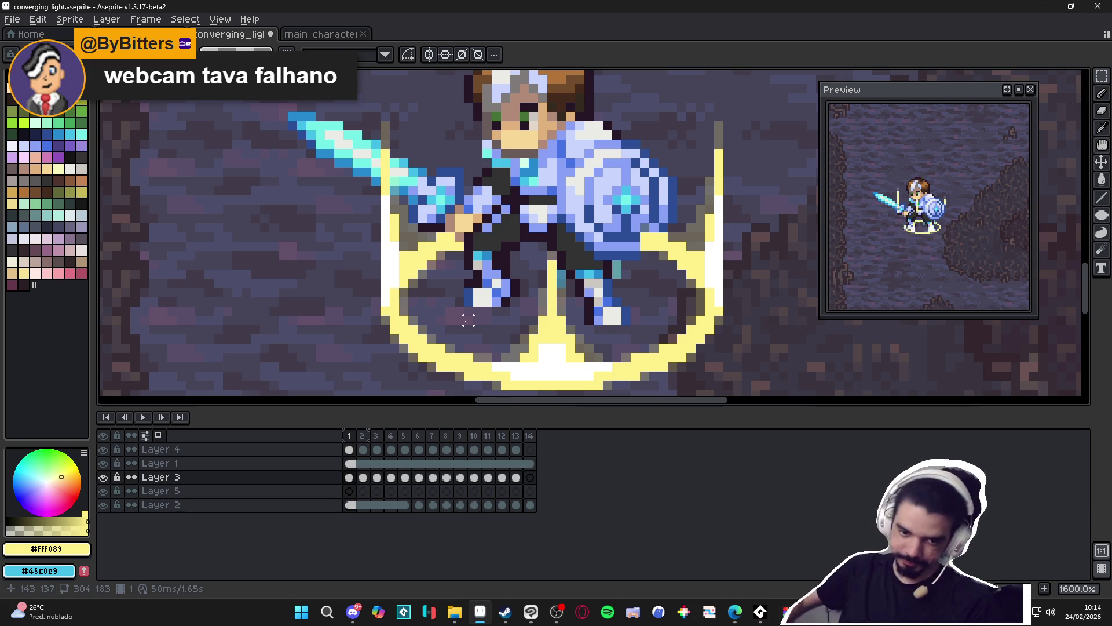
scroll(632, 206, "down", 6)
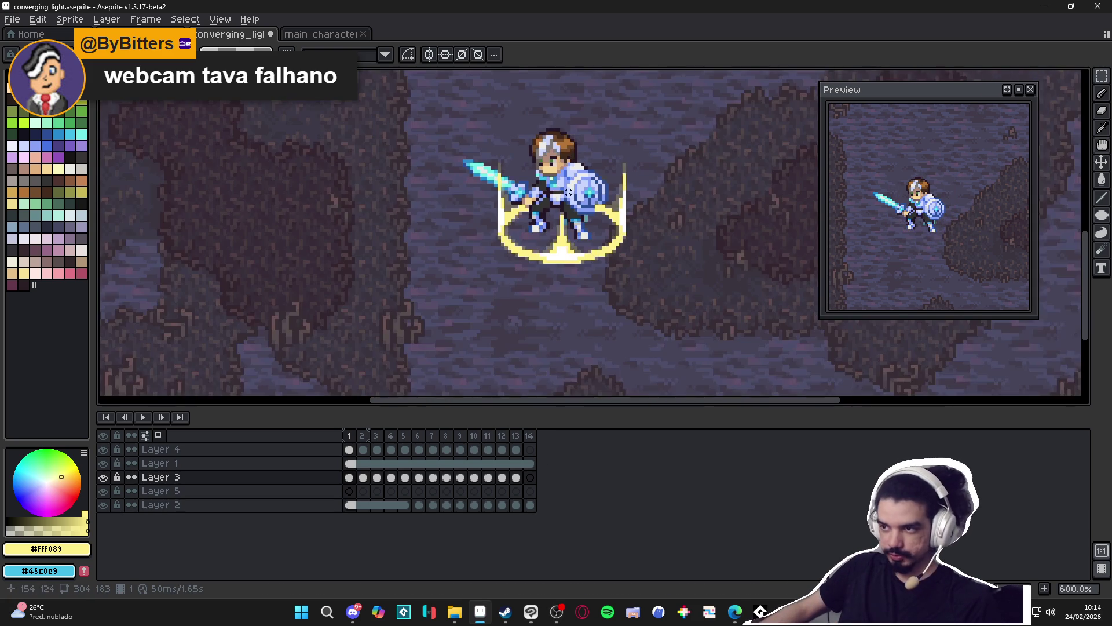
scroll(632, 206, "up", 2)
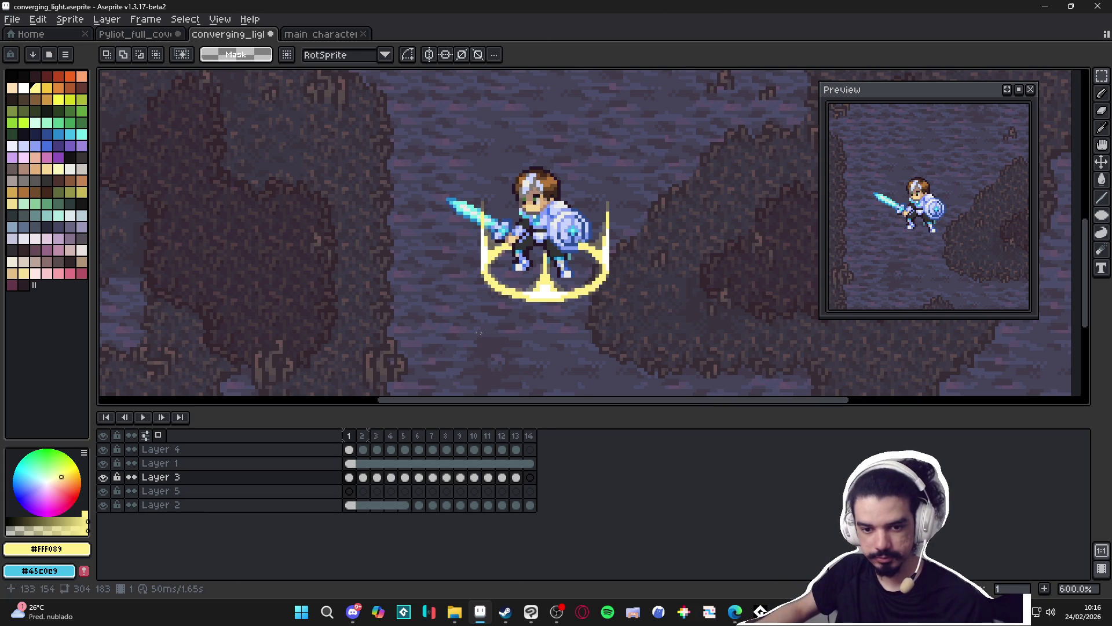
left_click(104, 505)
left_click(104, 505)
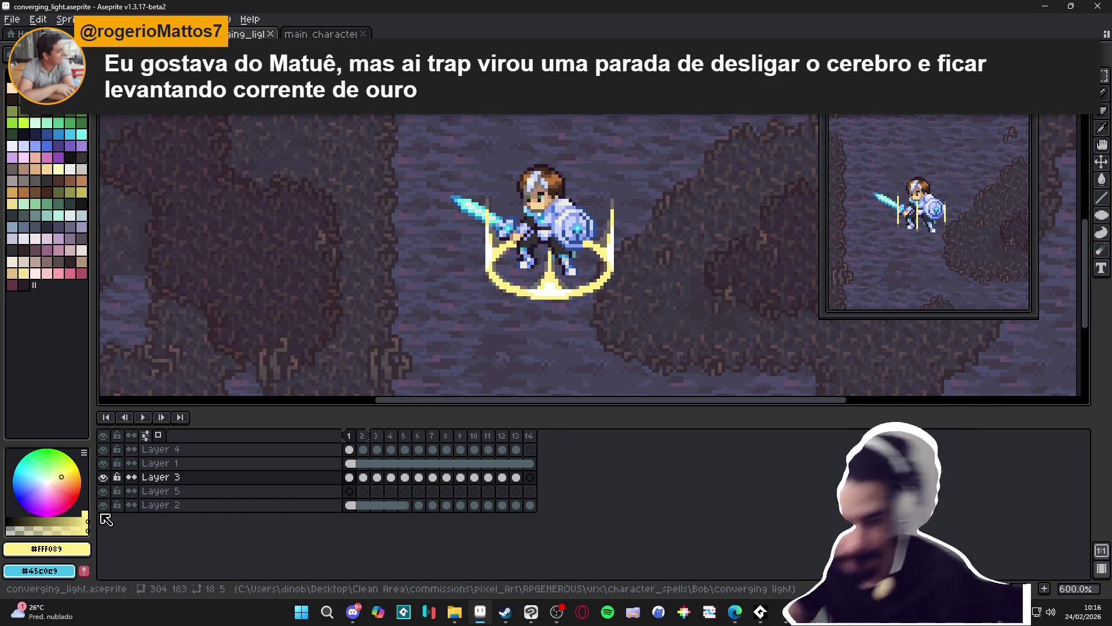
Make Layer 4 active and toggle its glow's visibility off and back on.
scroll(539, 301, "up", 1)
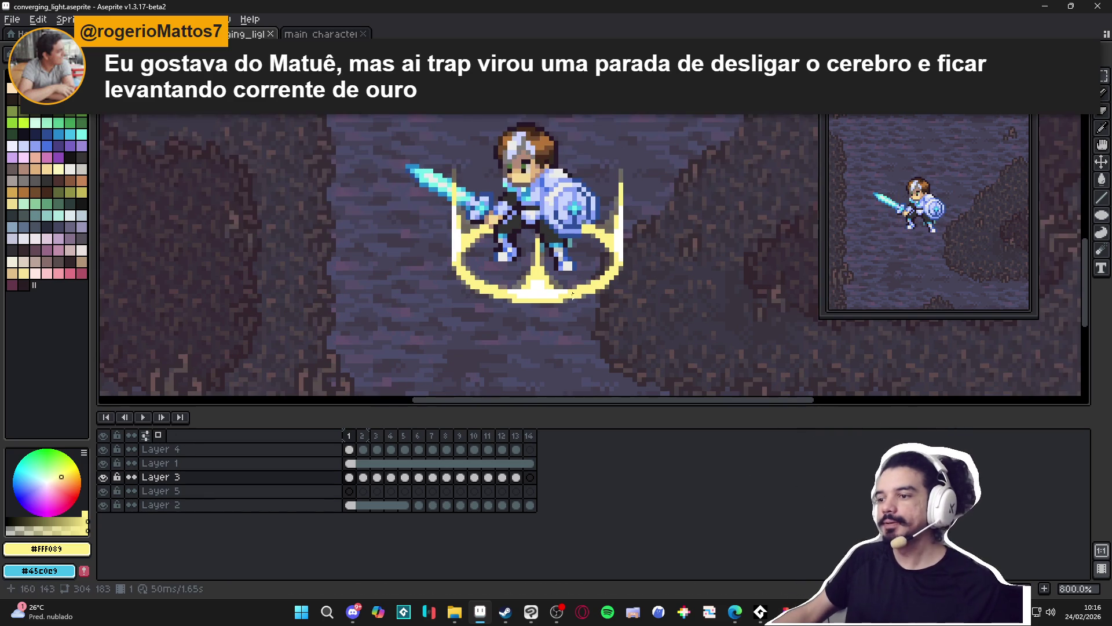
left_click(538, 307, "ctrl")
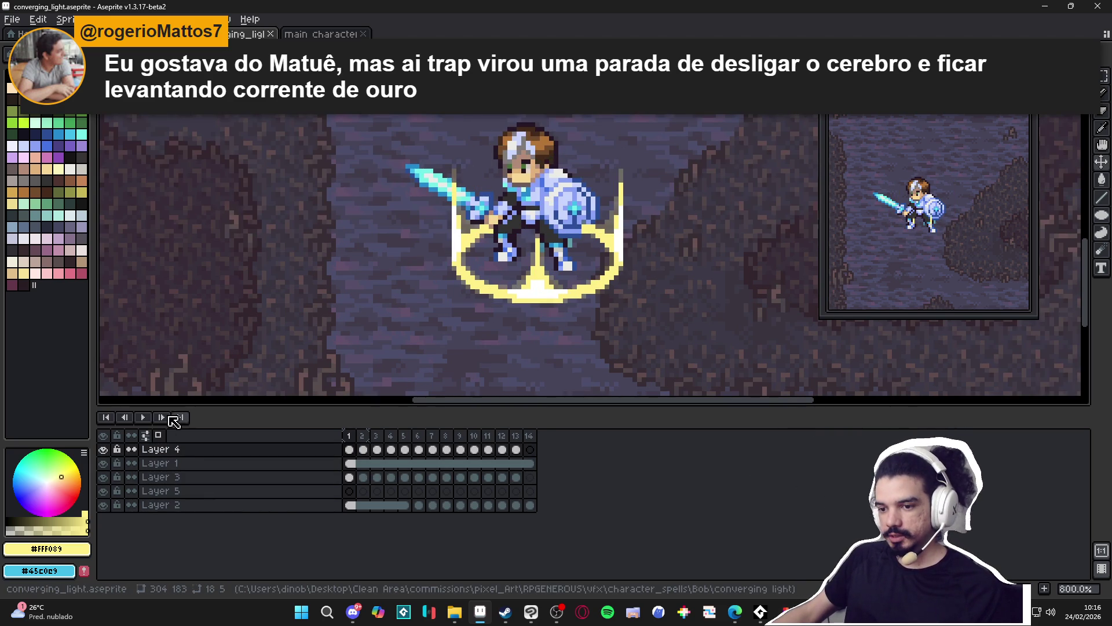
double_click(110, 452)
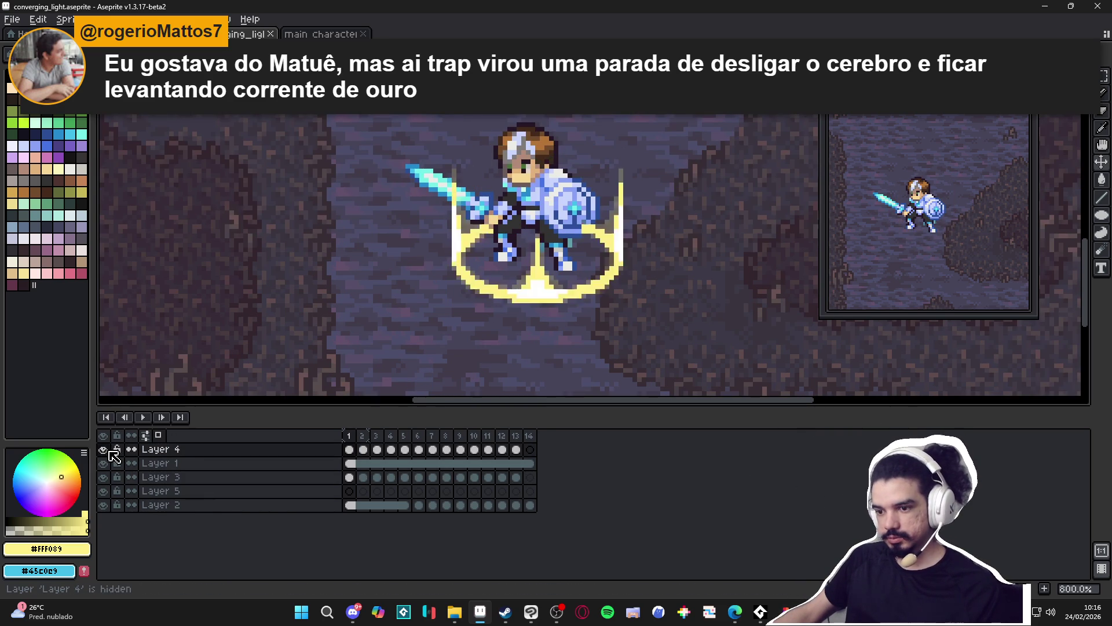
left_click(106, 450)
scroll(536, 280, "down", 2)
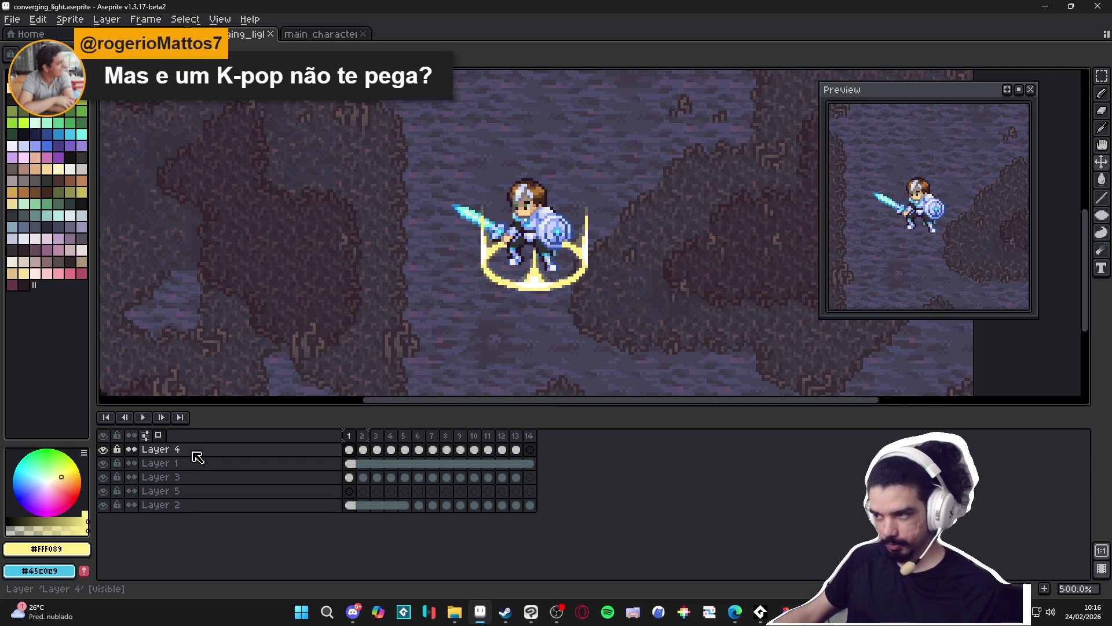
left_click(350, 450)
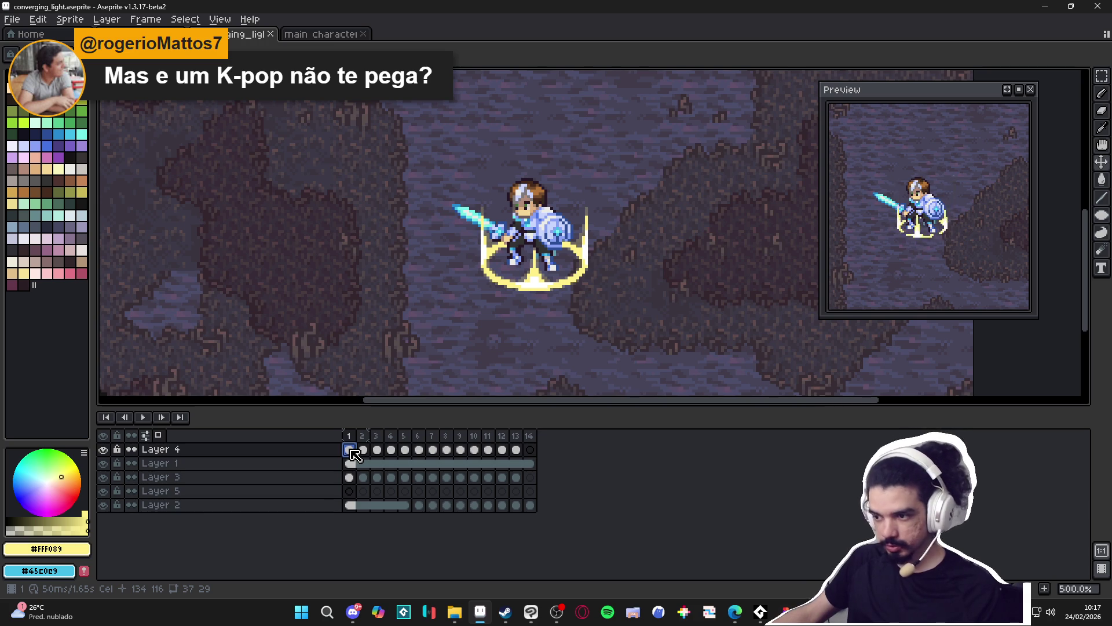
left_click(103, 450)
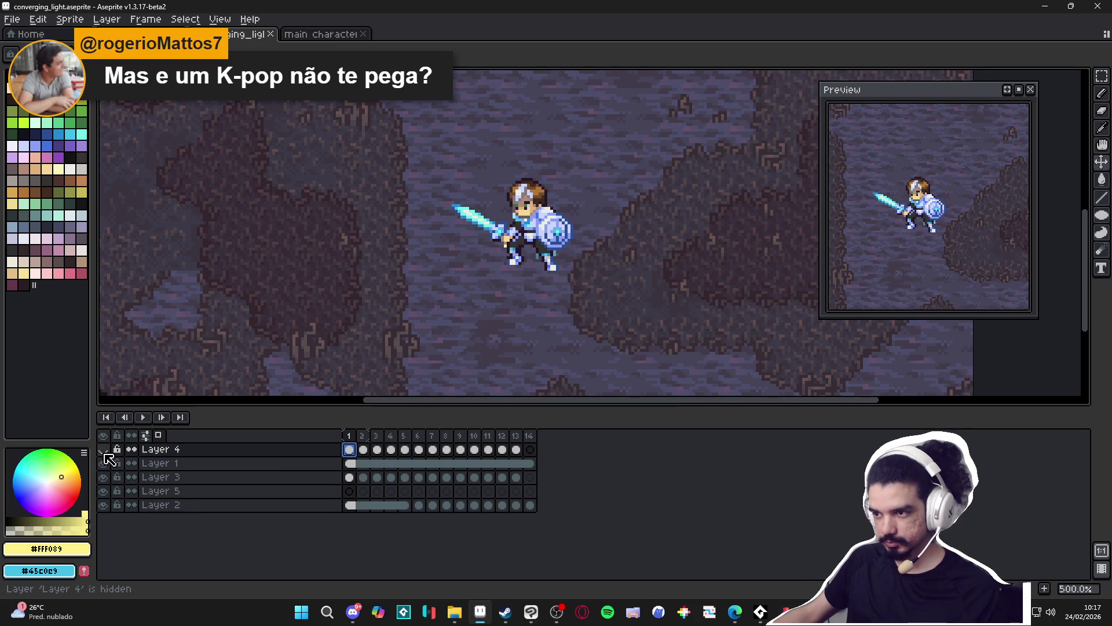
left_click(103, 449)
Check Layer 4's frames 13 and 14, then hide Layers 1, 3, 5 and 2.
left_click(517, 454)
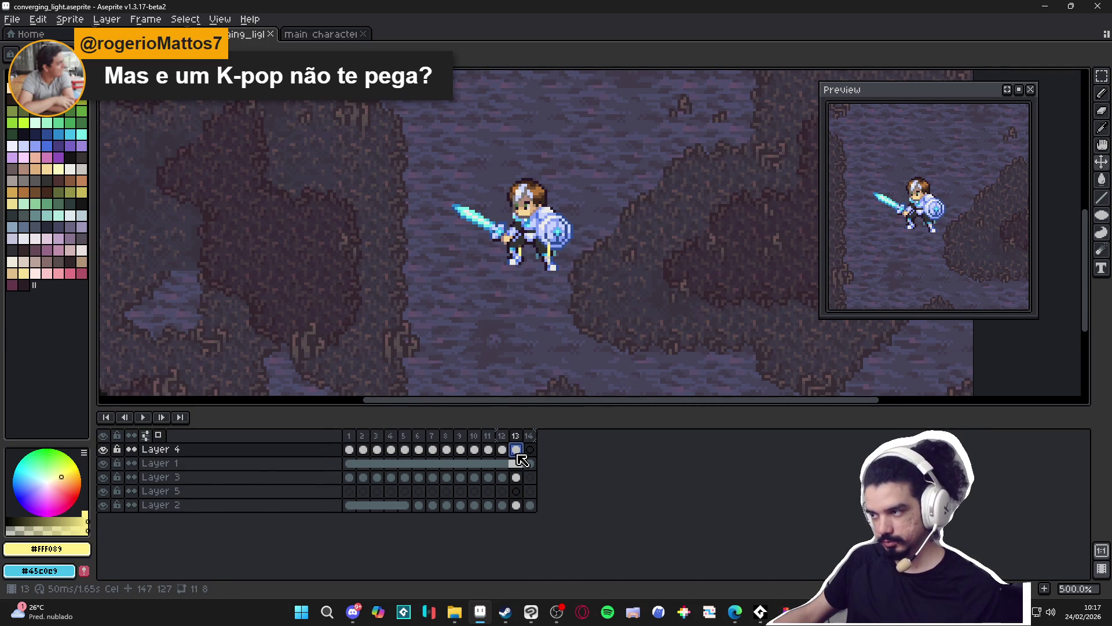
left_click(530, 452)
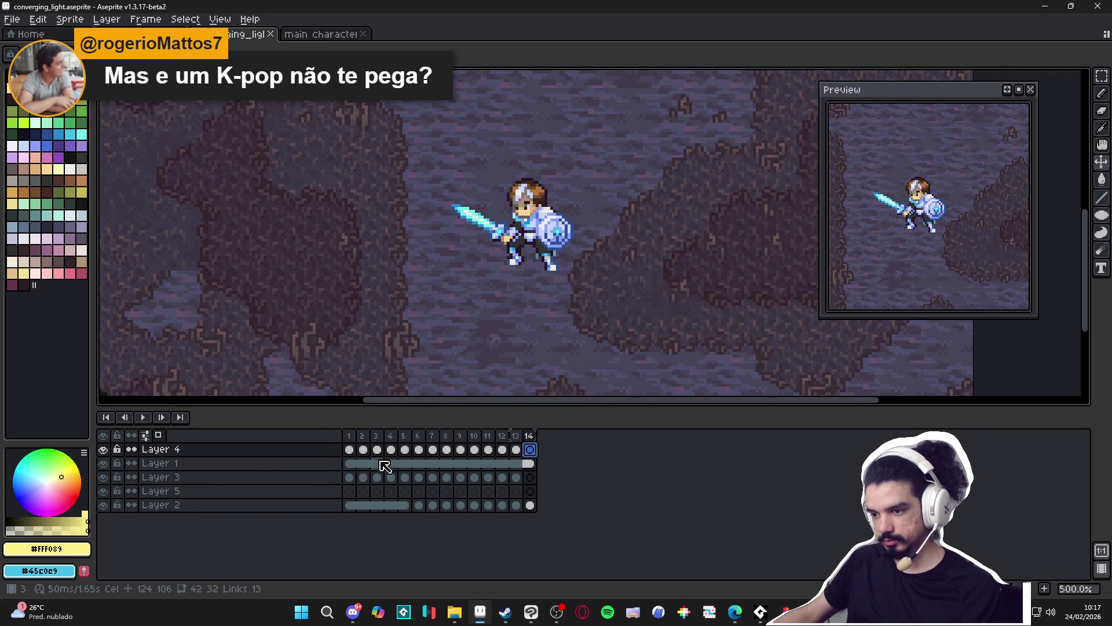
left_click(351, 455)
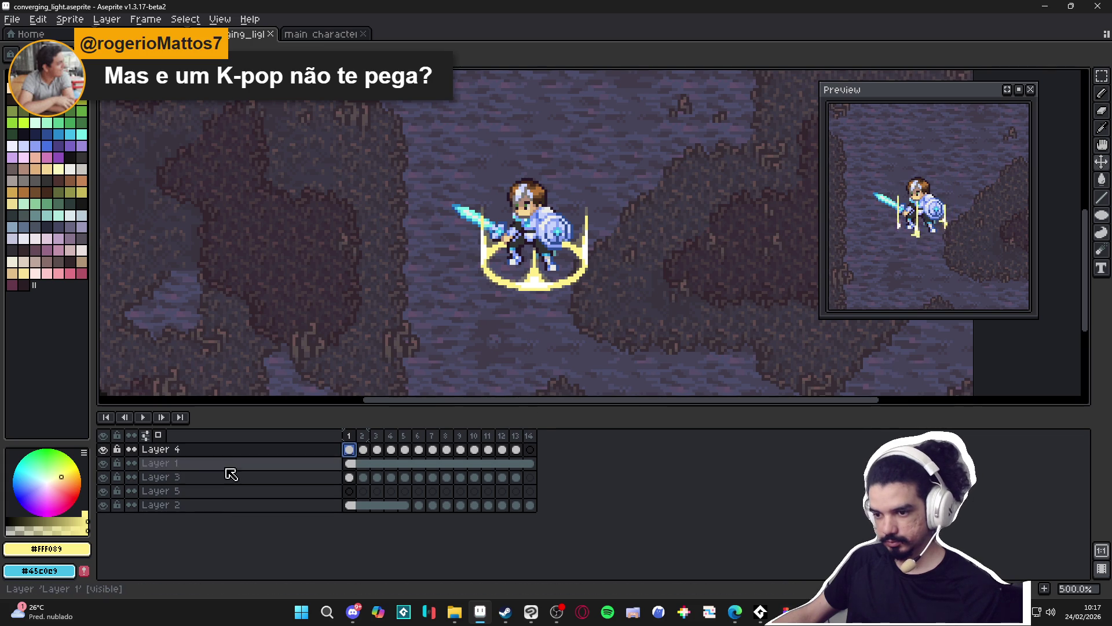
left_click_drag(103, 463, 107, 521)
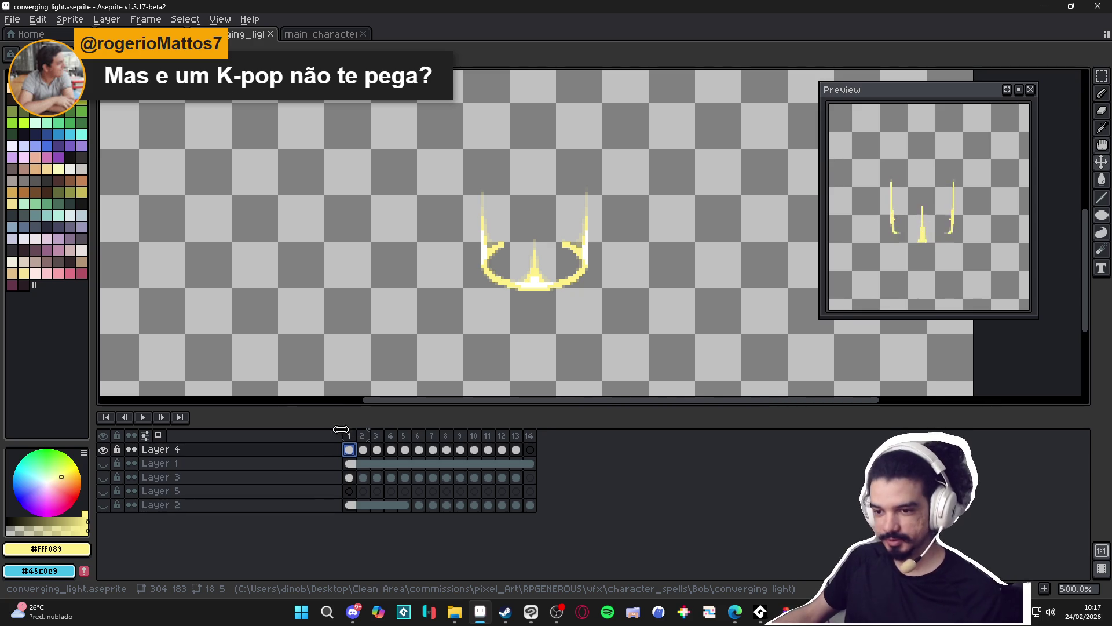
double_click(104, 450)
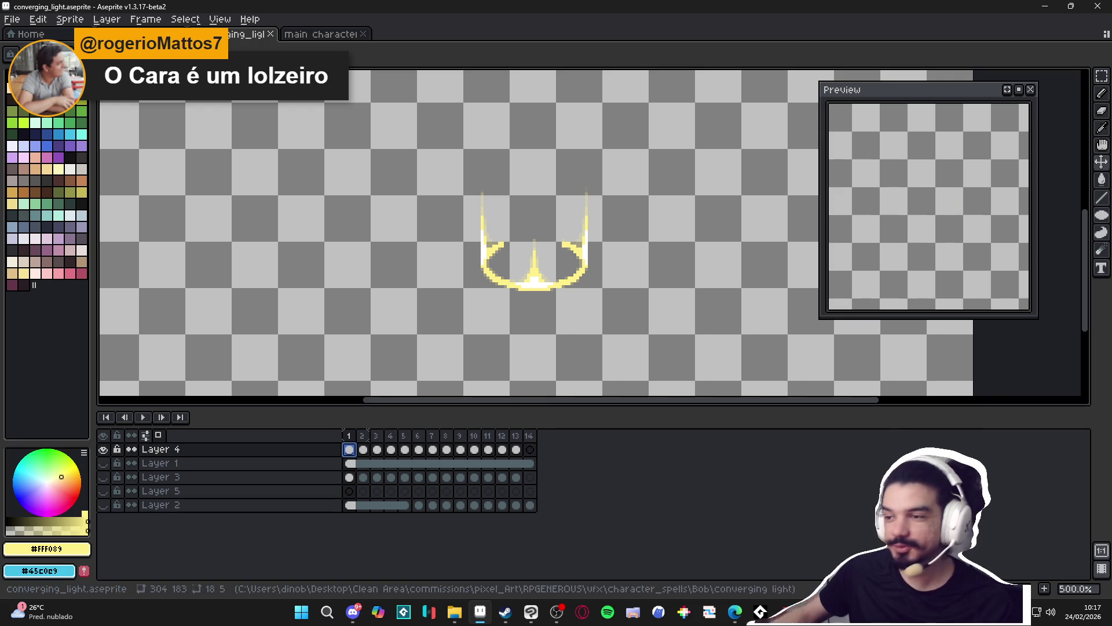
scroll(512, 272, "down", 2)
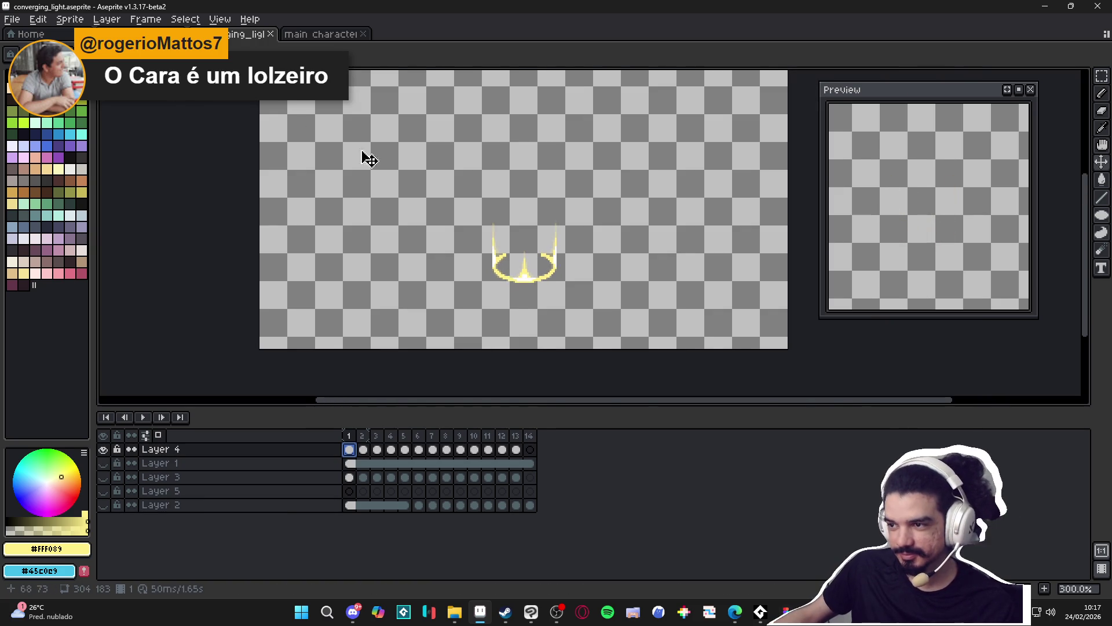
Trim the sprite tightly around the golden light ring with Sprite > Trim.
left_click(70, 19)
left_click(109, 139)
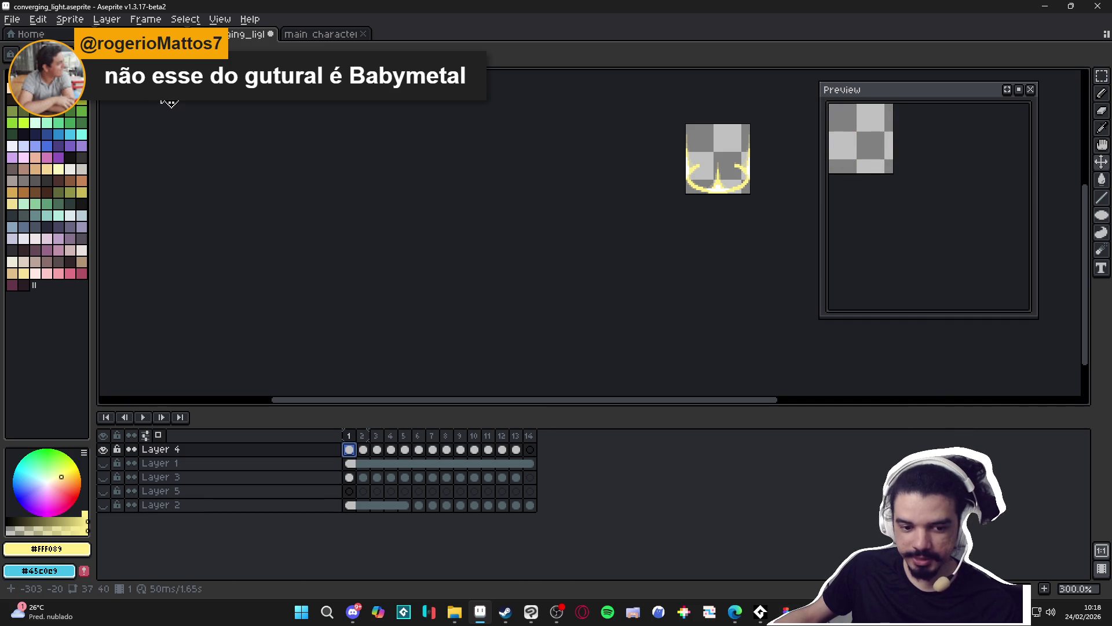
left_click(12, 20)
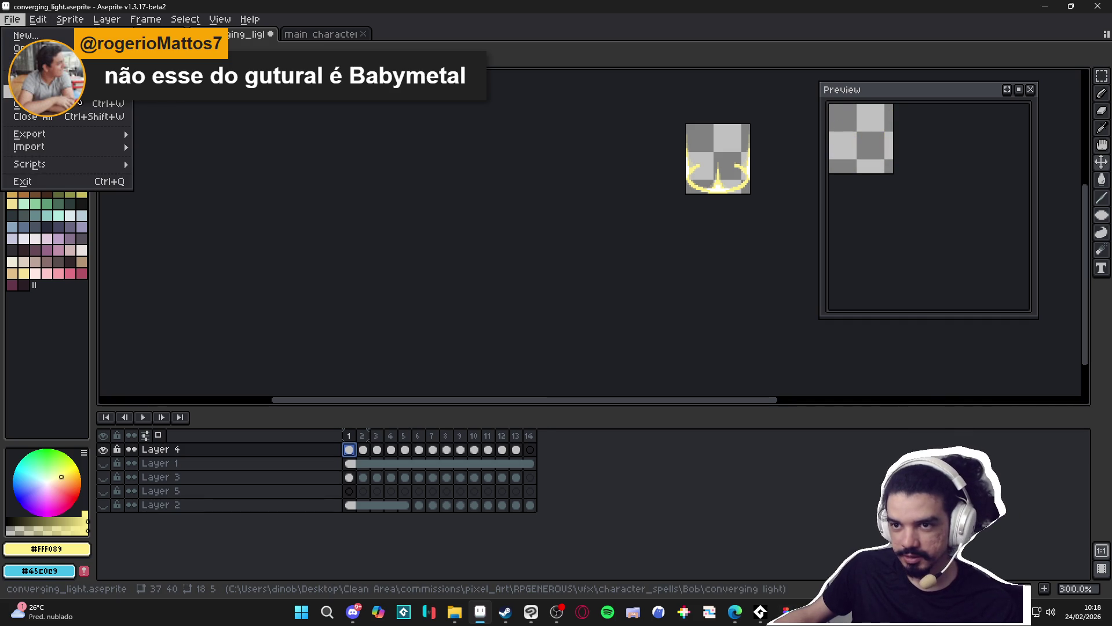
In Save As, create a new front_side folder for the export.
left_click(32, 92)
left_click(758, 452)
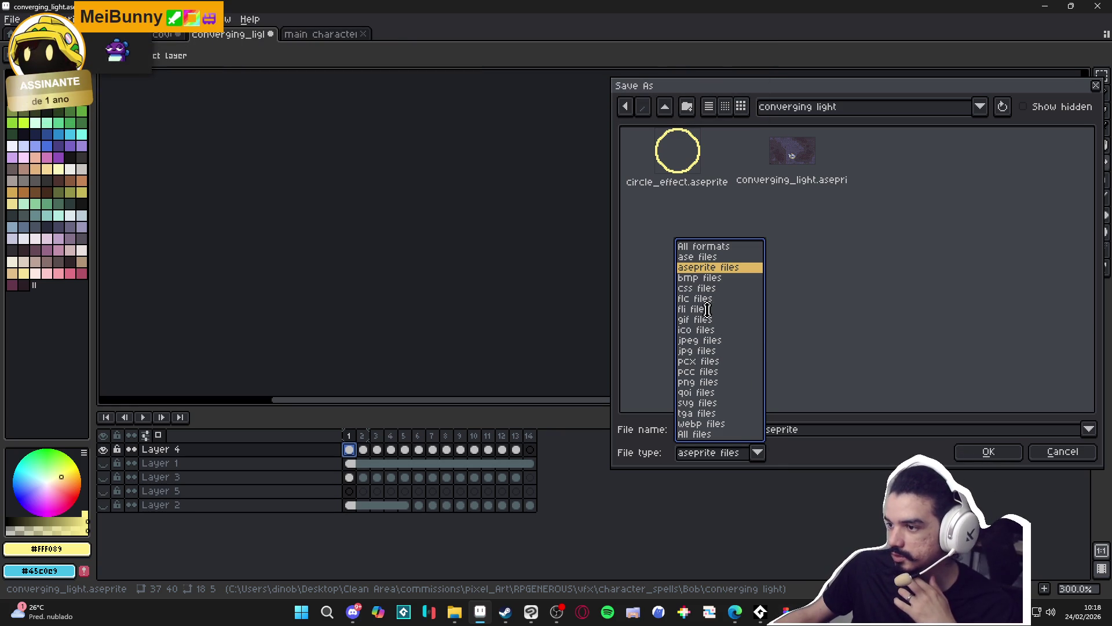
left_click(823, 351)
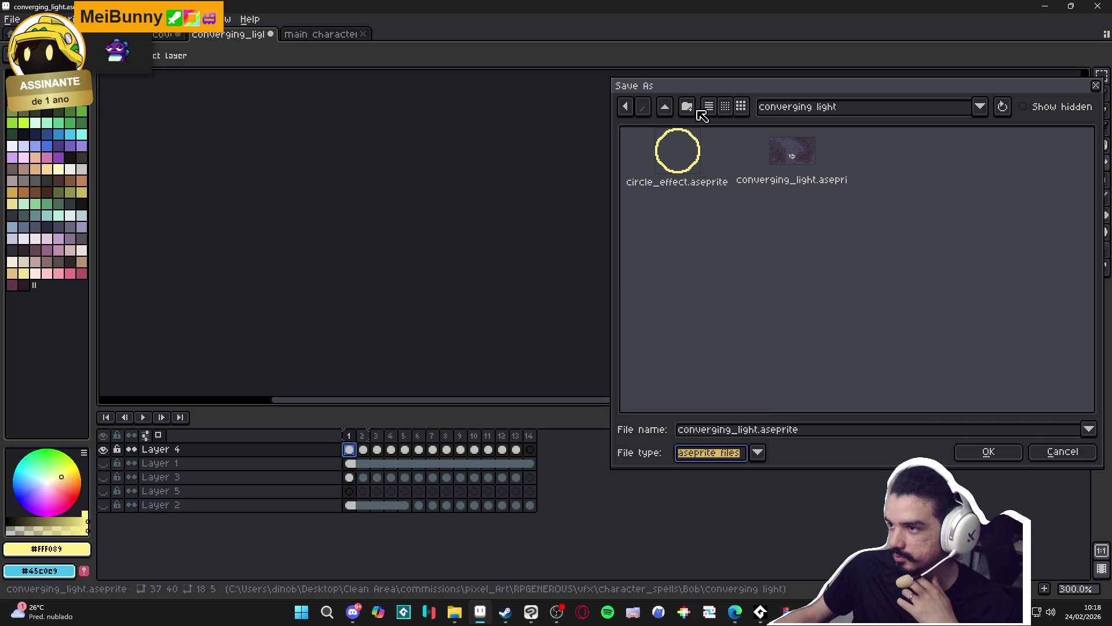
left_click(687, 106)
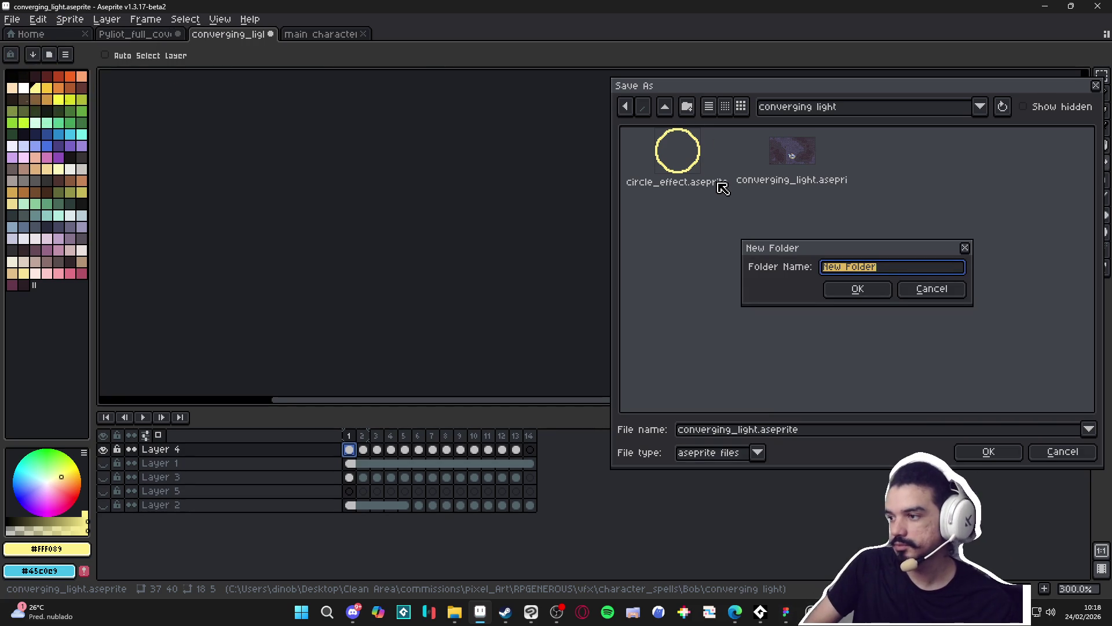
type("fron")
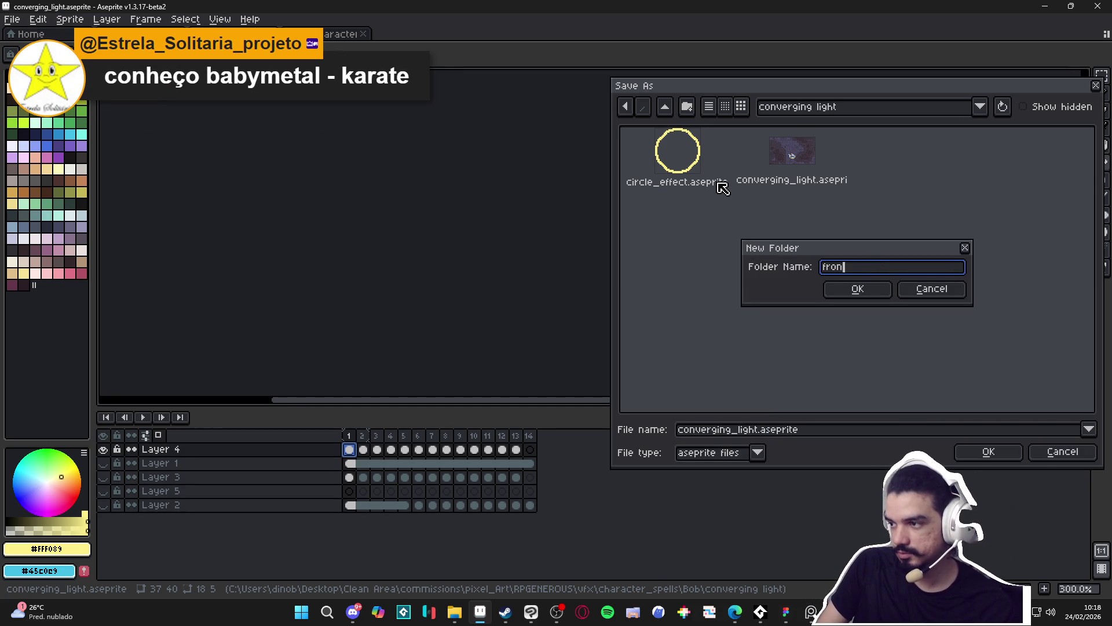
type("e")
key("Return")
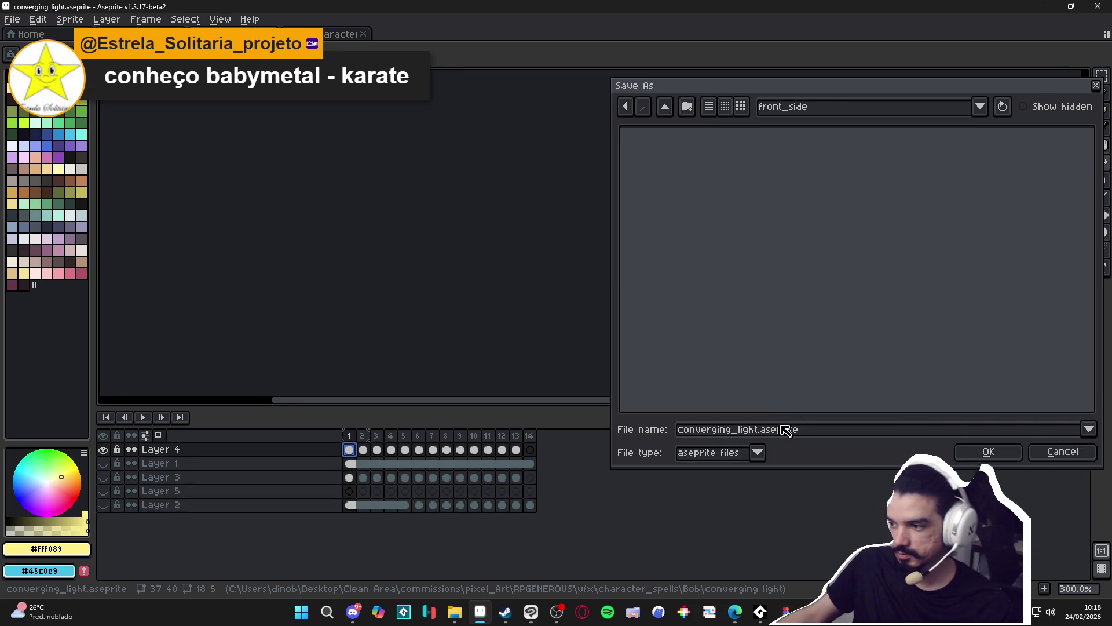
Save the ring as PNG named spr_converging_light_front.png.
left_click_drag(757, 429, 598, 440)
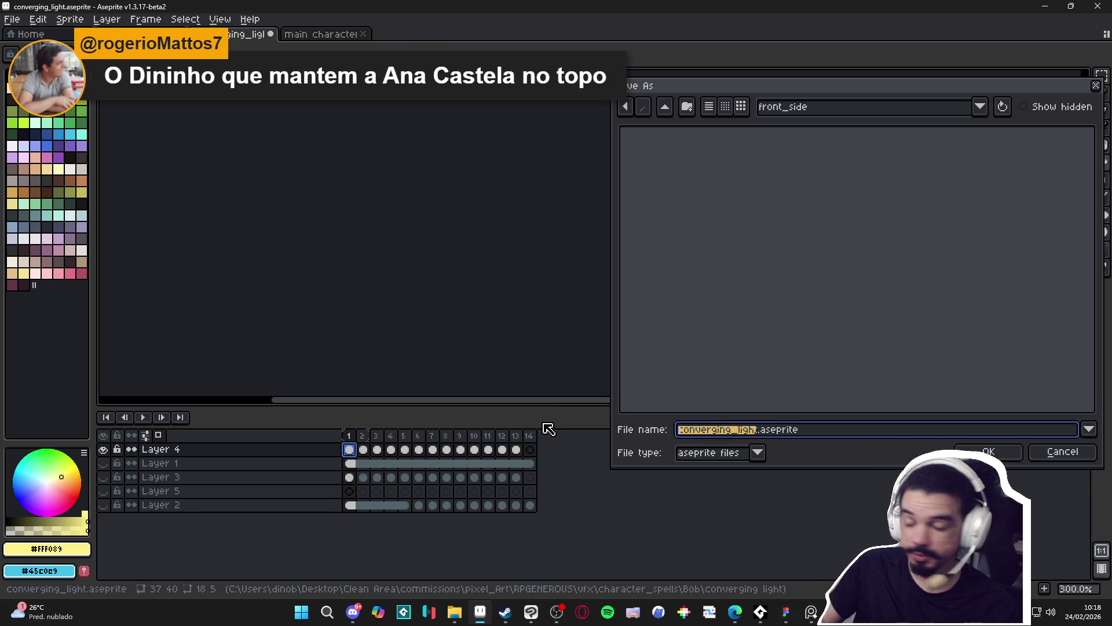
key("BackSpace")
key("Delete")
key("Delete")
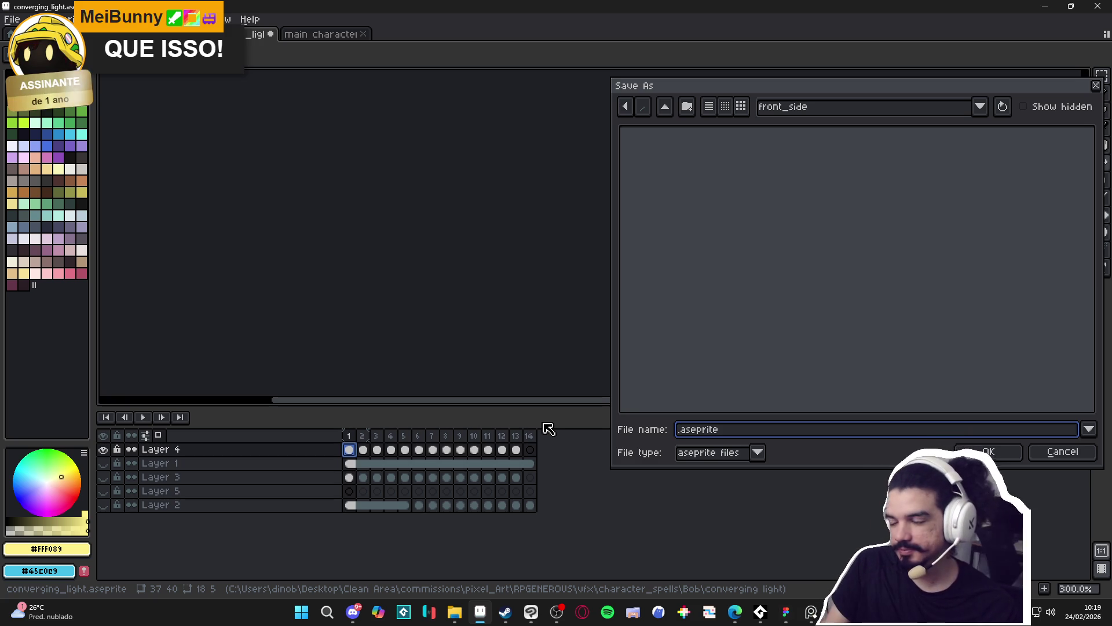
left_click(693, 452)
left_click(692, 384)
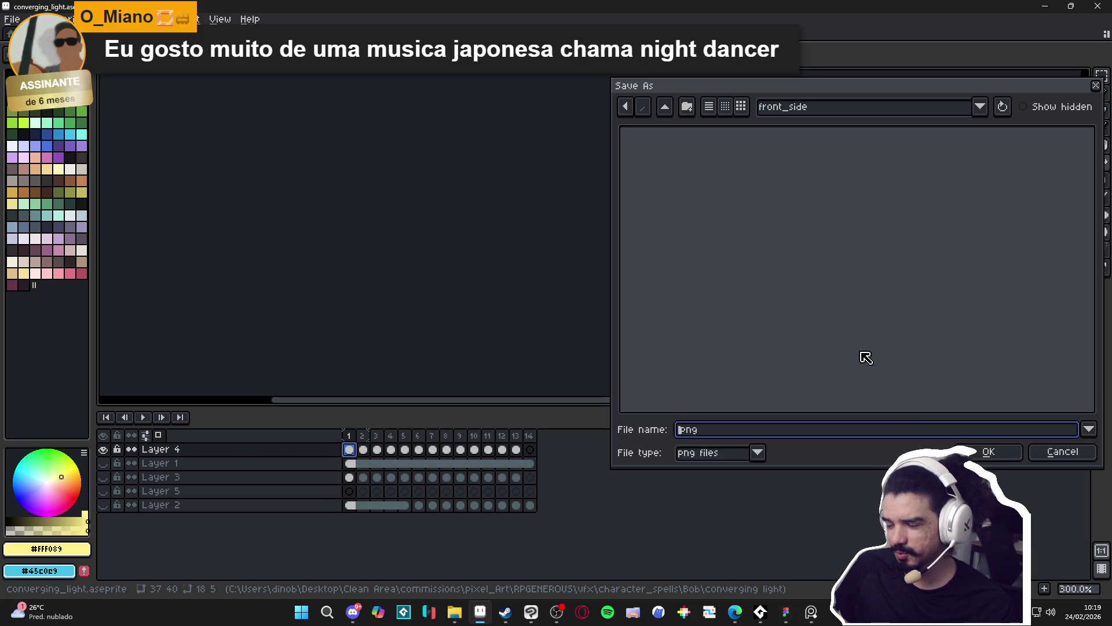
type(".")
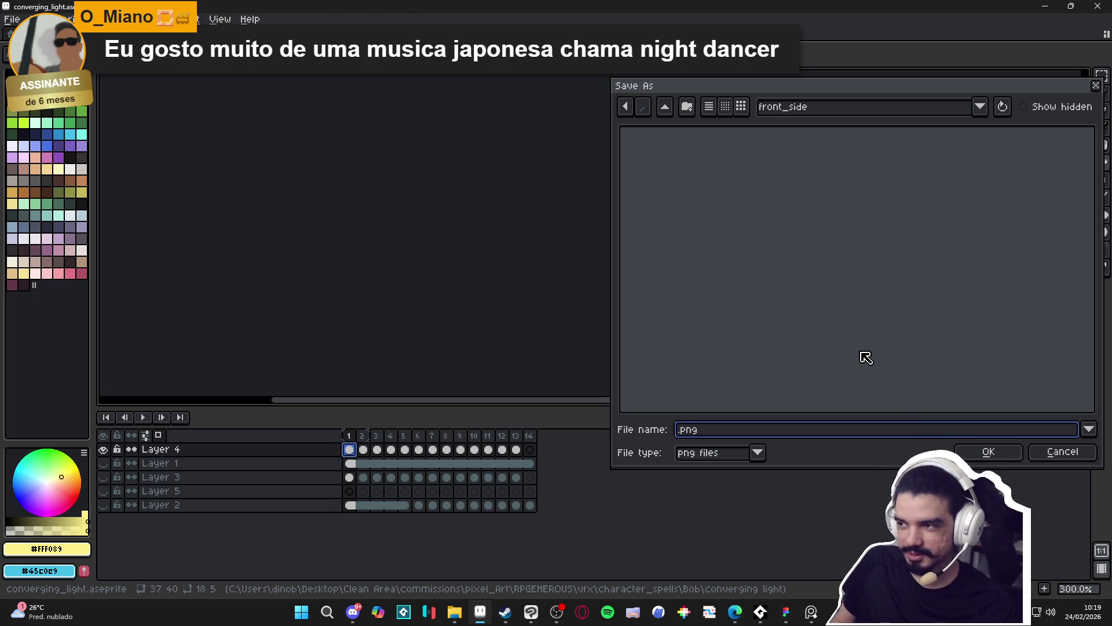
type("co")
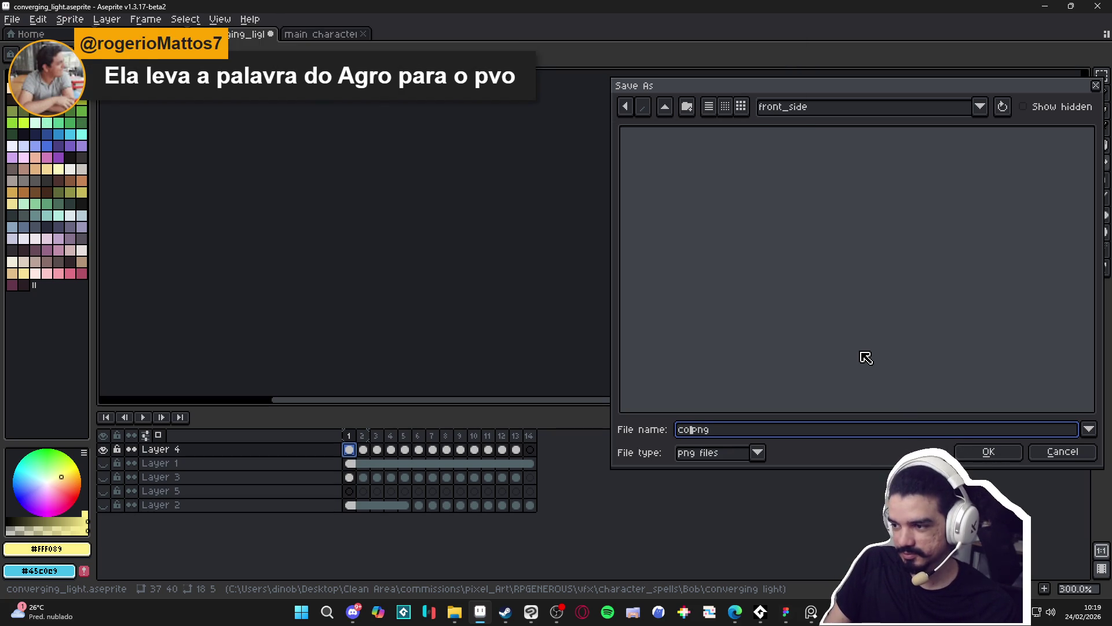
type("nve")
key("ctrl+a")
type("spr")
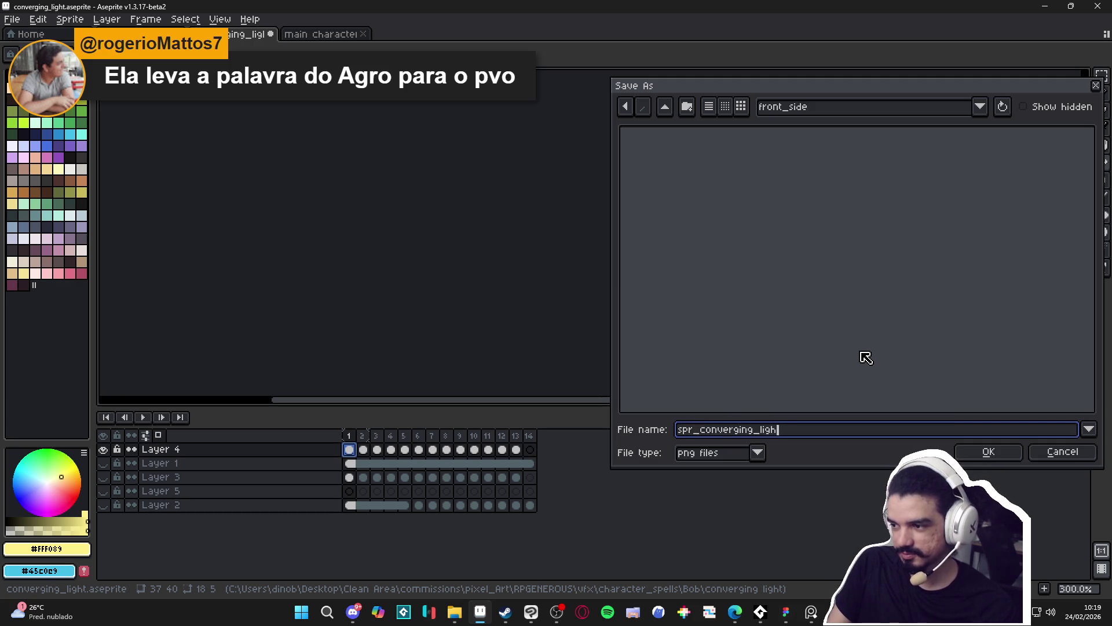
type("t_f")
type("nt")
key("Return")
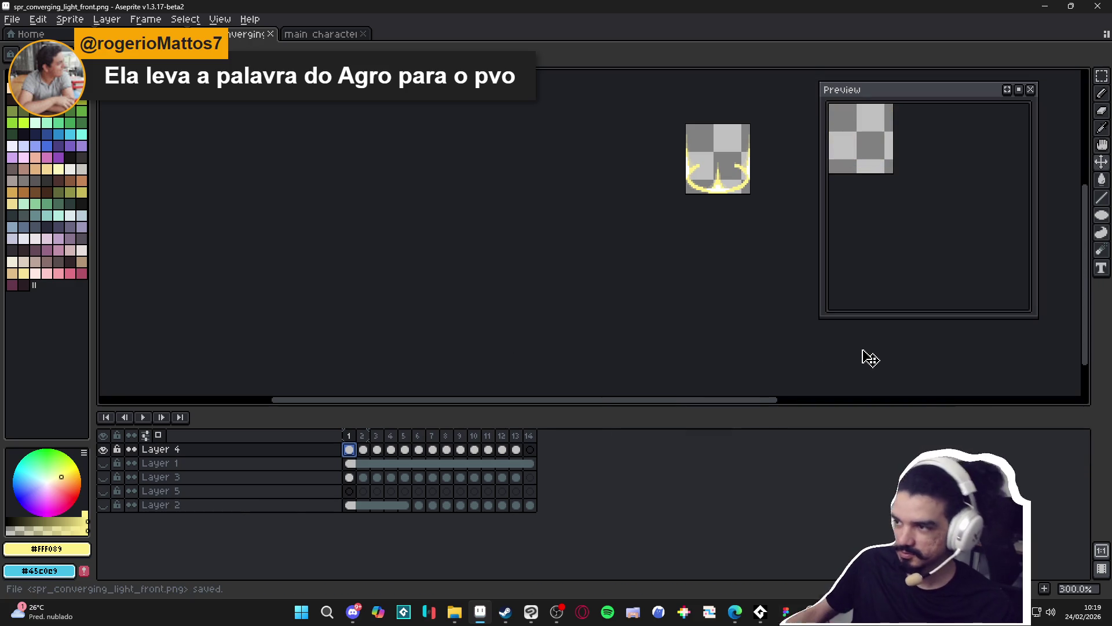
Hide Layer 4's ring and show Layer 3's light art for export.
left_click(103, 450)
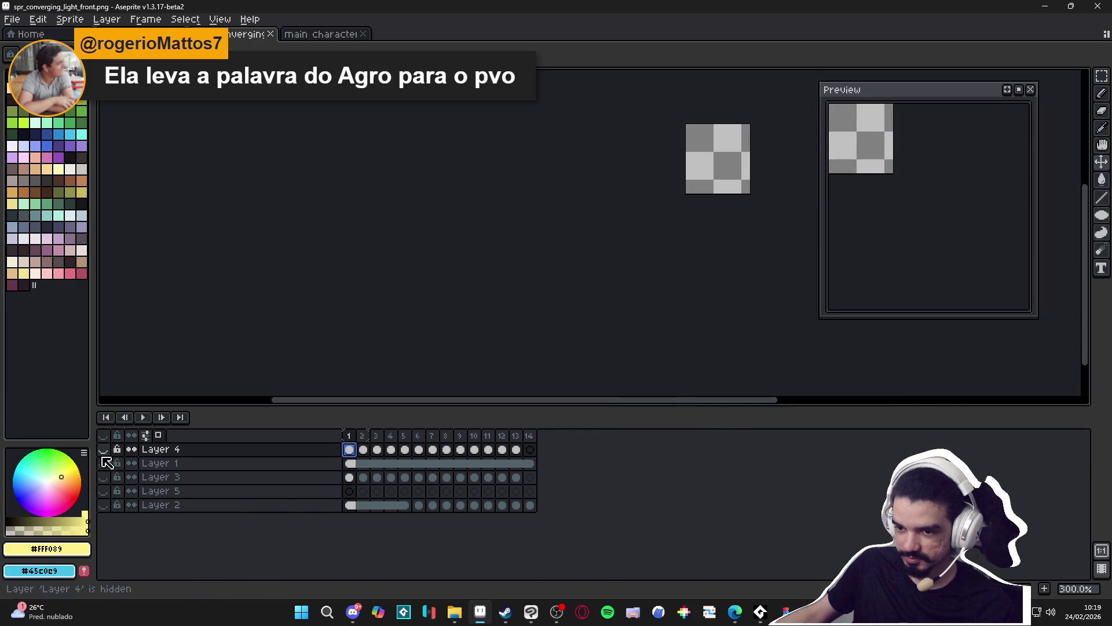
left_click(103, 477)
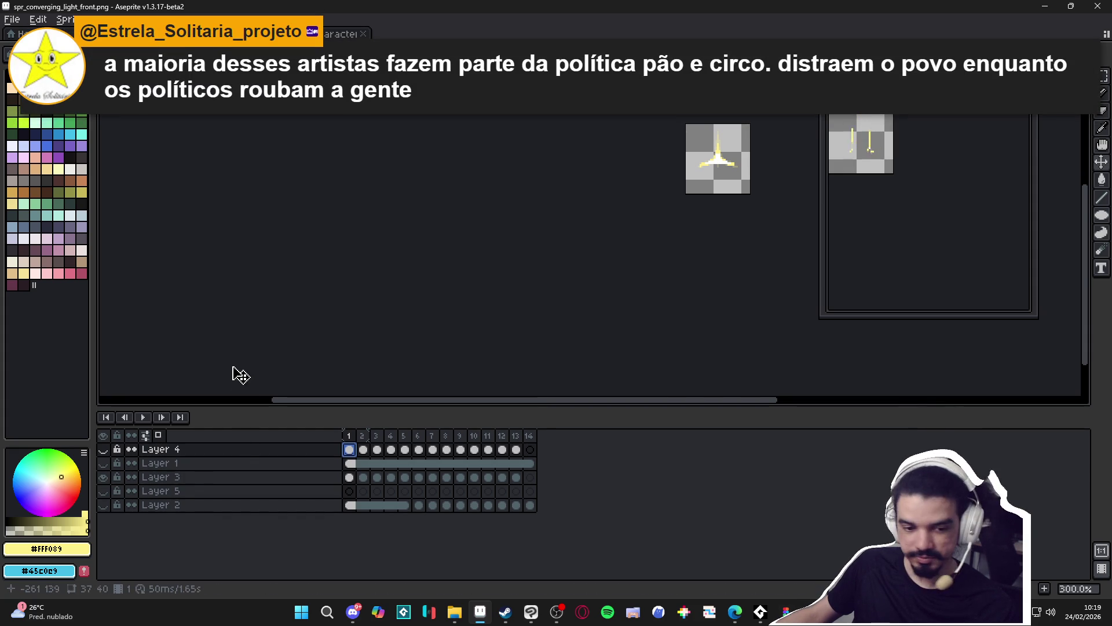
left_click(17, 22)
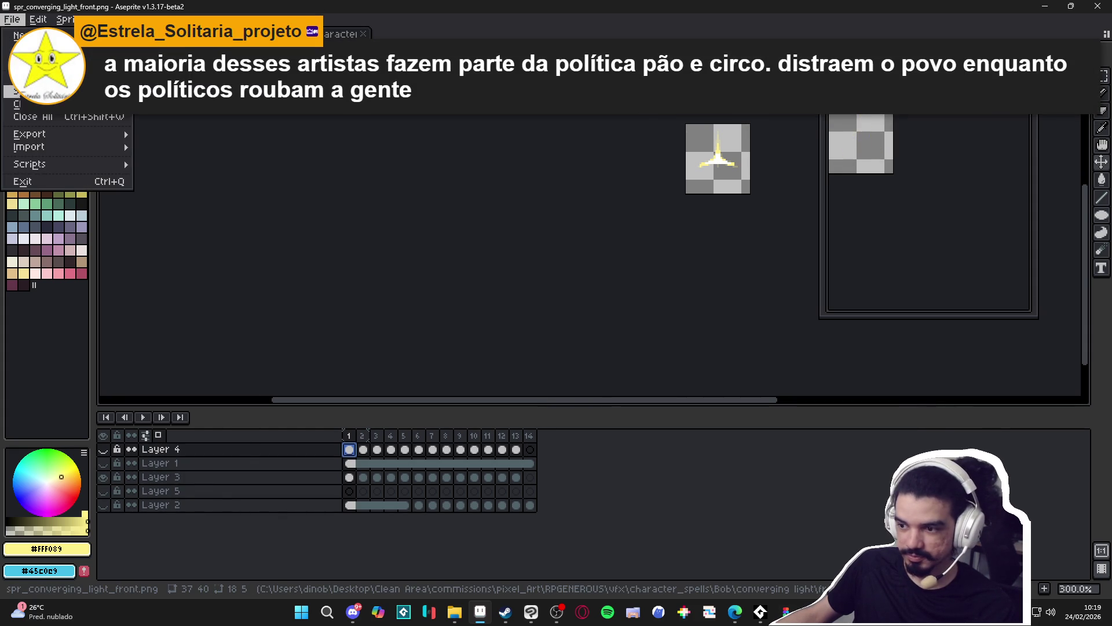
left_click(12, 99)
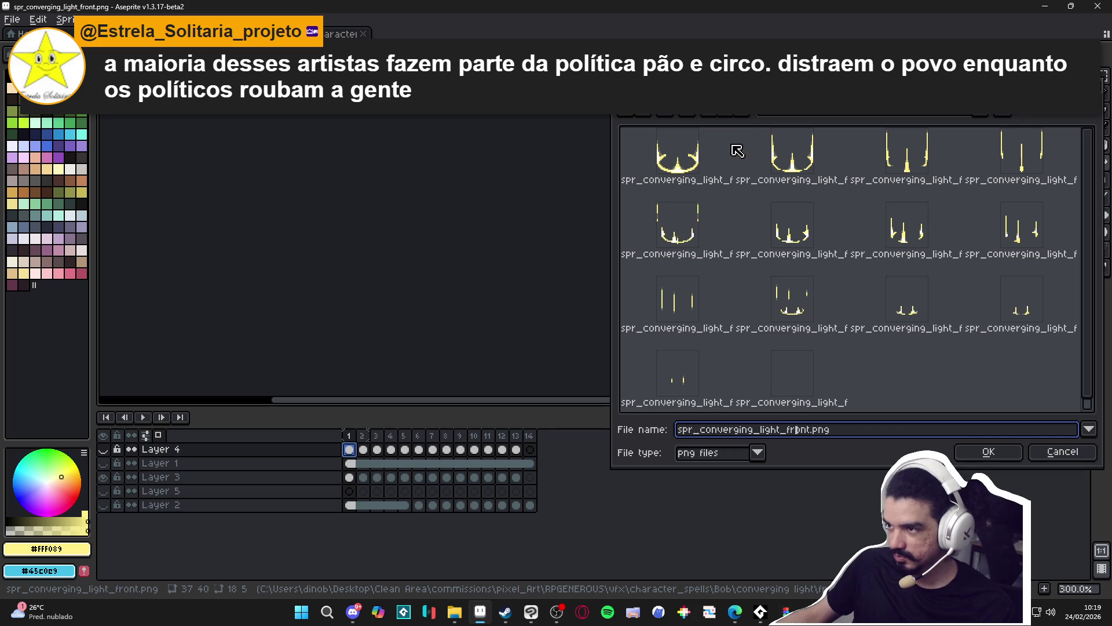
Save it as spr_converging_light_back.png in a new back-side folder.
left_click(683, 114)
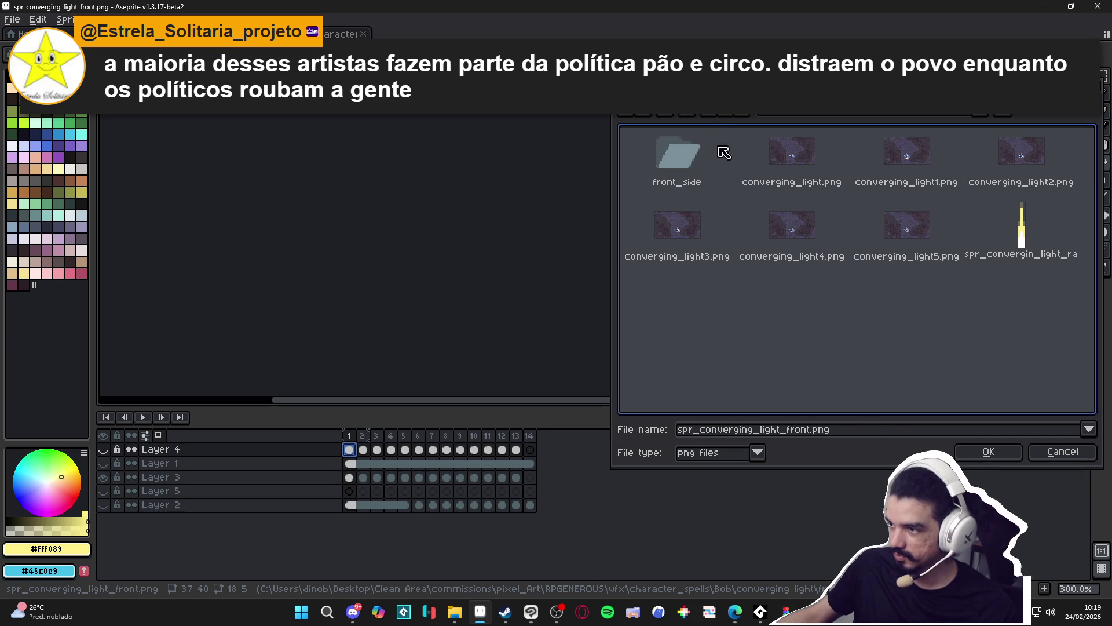
left_click(687, 112)
type("back_si")
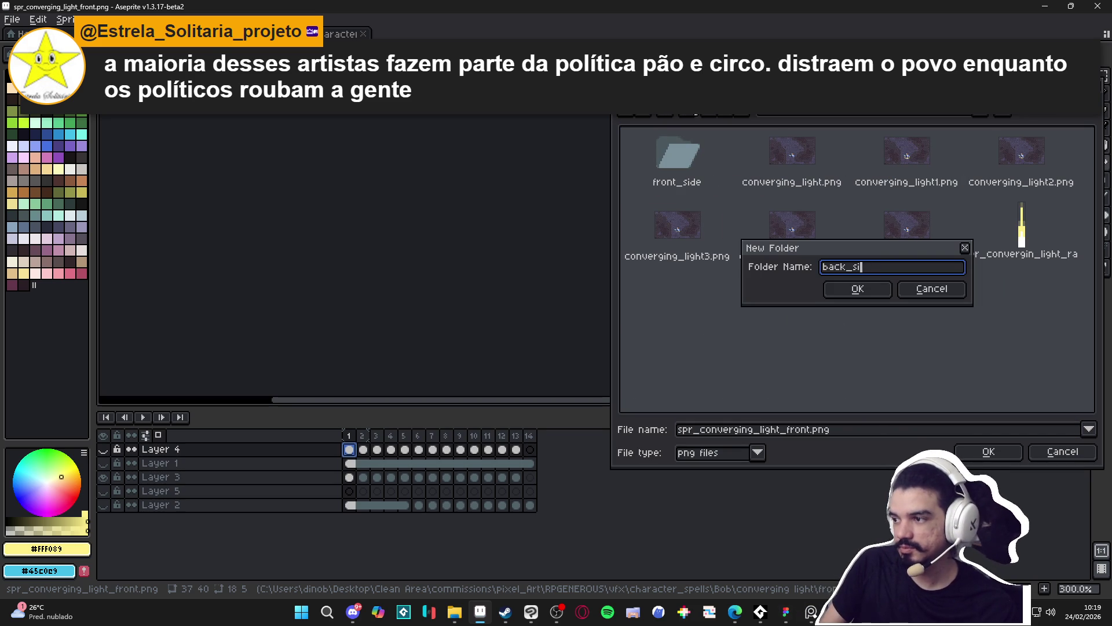
type("de")
key("Return")
double_click(799, 431)
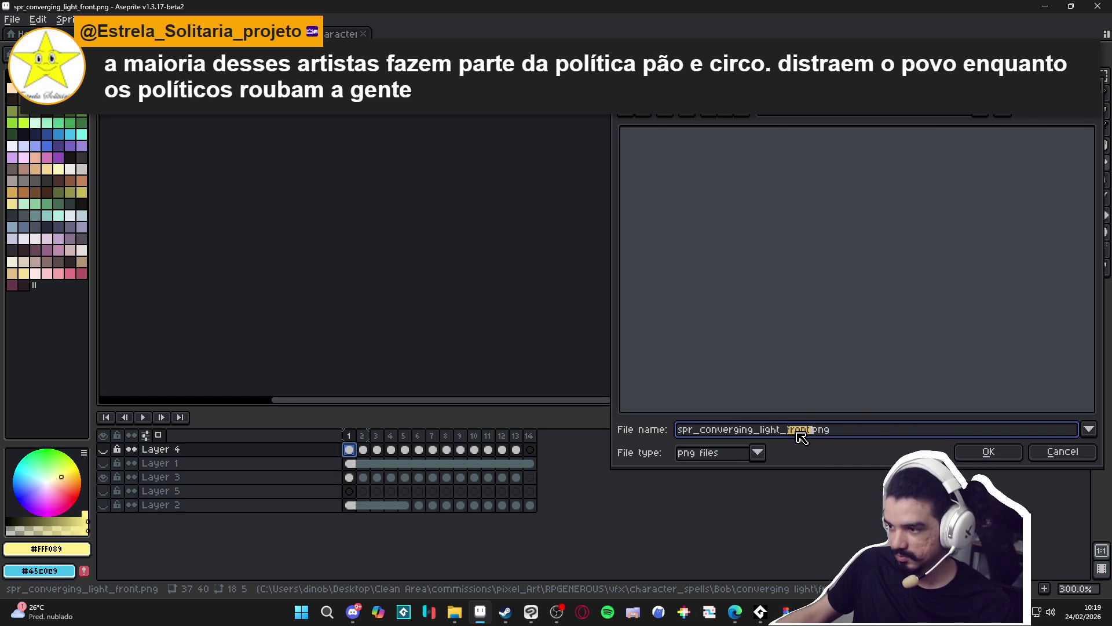
type("back")
key("Return")
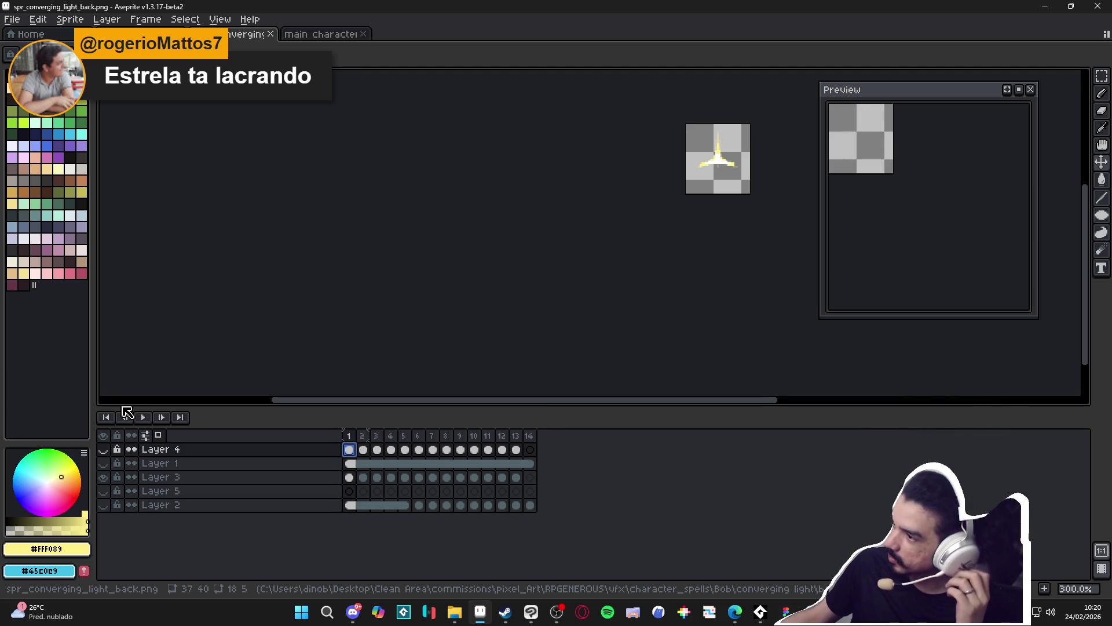
Turn all layers back on, undo the trim, and recentre the character in the preview.
left_click(105, 464)
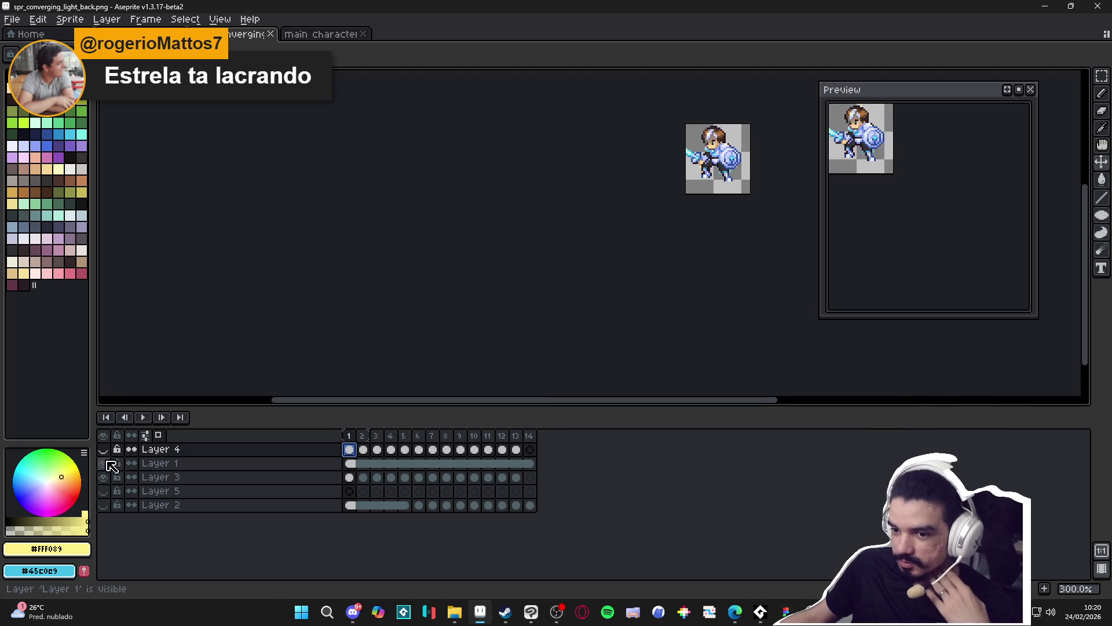
left_click(104, 436)
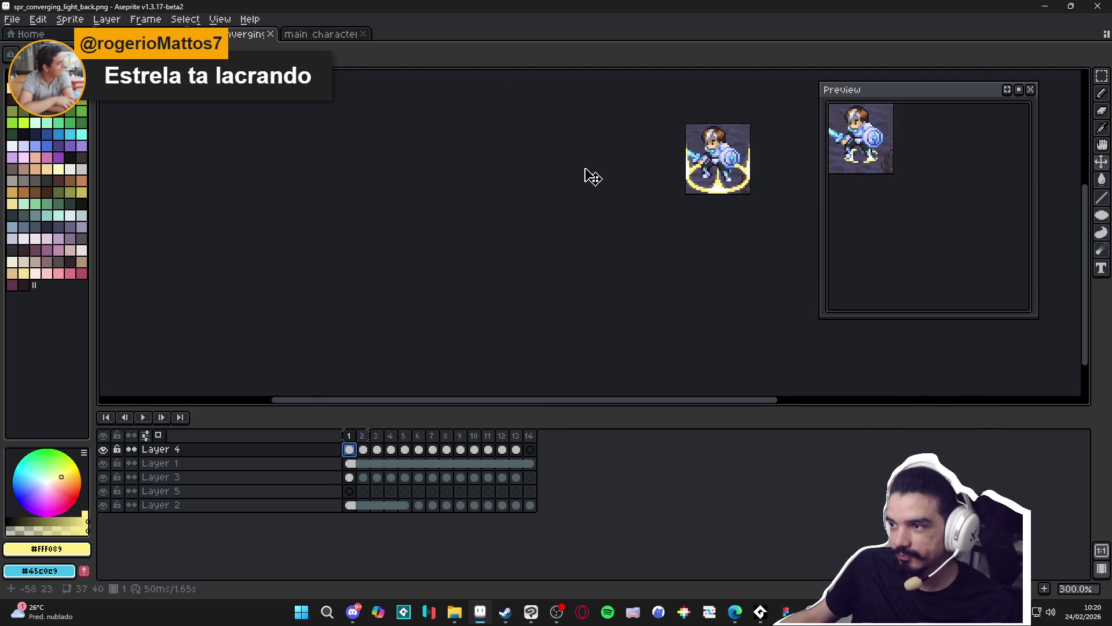
key("ctrl+z")
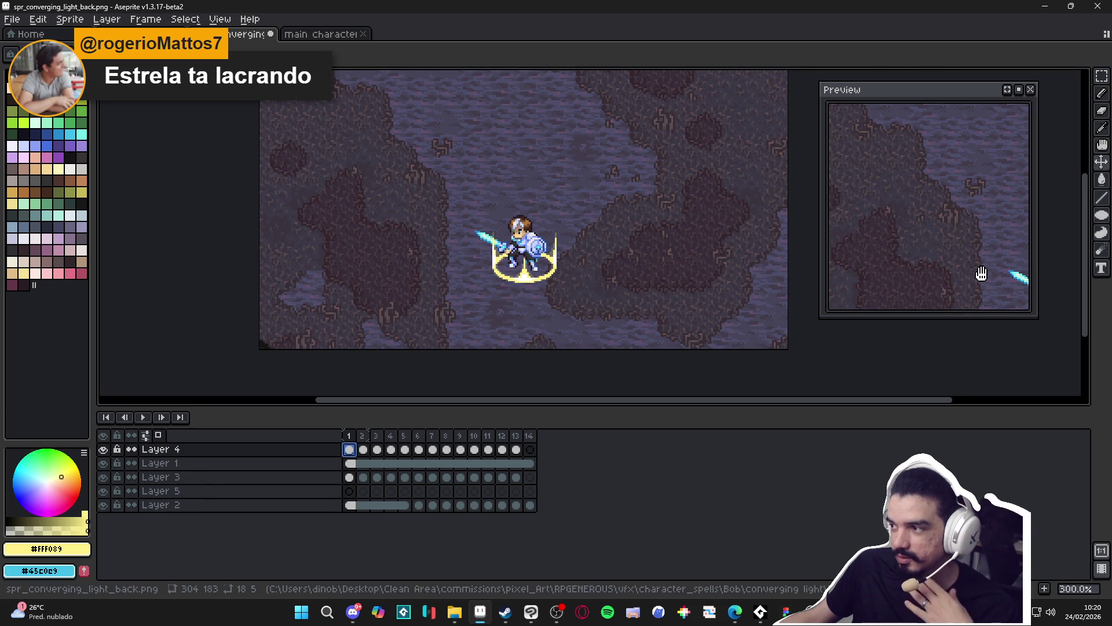
left_click_drag(983, 273, 882, 219)
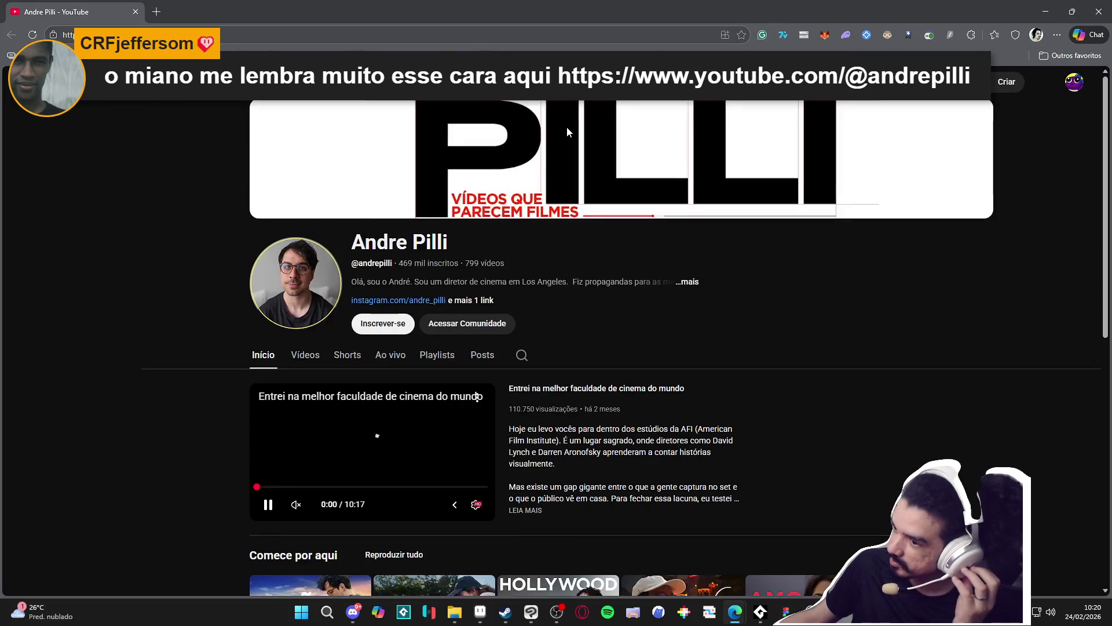
Scroll through the YouTube channel's uploaded videos, then return to Aseprite and spr_converging_light_back.
left_click(273, 512)
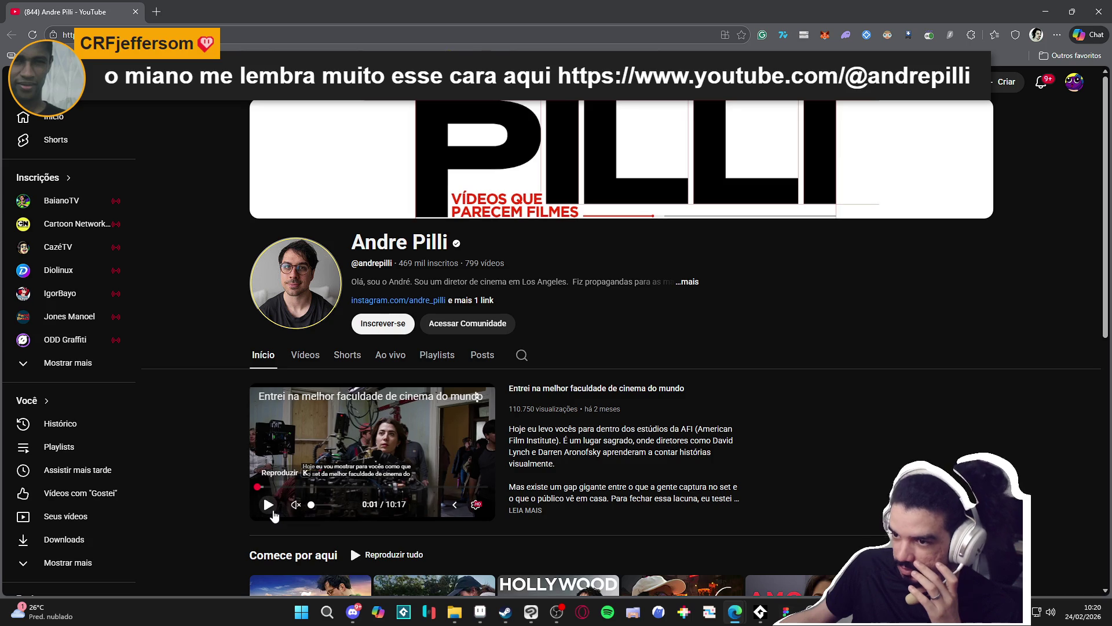
left_click(275, 510)
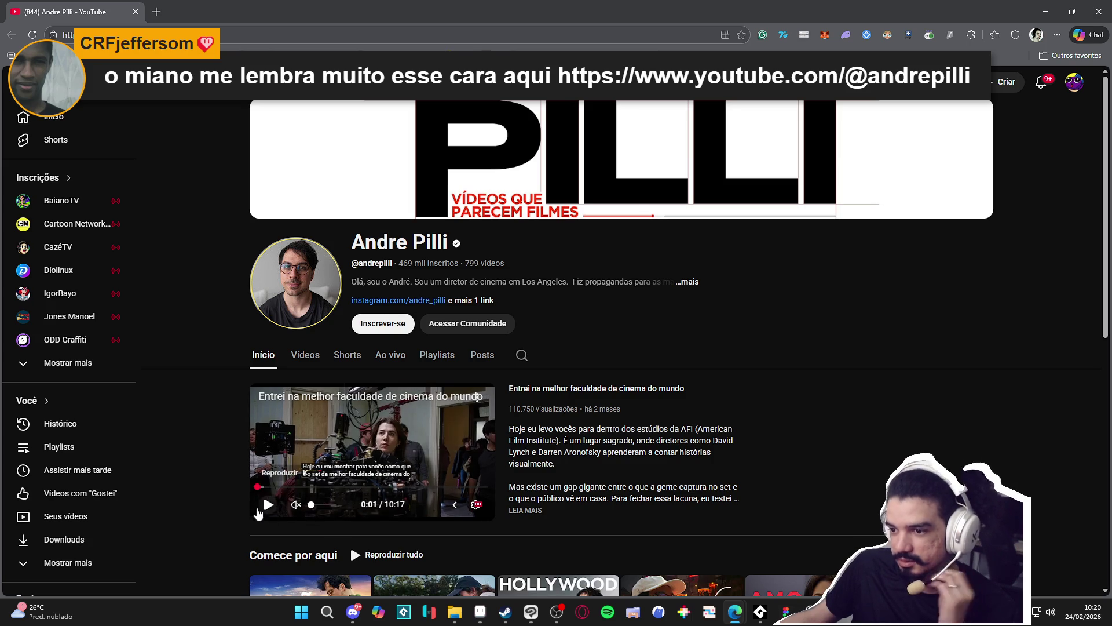
left_click(305, 365)
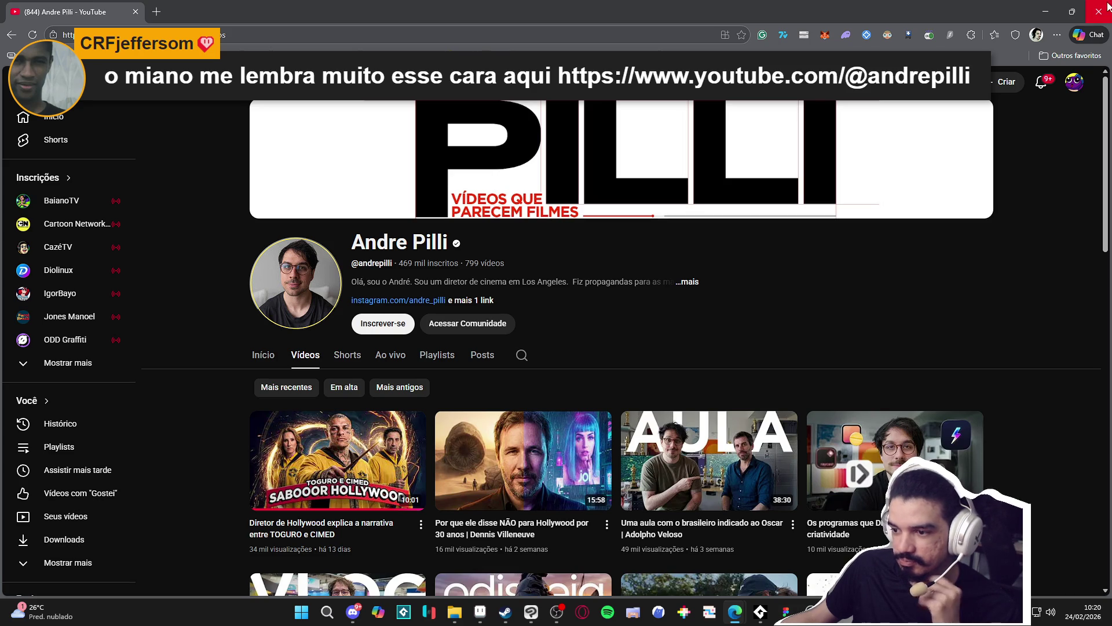
scroll(1050, 220, "down", 4)
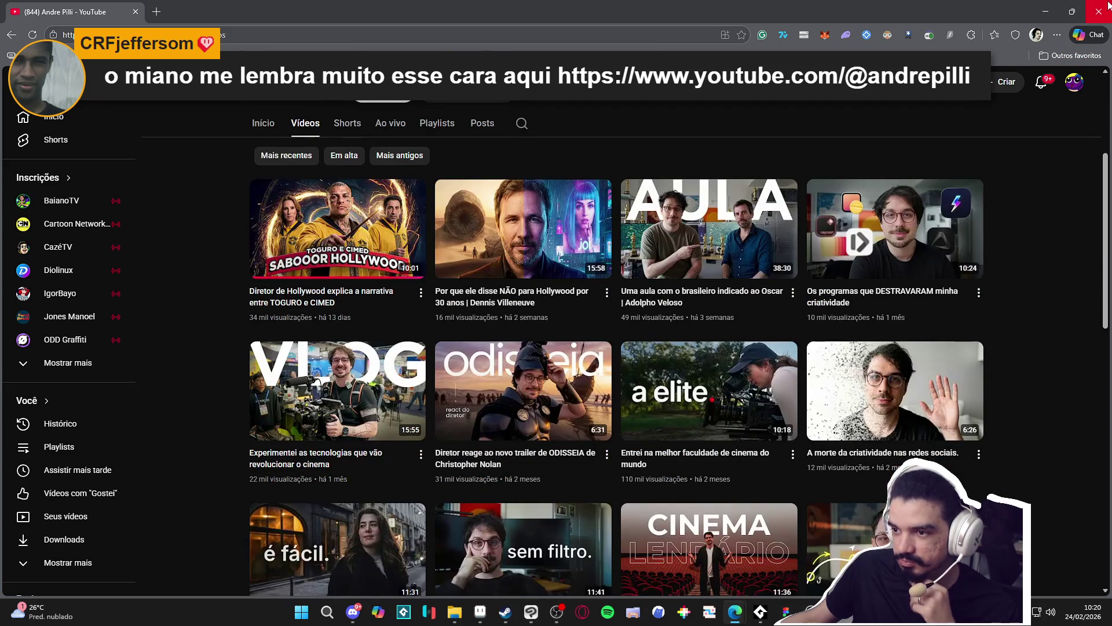
key("alt+Tab")
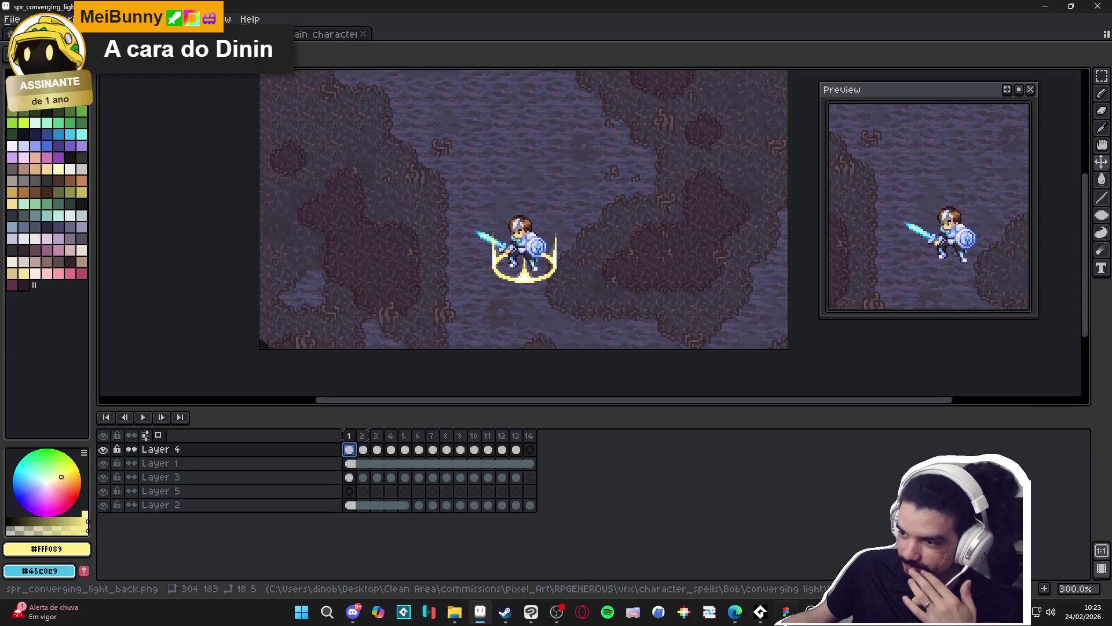
Bring up the Windows Start search to look for GitHub Desktop.
mouse_move(451, 613)
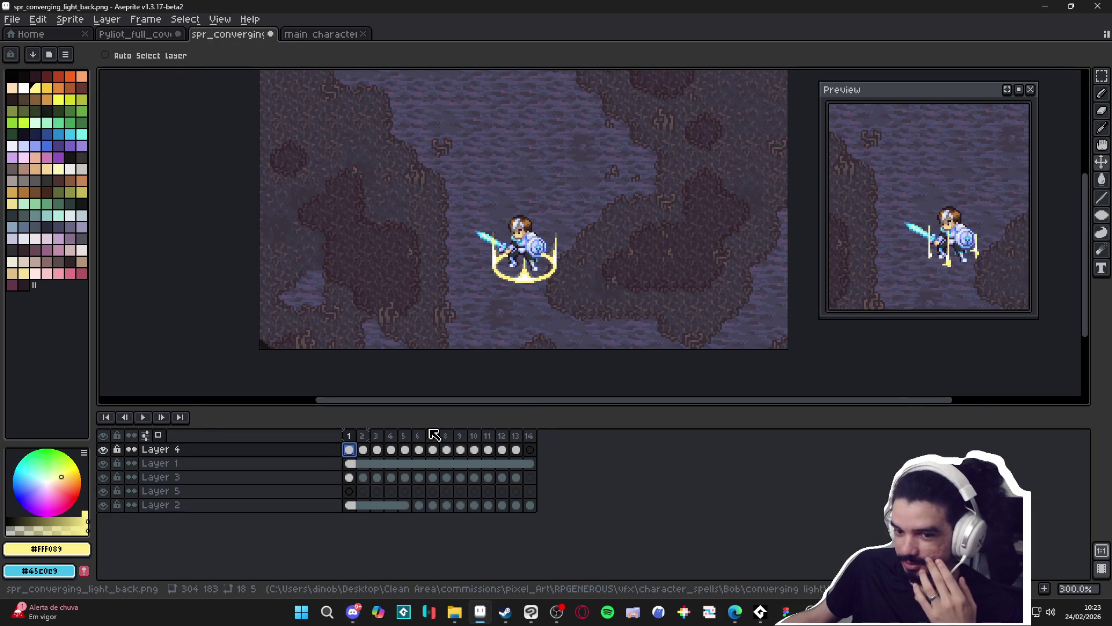
left_click(302, 618)
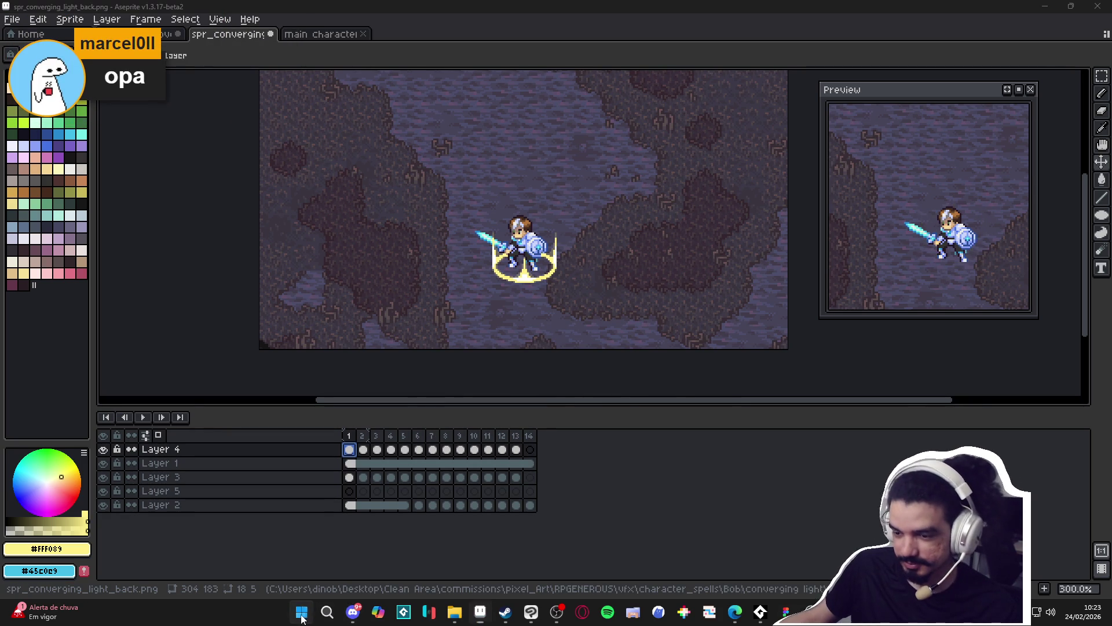
Launch GitHub Desktop, pull origin into game-spiritalis on feat/combat, and bring Steam forward.
type("github")
key("Escape")
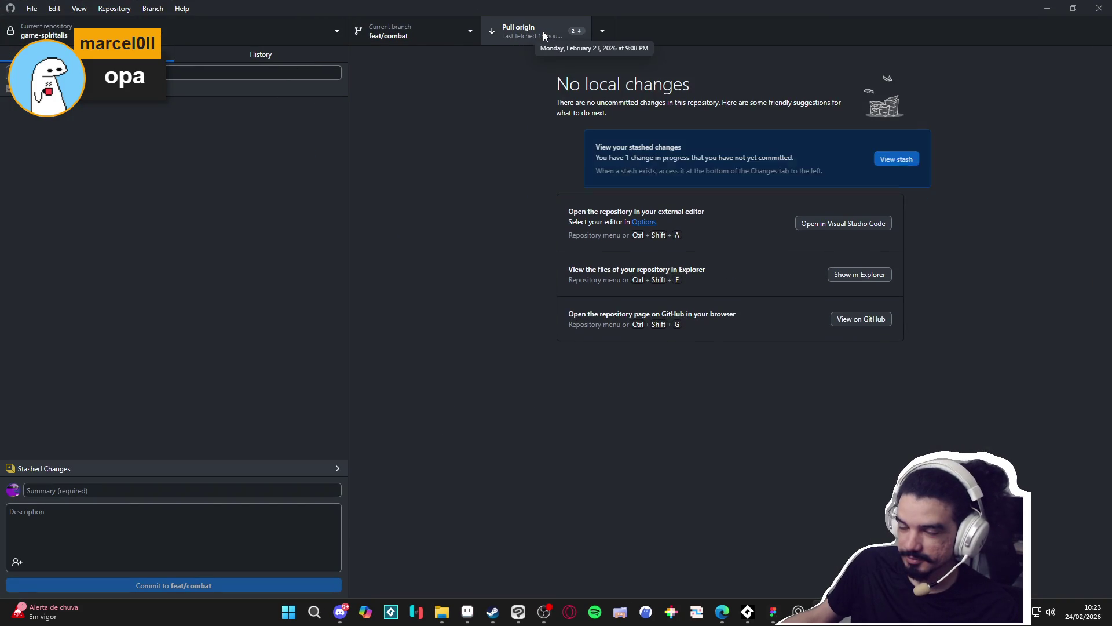
left_click(543, 31)
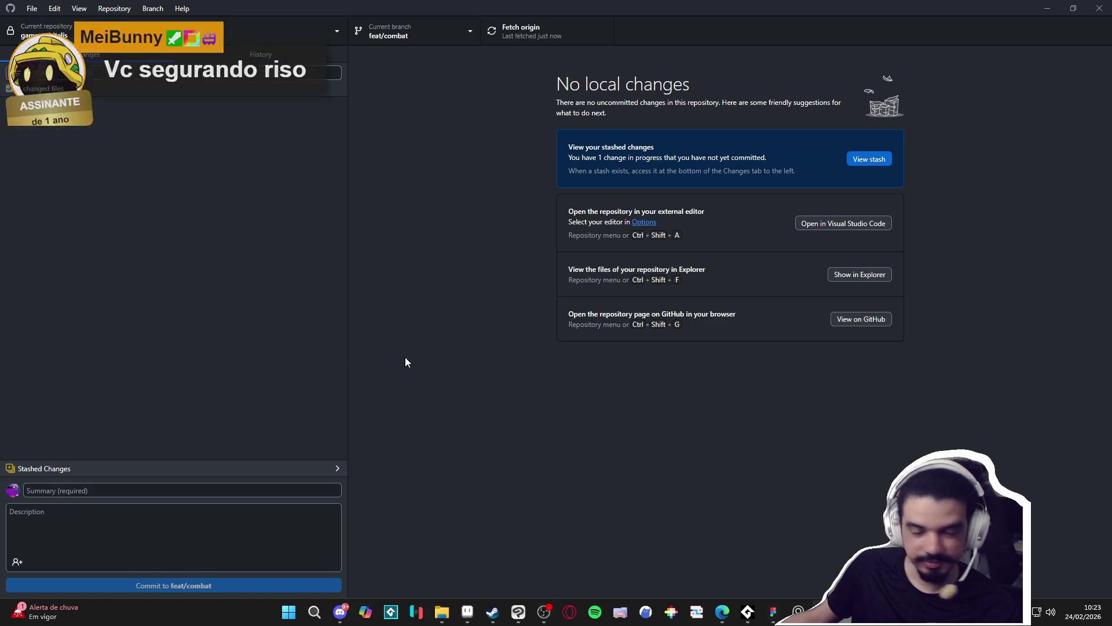
left_click(492, 612)
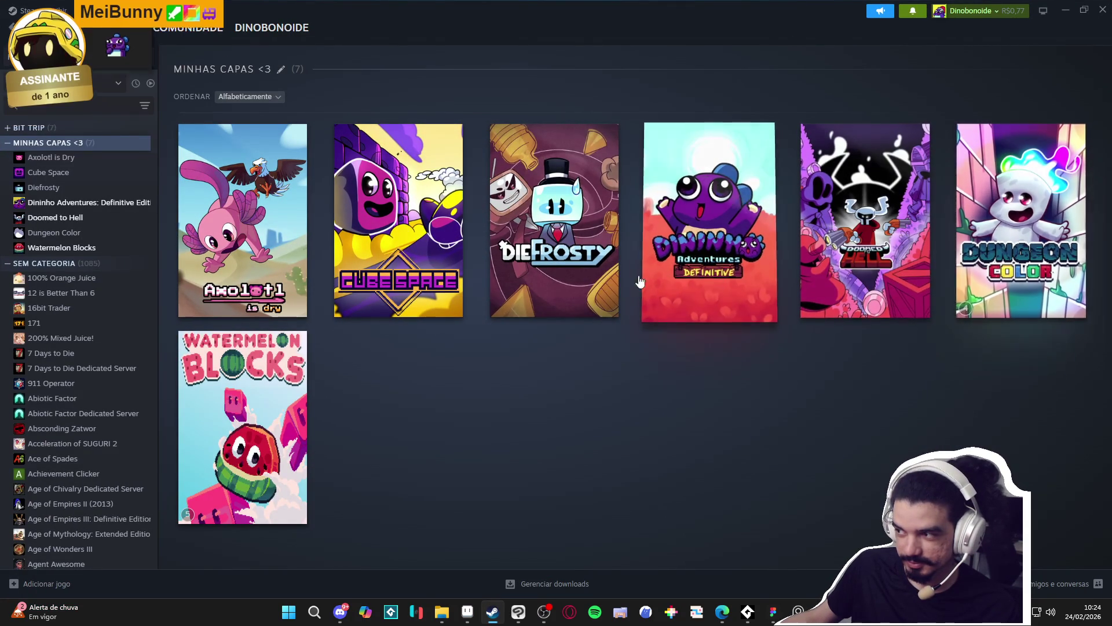
Search the Steam library for 'gamemaker', launch GameMaker and minimize Steam.
left_click(49, 109)
type("ga")
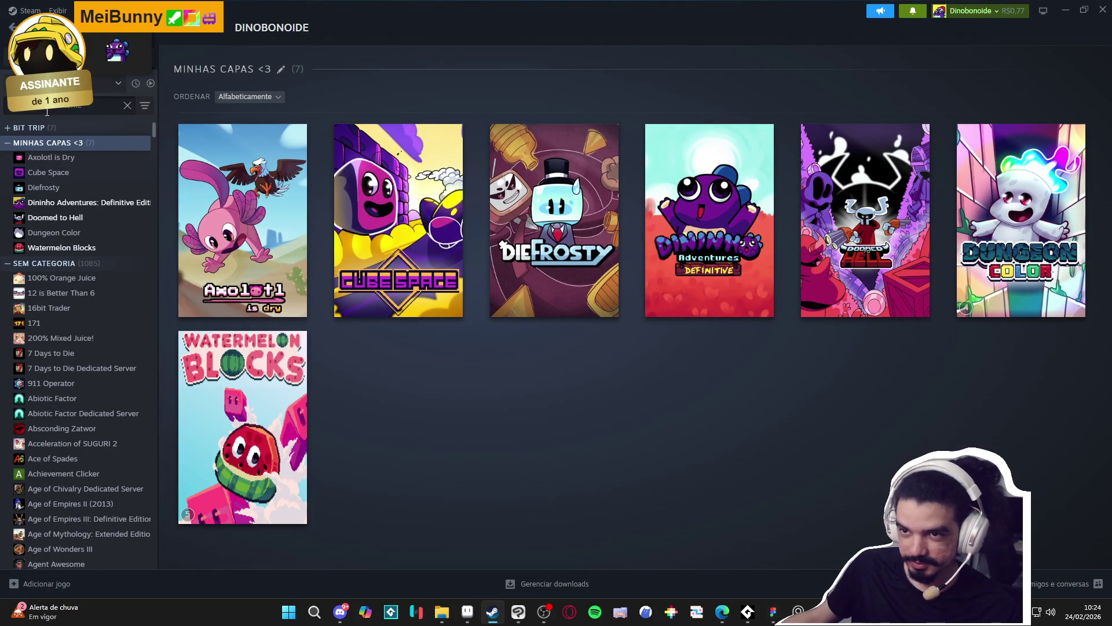
type("memaker")
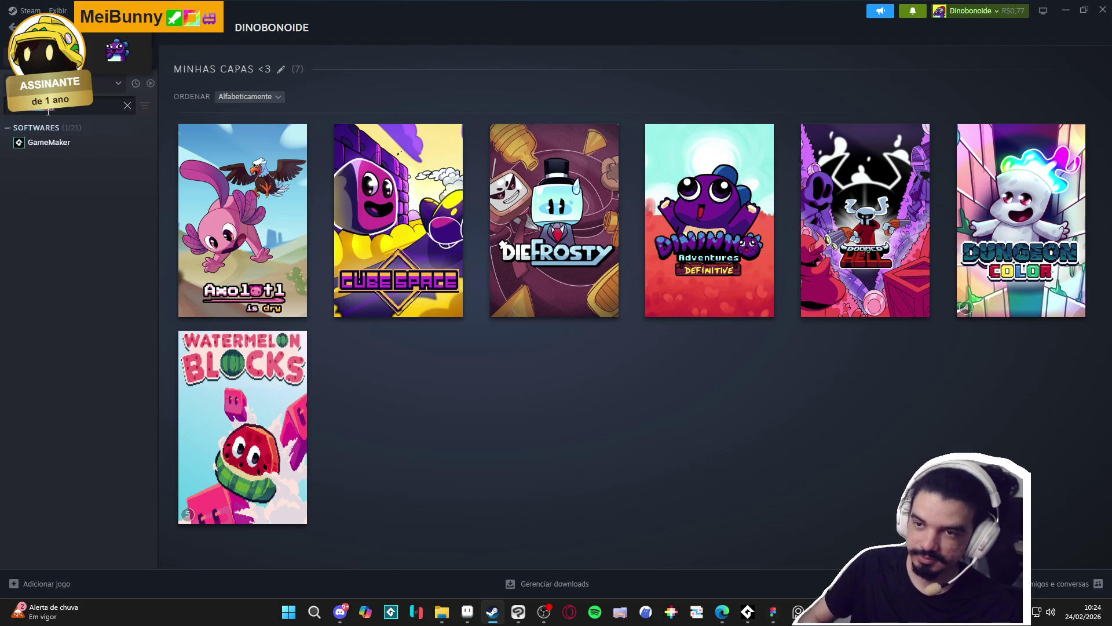
double_click(53, 142)
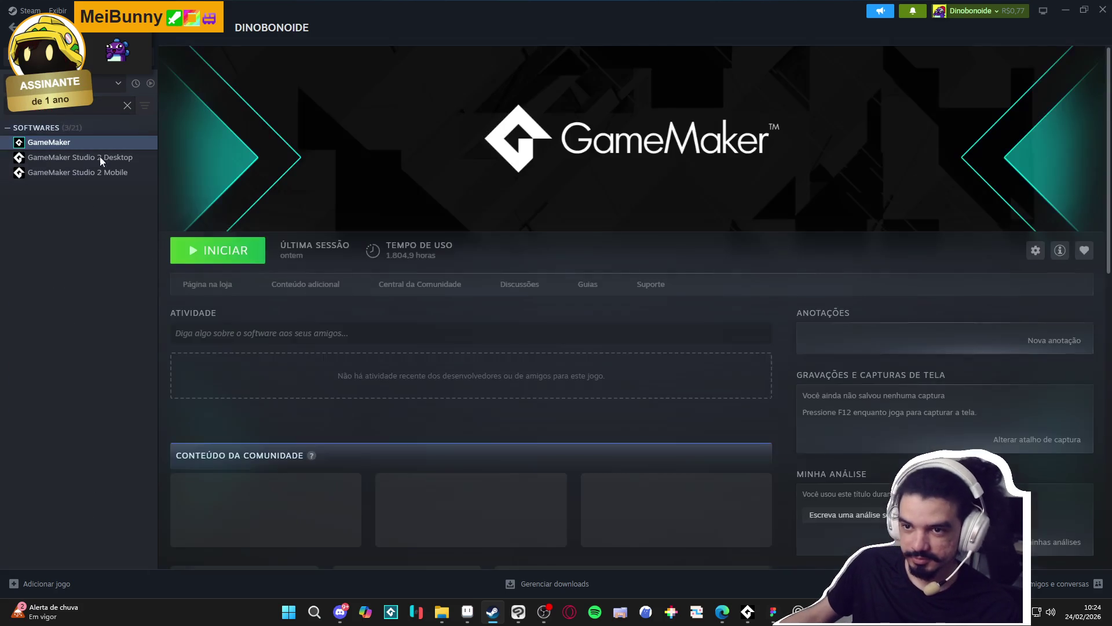
left_click(1101, 9)
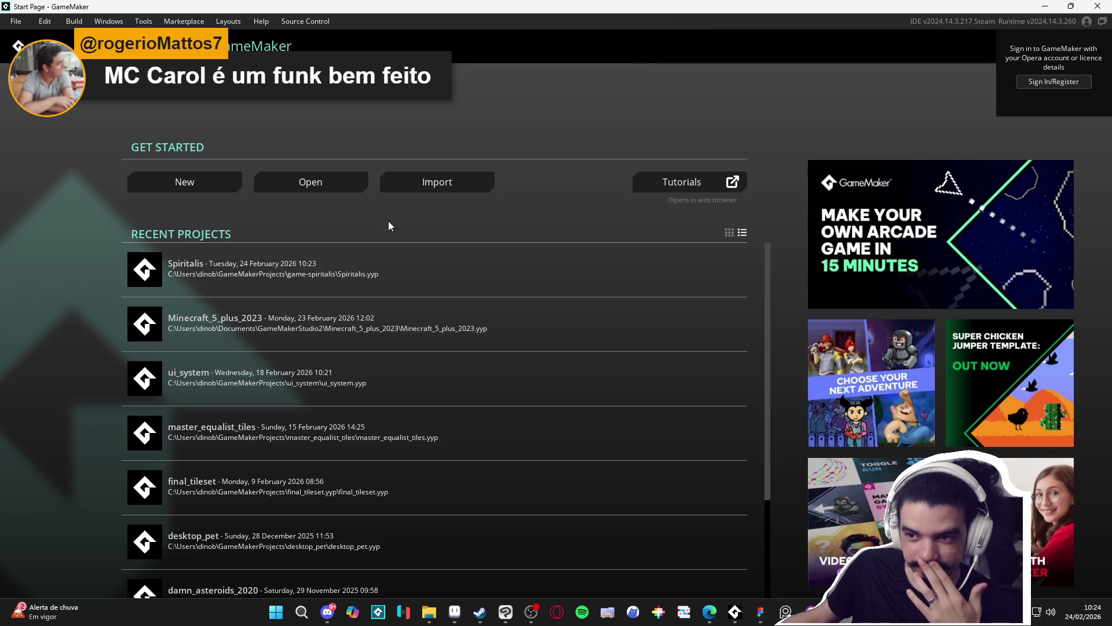
Open the Spiritalis project, shrink the Feather Messages panel and show the Assets browser.
left_click(288, 276)
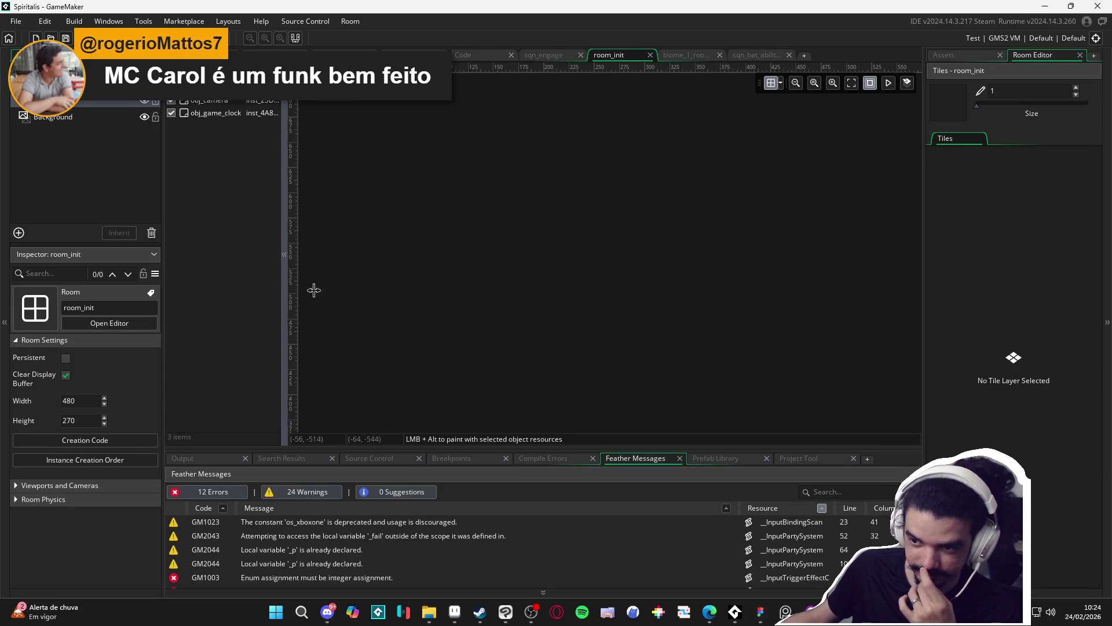
left_click_drag(529, 449, 520, 520)
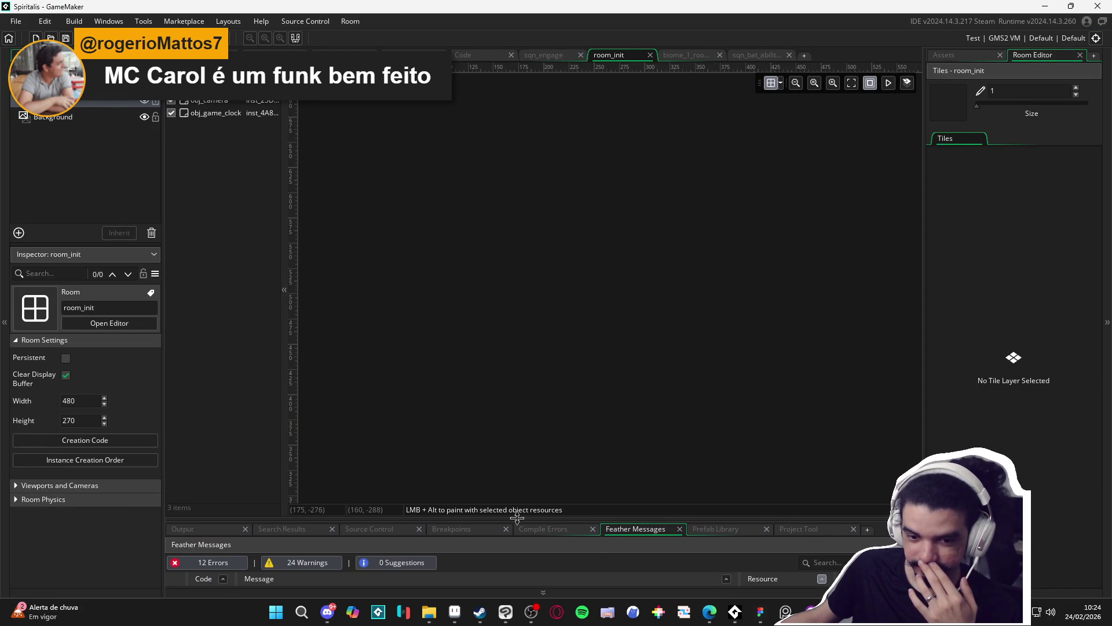
left_click(940, 55)
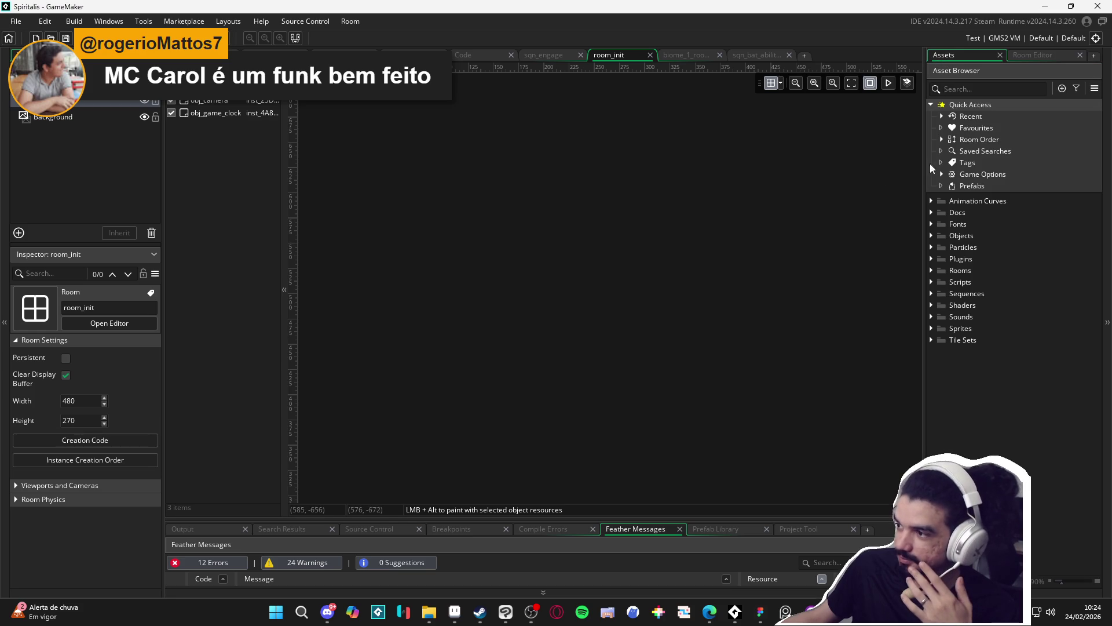
Browse the Objects subfolders (_Common, Field, Inventory, Dialog, Battle, Cutscene, _Unused) by expanding and collapsing them.
left_click(932, 270)
left_click(933, 270)
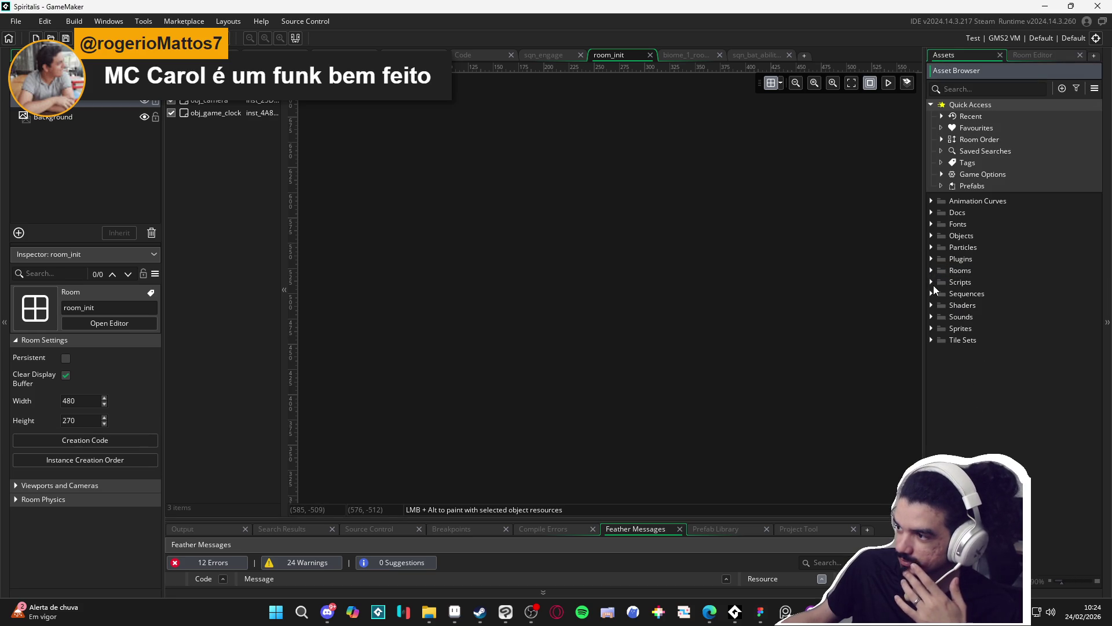
left_click(932, 235)
left_click(942, 250)
left_click(943, 249)
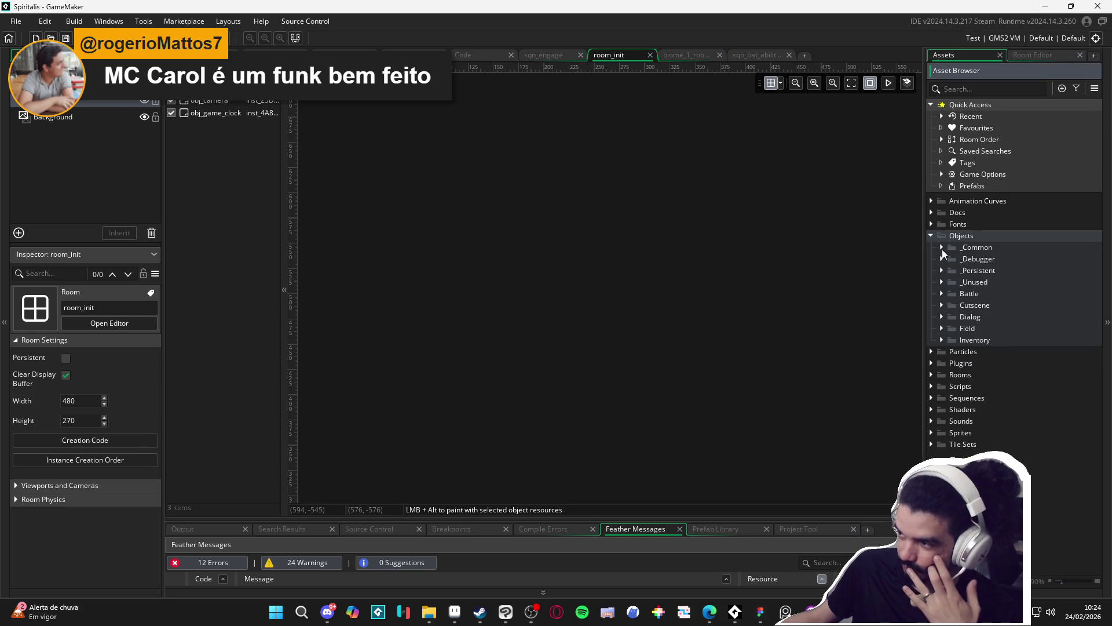
left_click(941, 328)
left_click(941, 328)
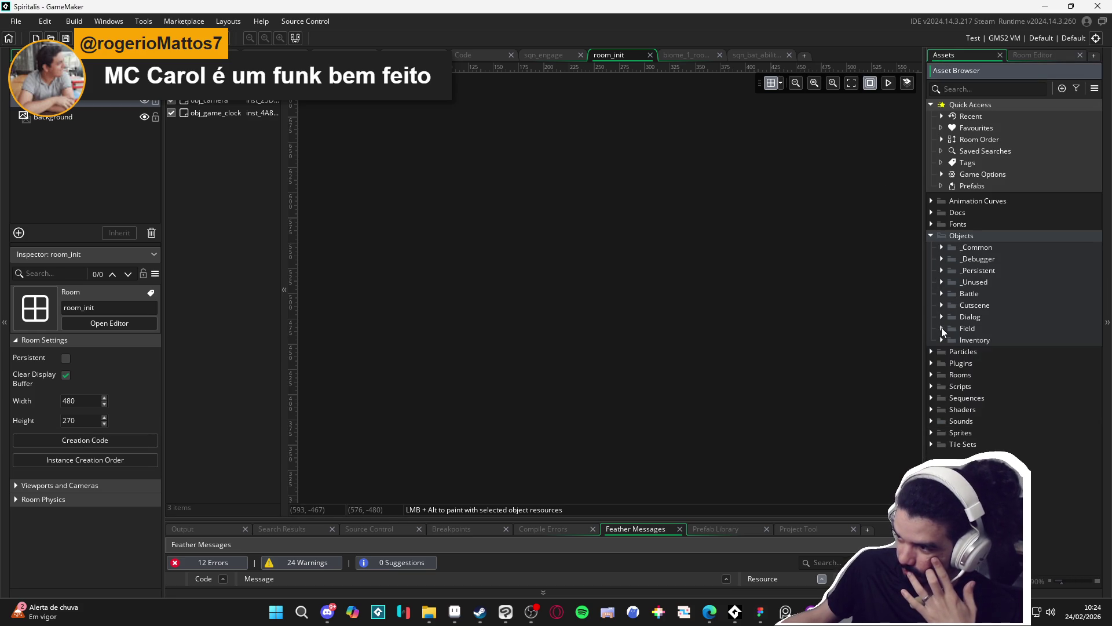
left_click(941, 328)
left_click(941, 328)
left_click(941, 341)
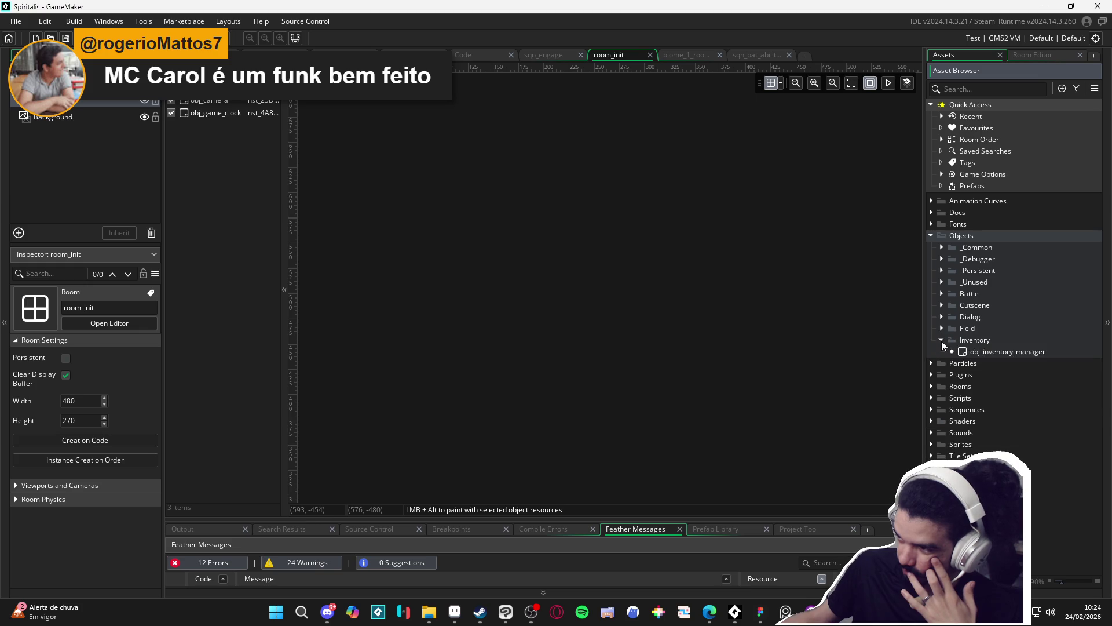
left_click(941, 340)
left_click(942, 317)
left_click(942, 316)
left_click(943, 293)
left_click(943, 294)
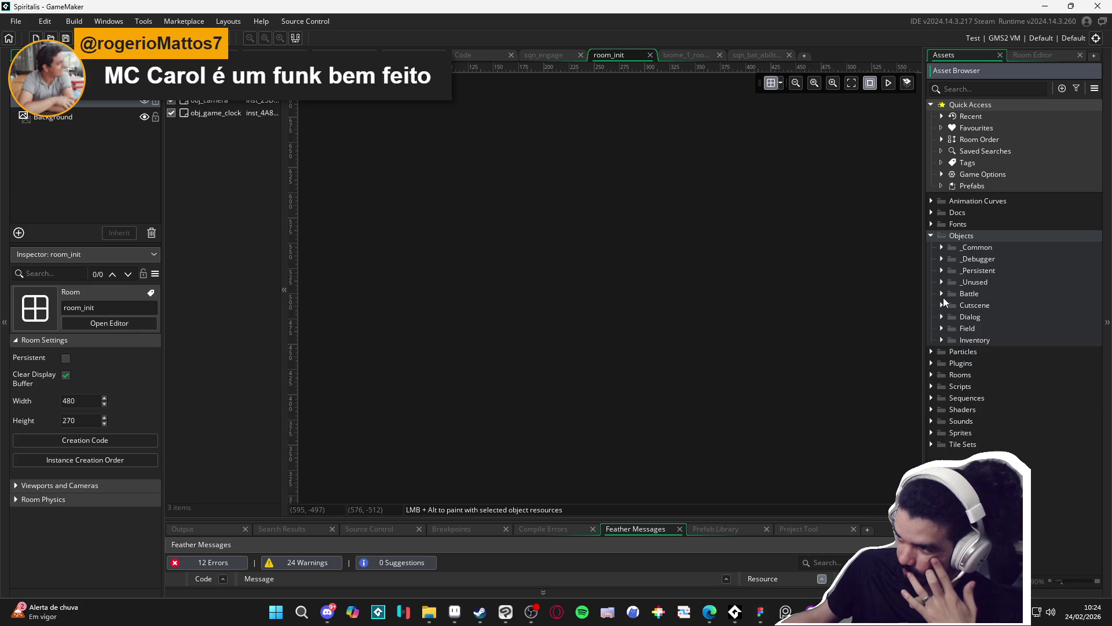
left_click(942, 304)
left_click(942, 304)
left_click(942, 281)
left_click(943, 281)
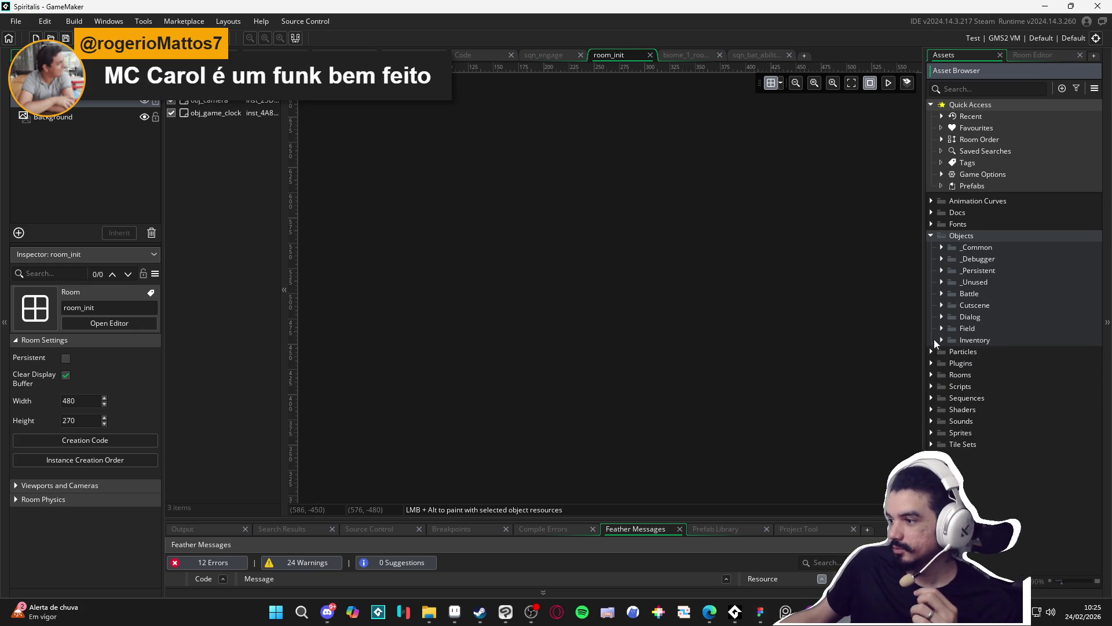
Expand Rooms > Biomes > 0. Castle of Courage to list its rooms.
left_click(931, 375)
left_click(942, 386)
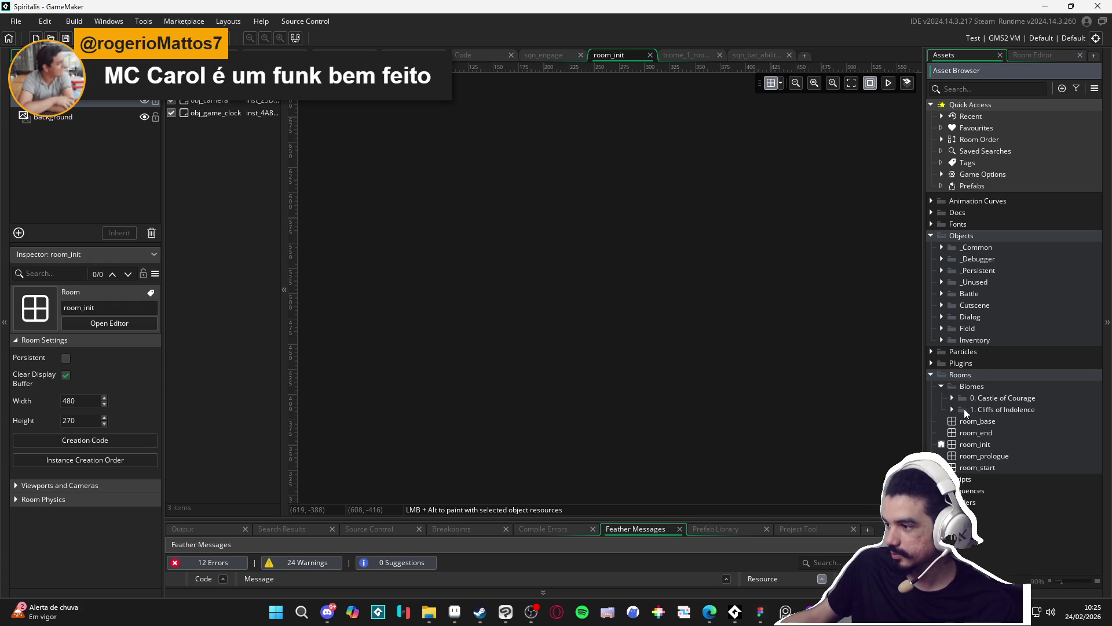
left_click(952, 398)
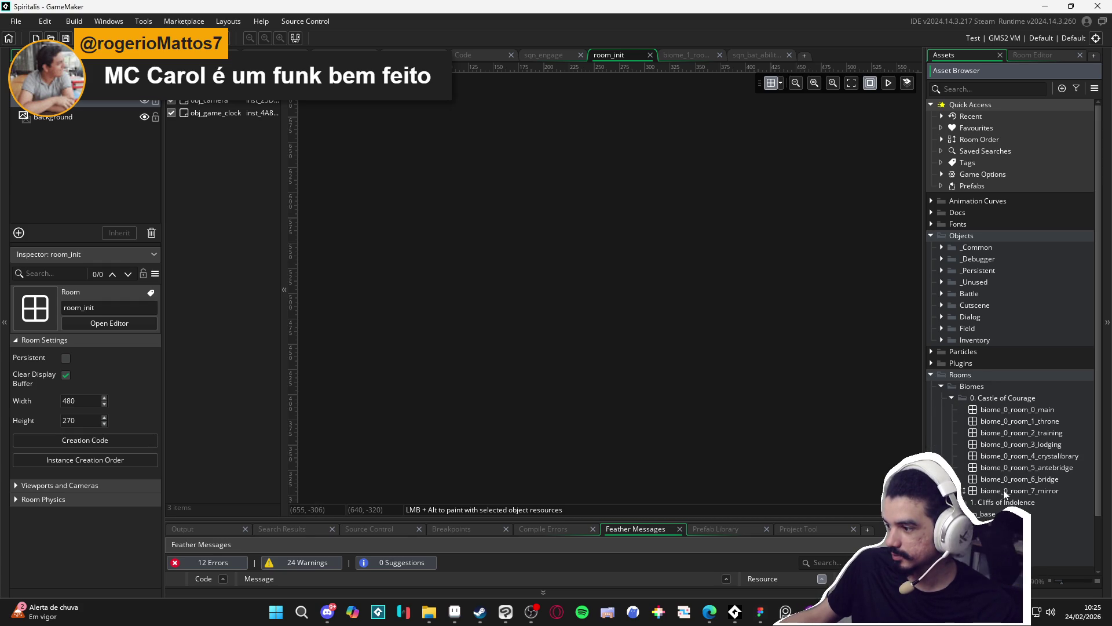
Open biome_0_room_0_main, biome_0_room_6_bridge and biome_1_room_0_arrival, then pan the arrival map.
double_click(1020, 409)
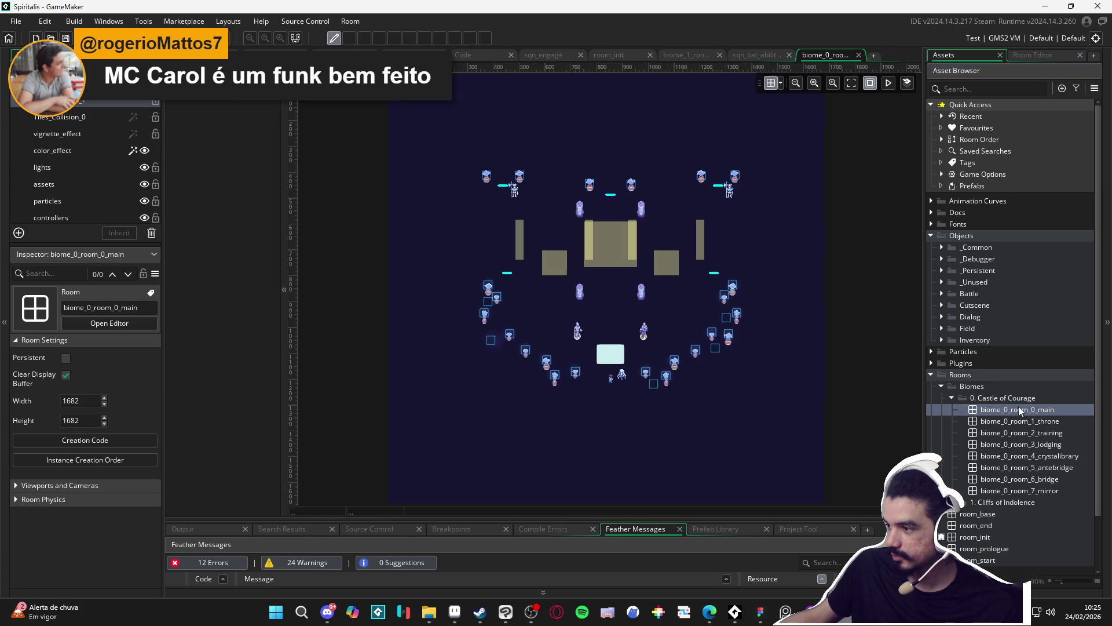
double_click(1031, 475)
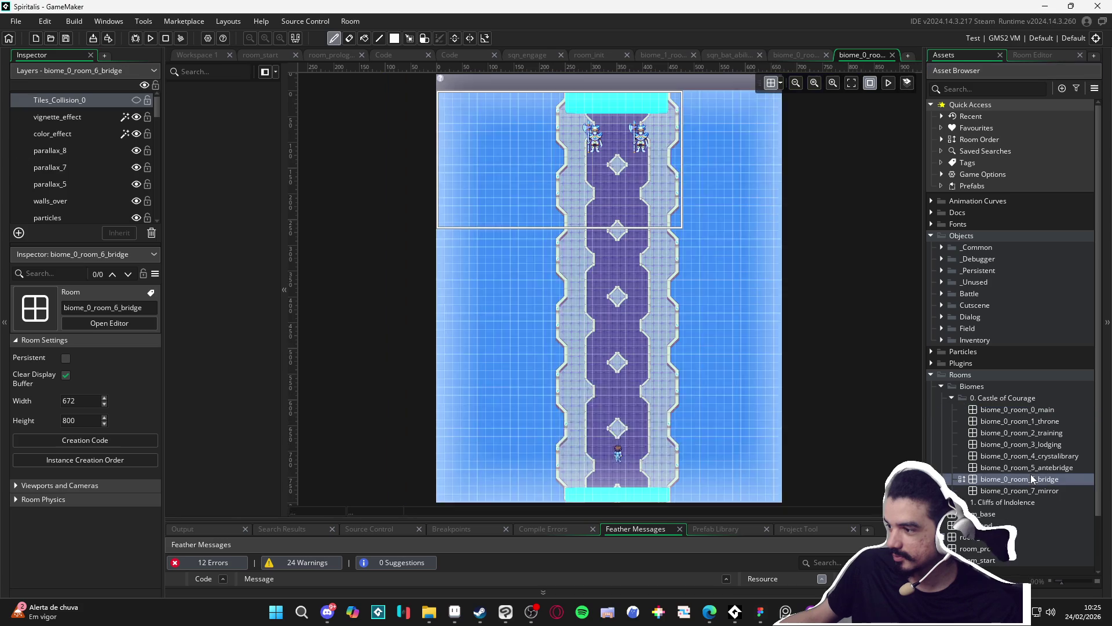
double_click(993, 503)
double_click(1011, 513)
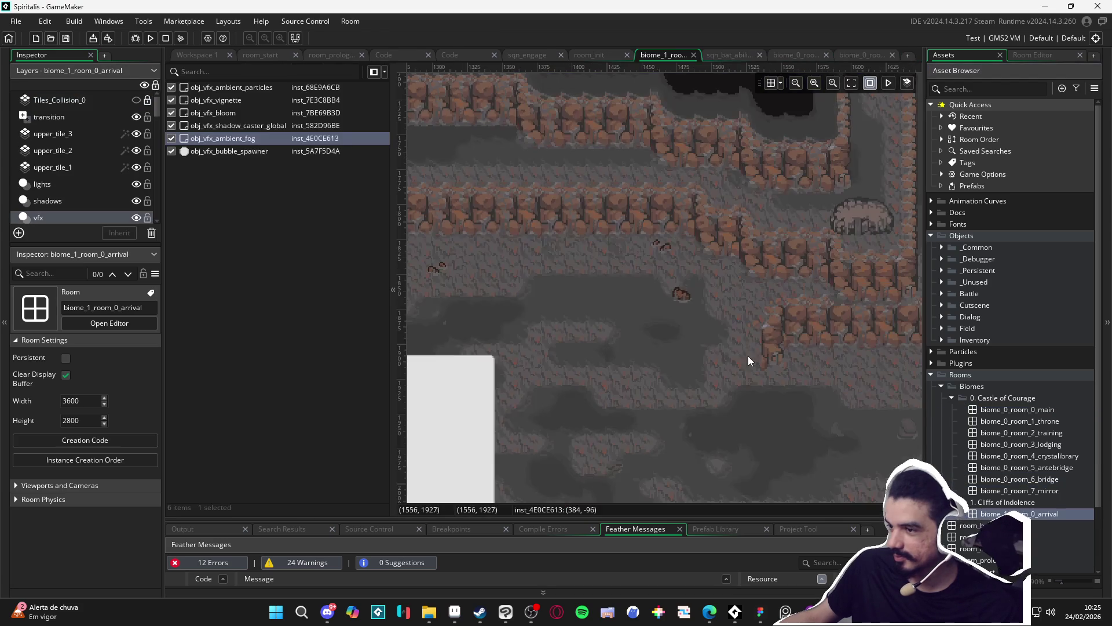
scroll(606, 326, "down", 3)
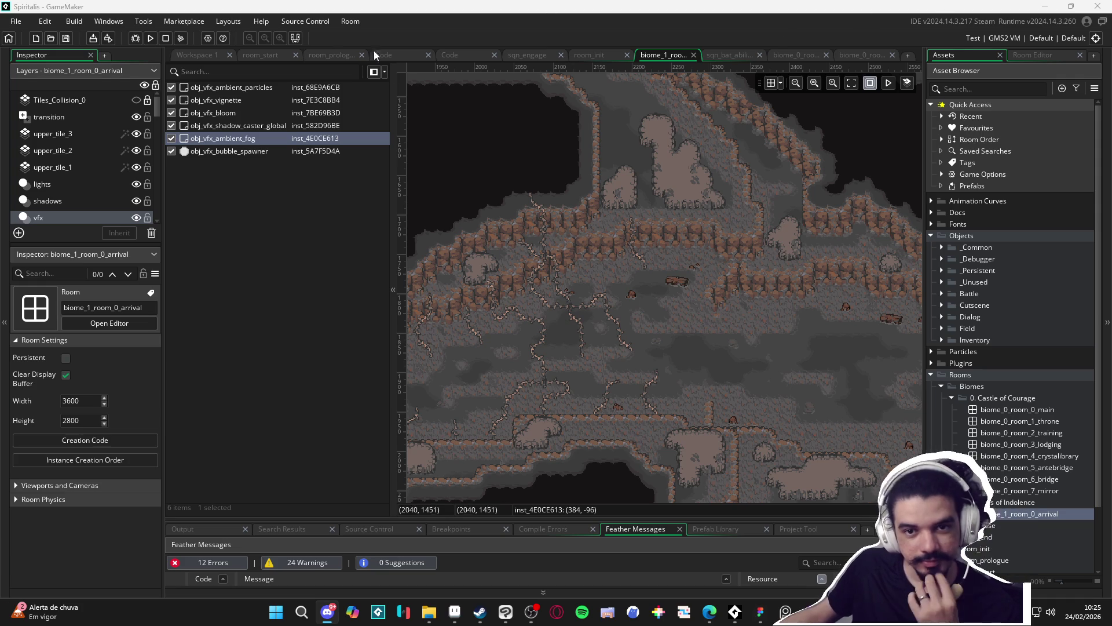
mouse_move(622, 273)
left_mouse_down()
mouse_move(454, 346)
mouse_move(450, 369)
mouse_move(563, 367)
mouse_move(617, 283)
mouse_move(714, 422)
mouse_move(746, 291)
mouse_move(787, 240)
mouse_move(676, 251)
left_mouse_up()
Hide the white bubble spawner instance in the arrival room.
scroll(629, 256, "up", 5)
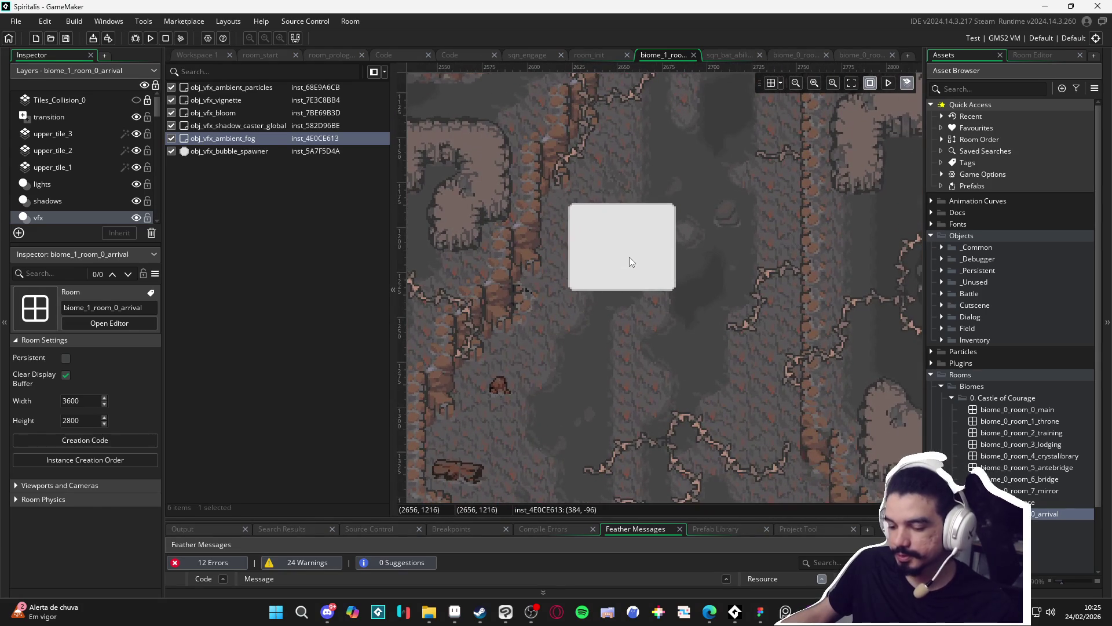
left_click(629, 256)
left_click(171, 151)
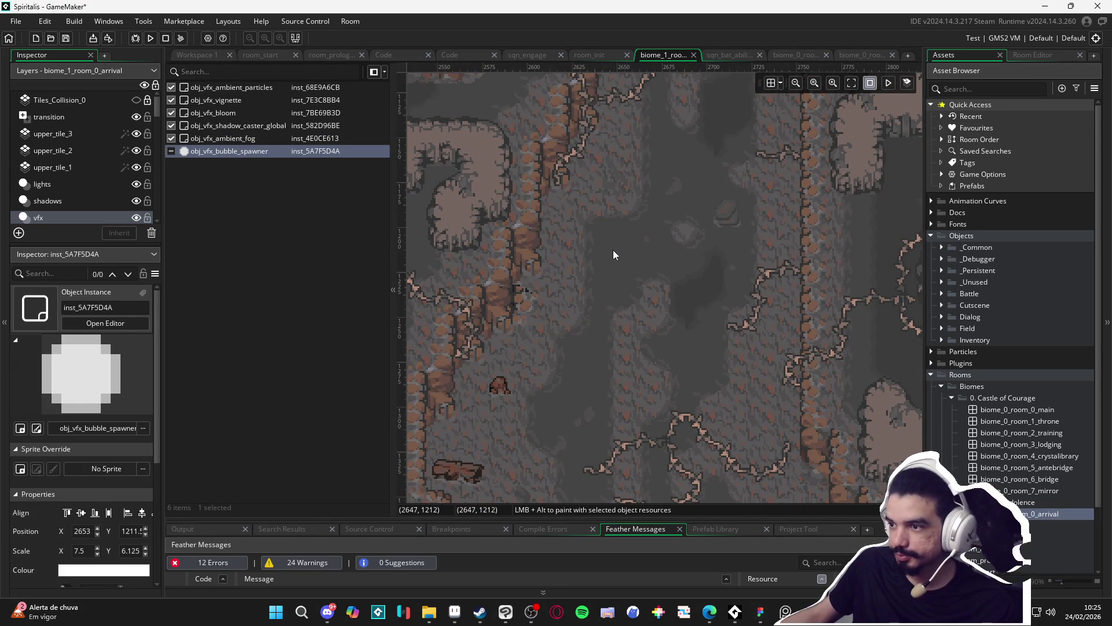
Restore the erased path tiles and paint floor tiles over the dark patch.
key("Down")
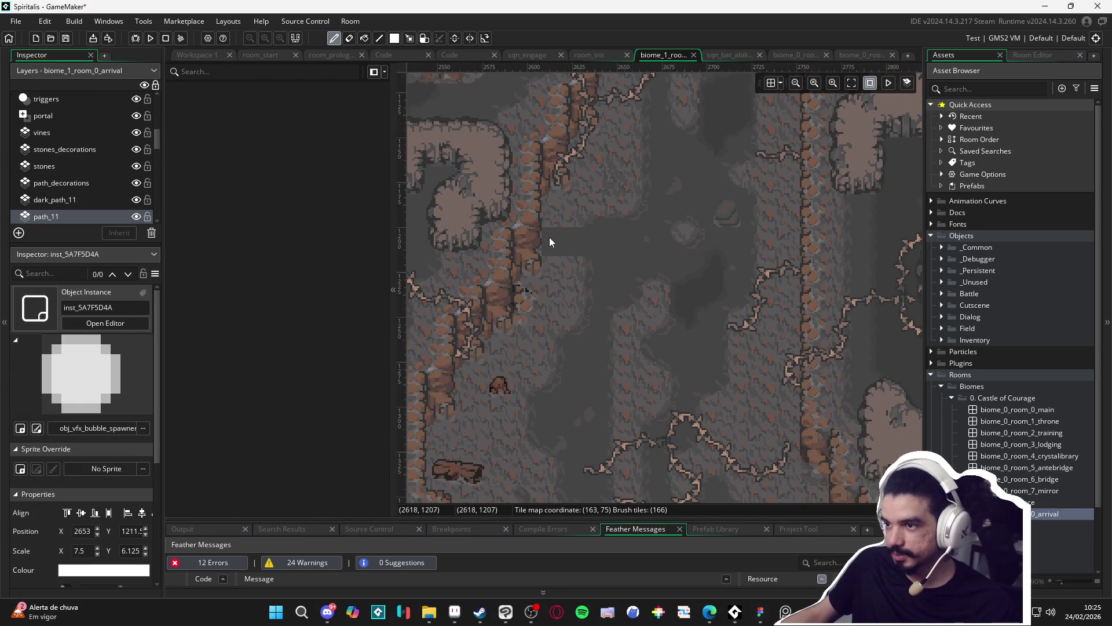
scroll(567, 269, "up", 3)
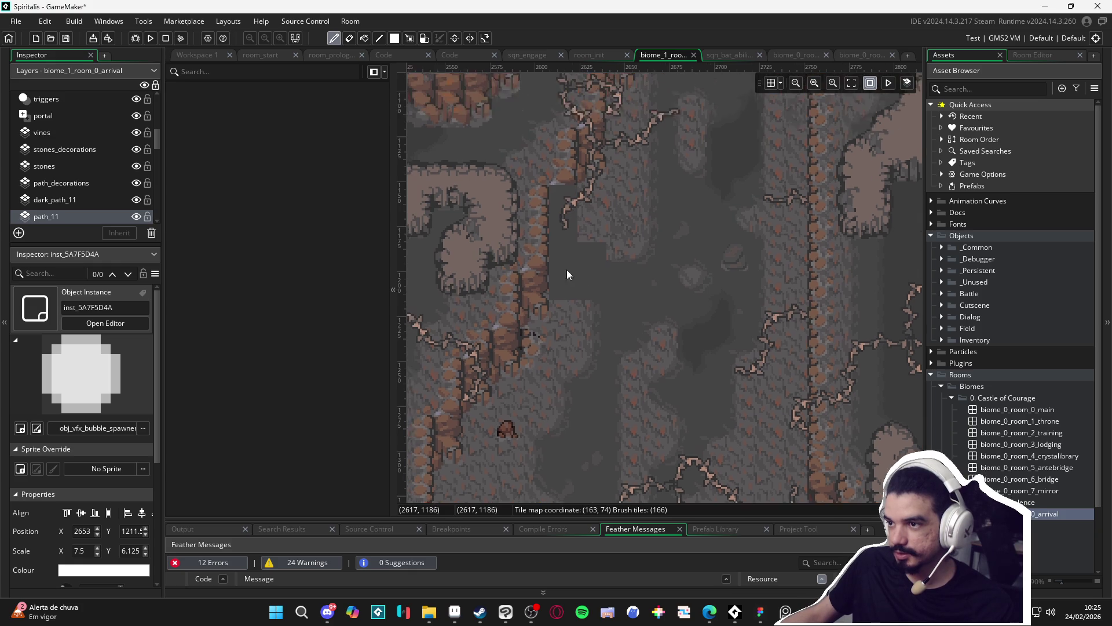
key("ctrl+z")
key("ctrl+z")
key("ctrl+z")
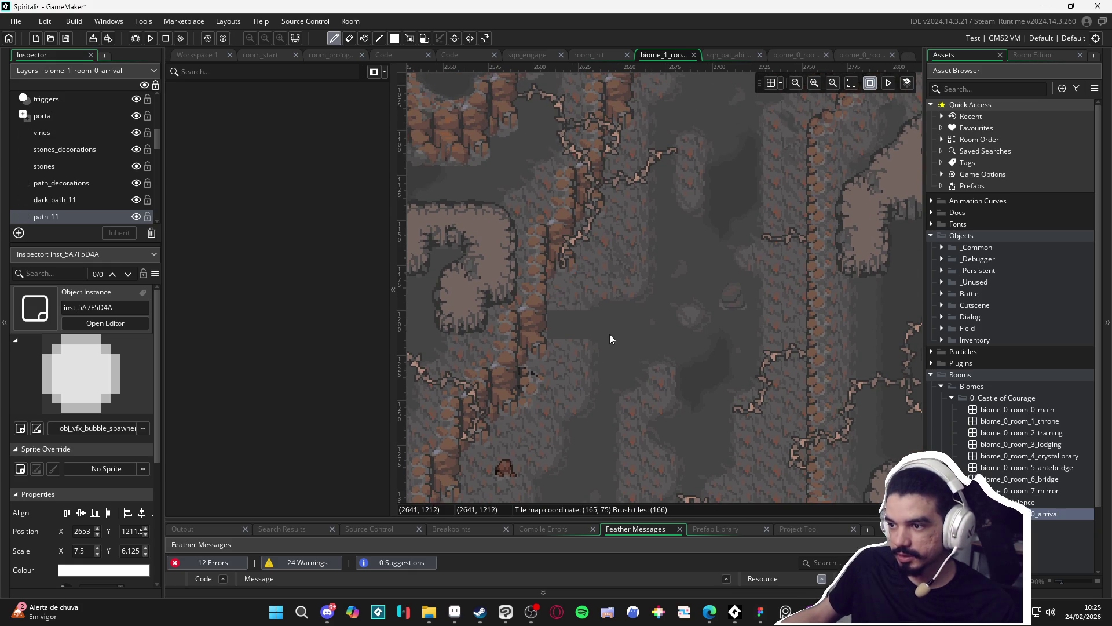
key("e")
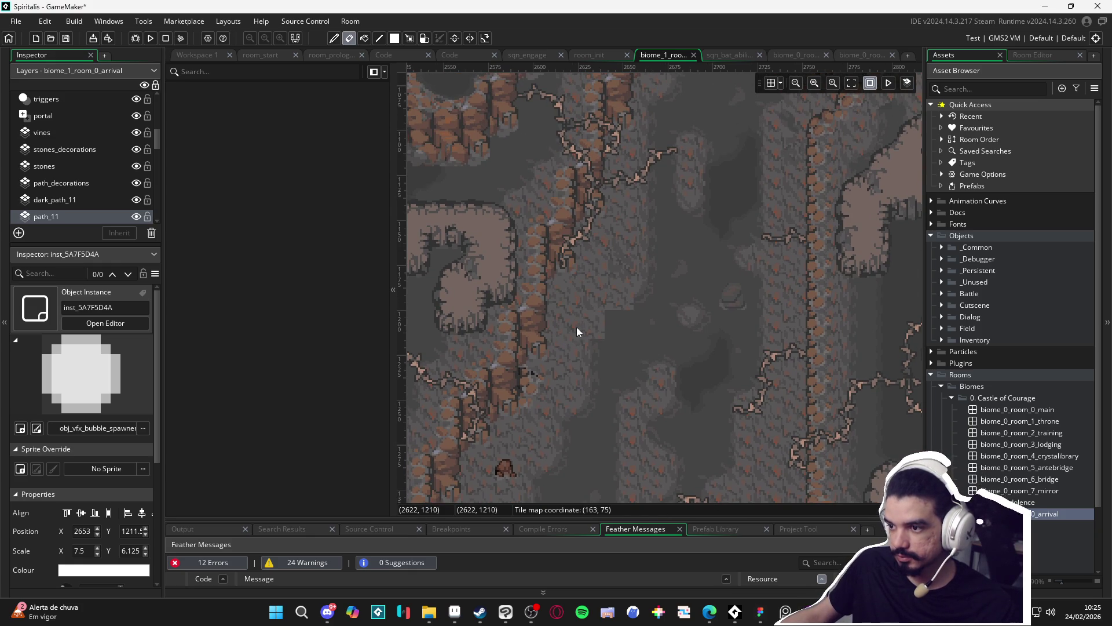
key("ctrl+z")
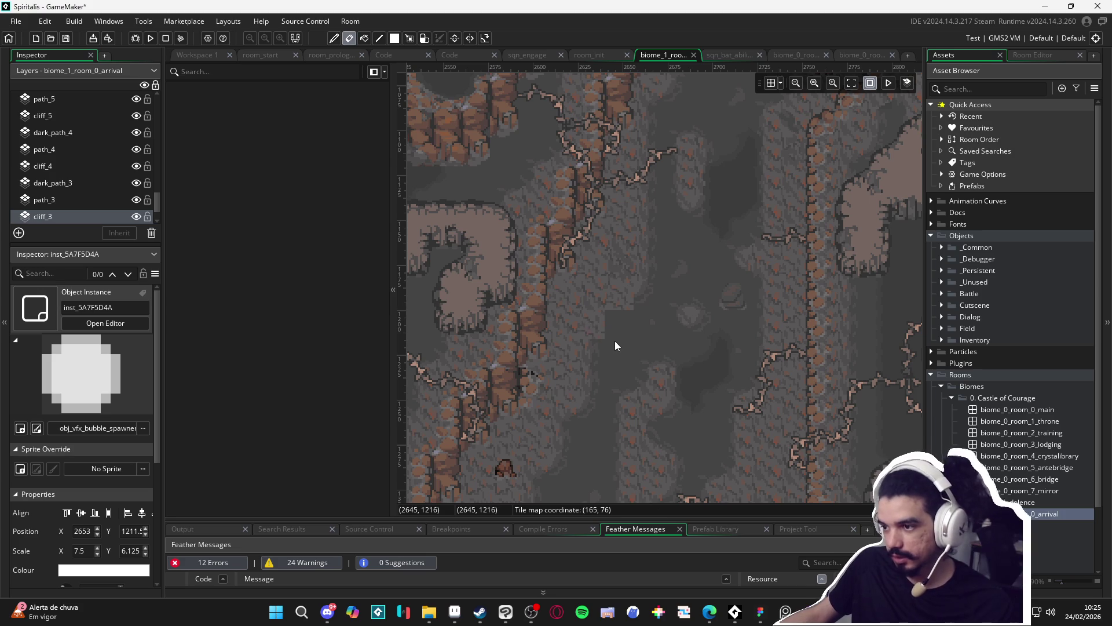
key("ctrl+z")
left_click(592, 333)
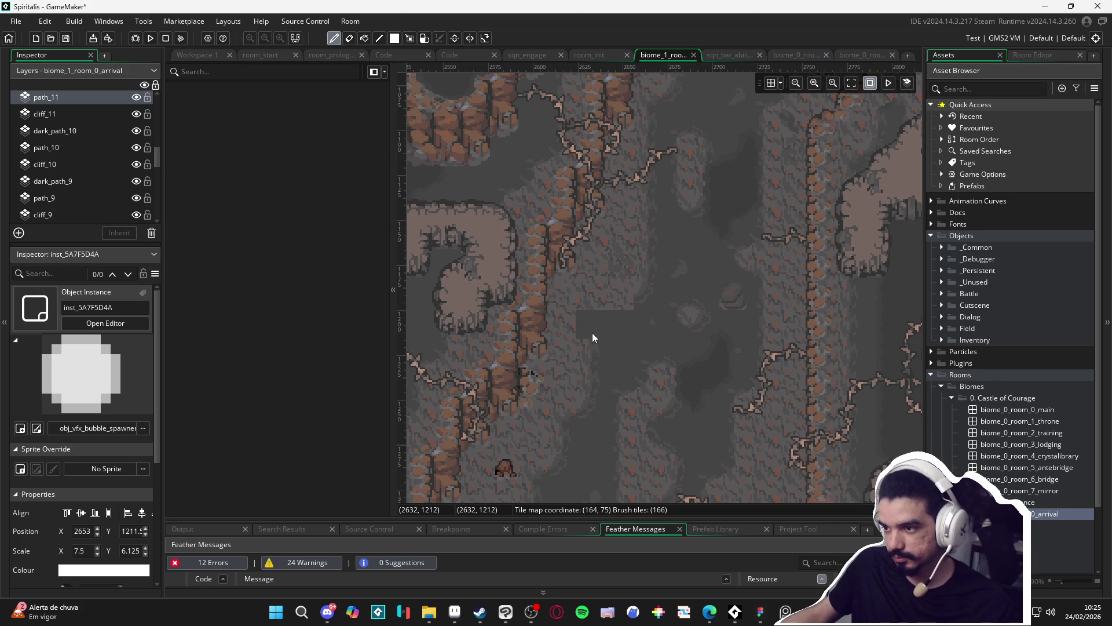
left_click(1058, 56)
Paint a strip of cave-floor tiles across the dark patch on the cliff_3 layer.
scroll(956, 189, "up", 2)
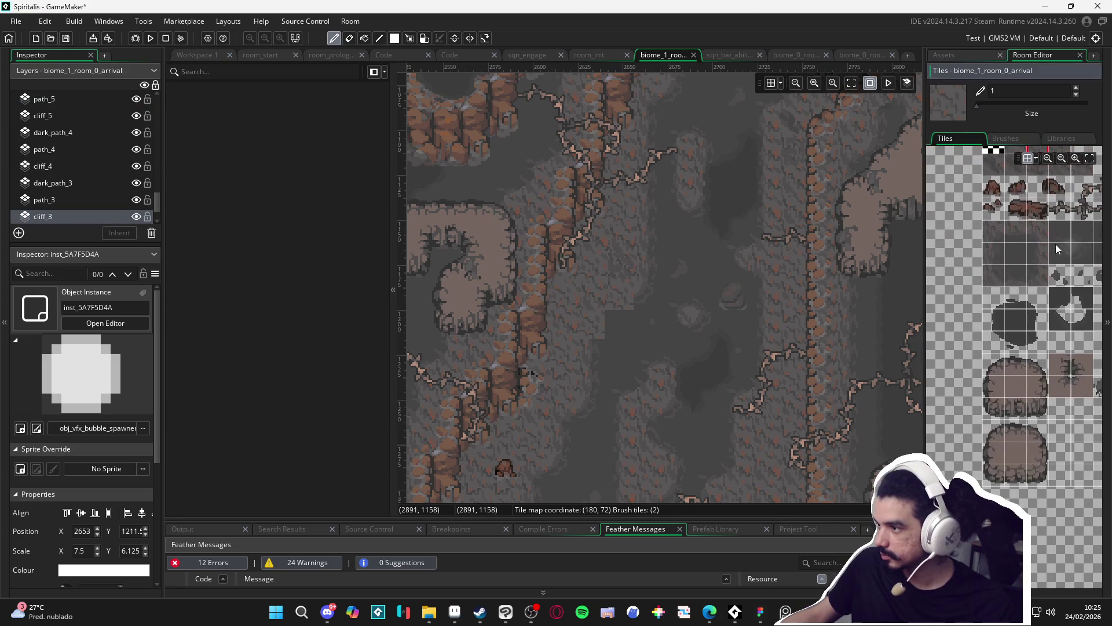
left_click(1016, 253)
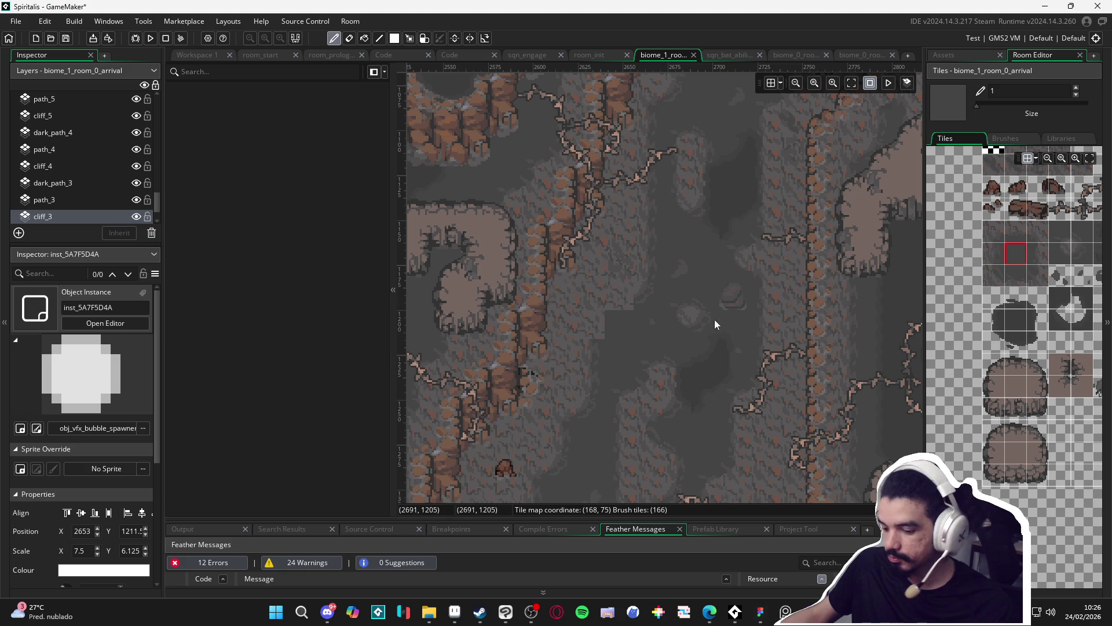
left_click(58, 213)
left_click_drag(591, 327, 547, 326)
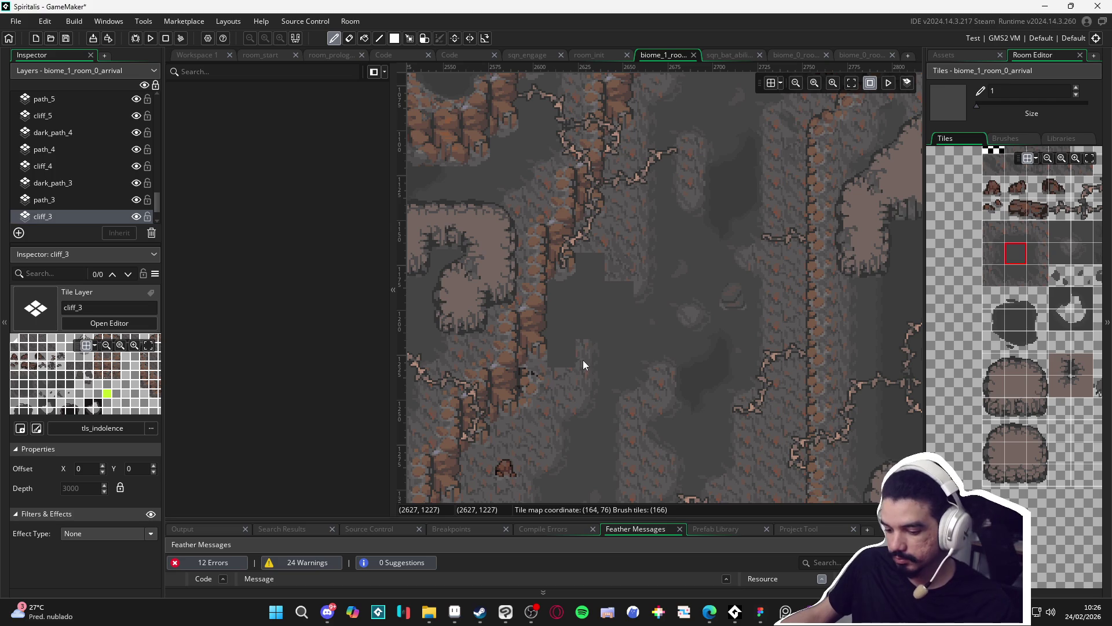
key("e")
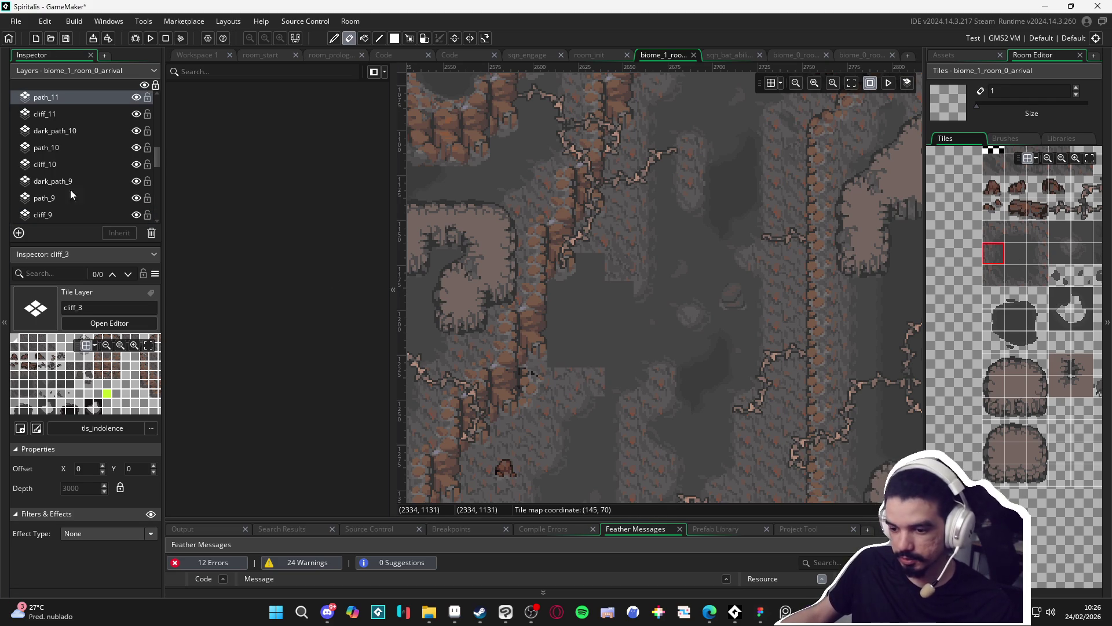
key("p")
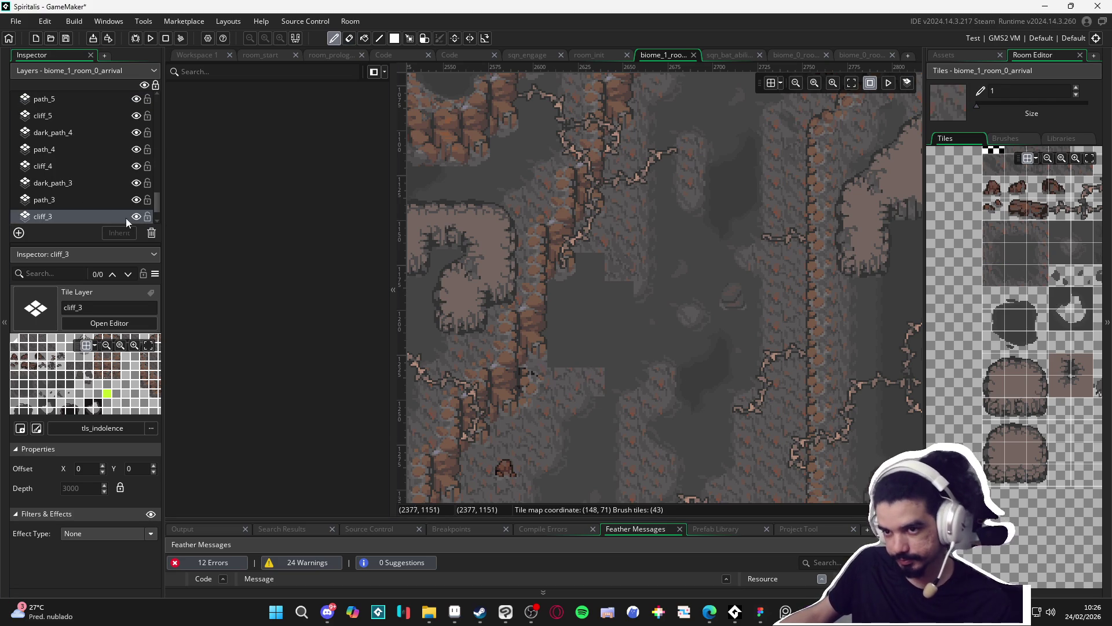
key("e")
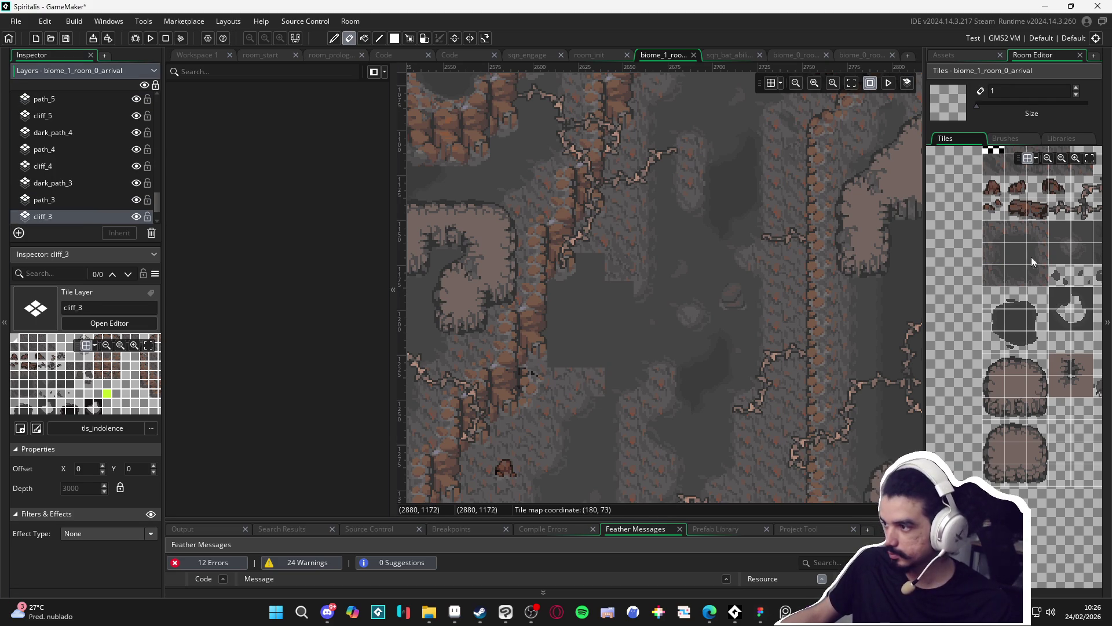
Try several floor tile variants, alternating painting and erasing, to cover the remaining gaps.
left_click(1018, 255)
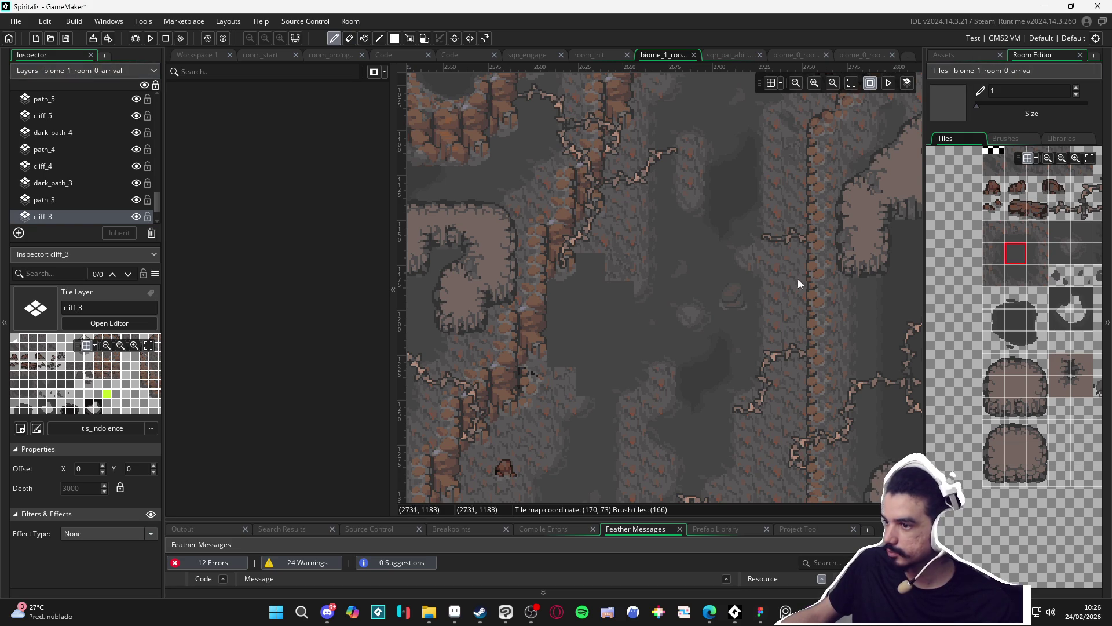
left_click(1038, 231)
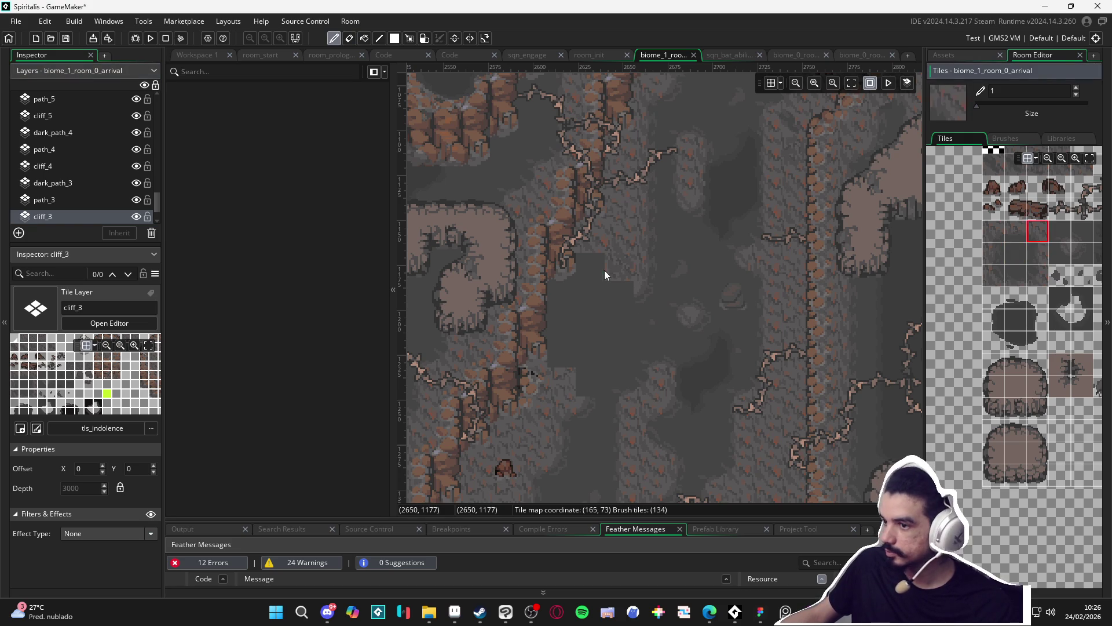
left_click(1060, 254)
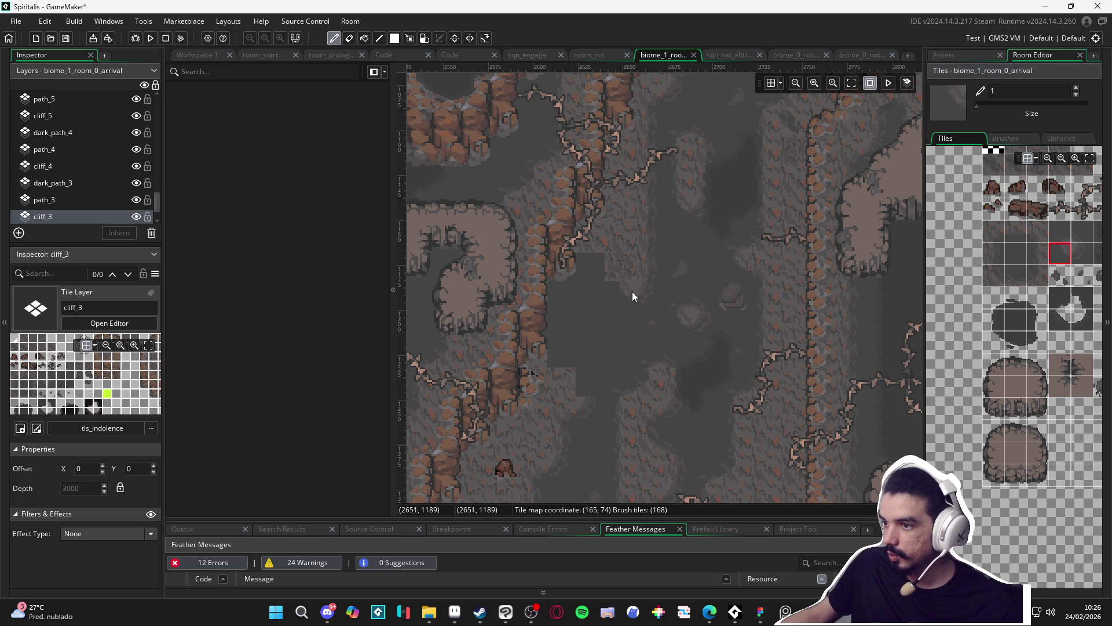
left_click(1038, 234)
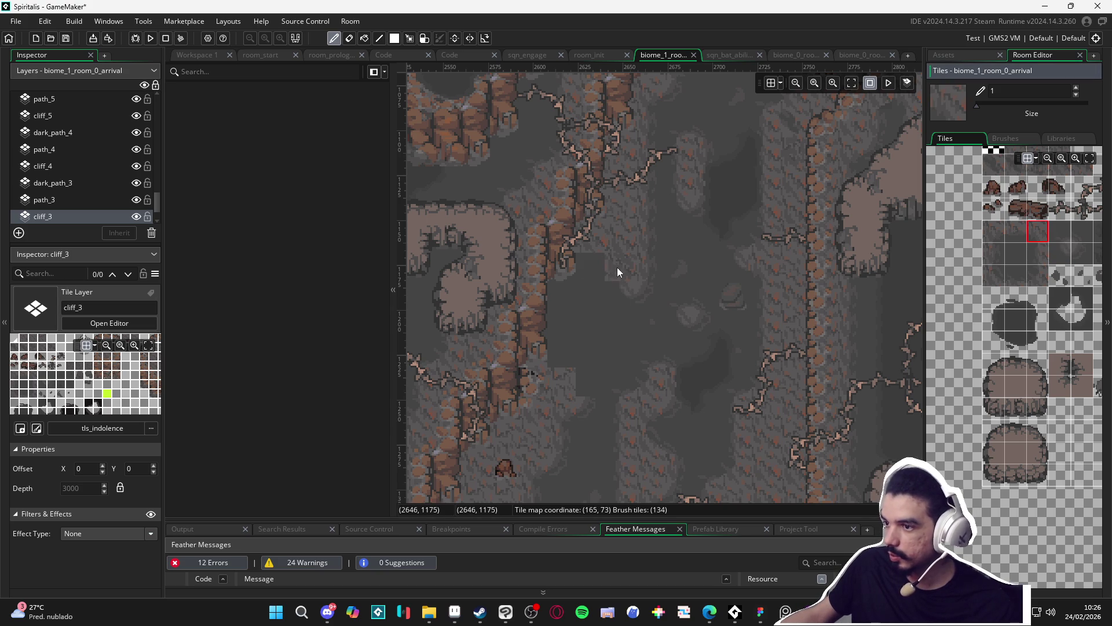
key("e")
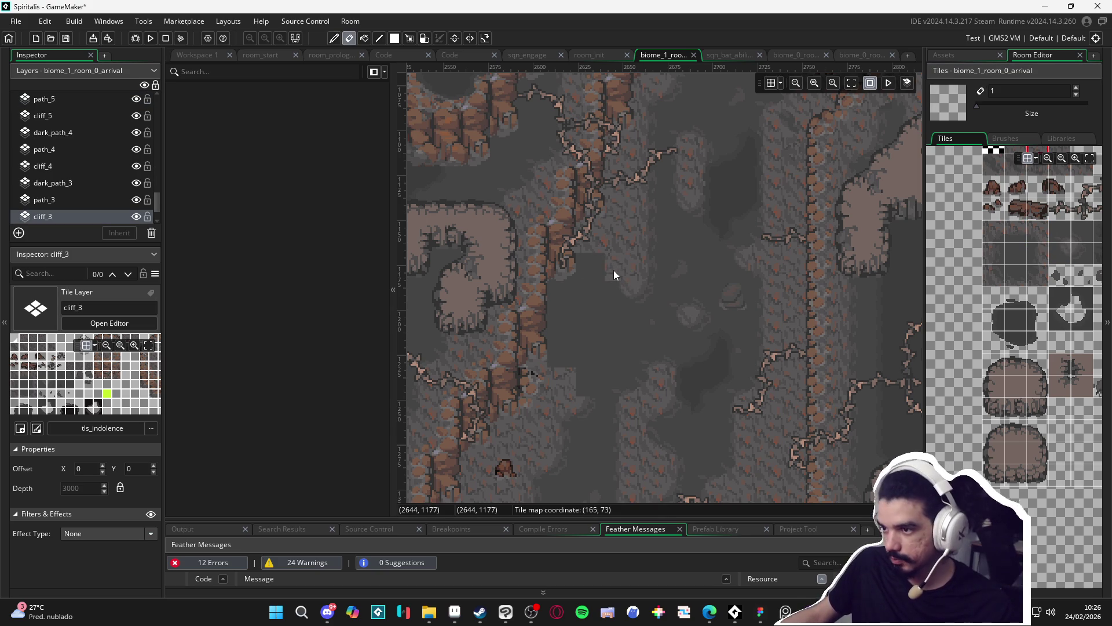
key("d")
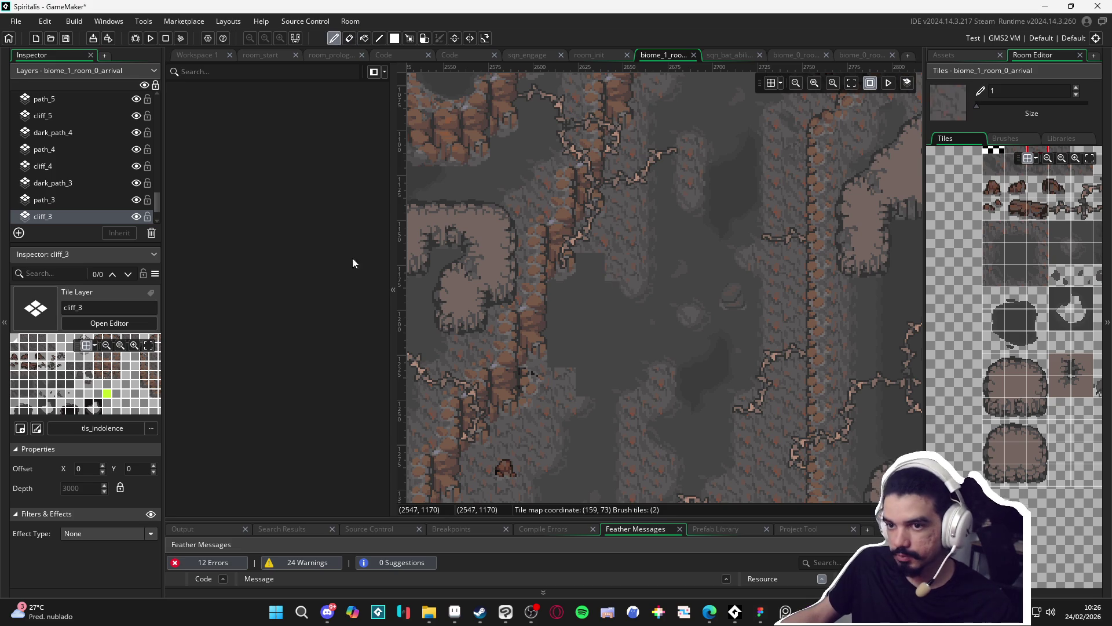
key("e")
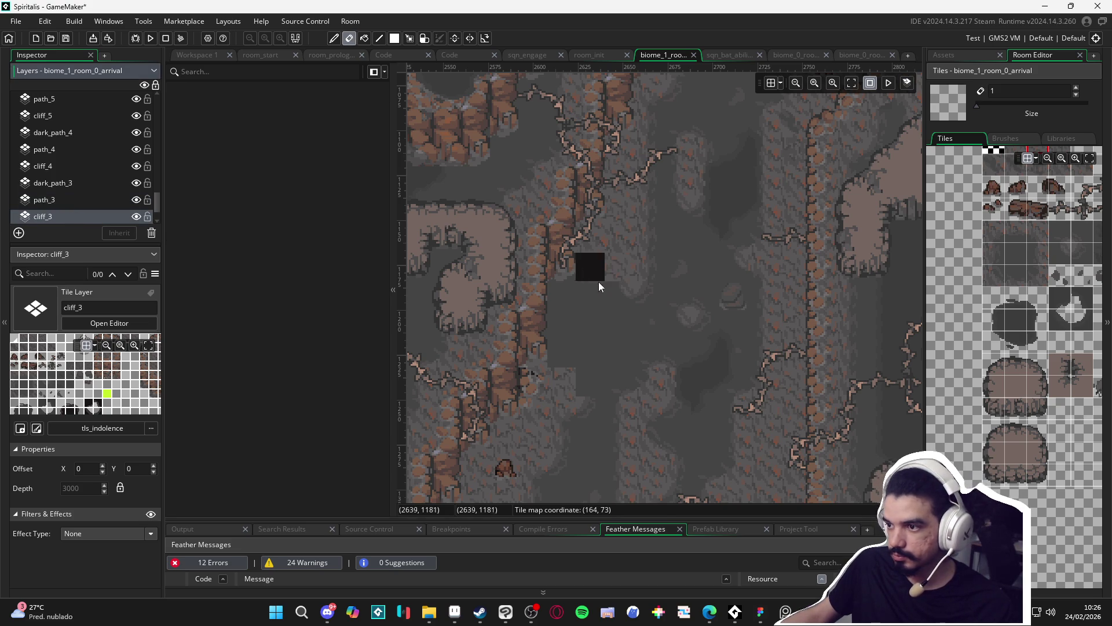
left_click(1037, 236)
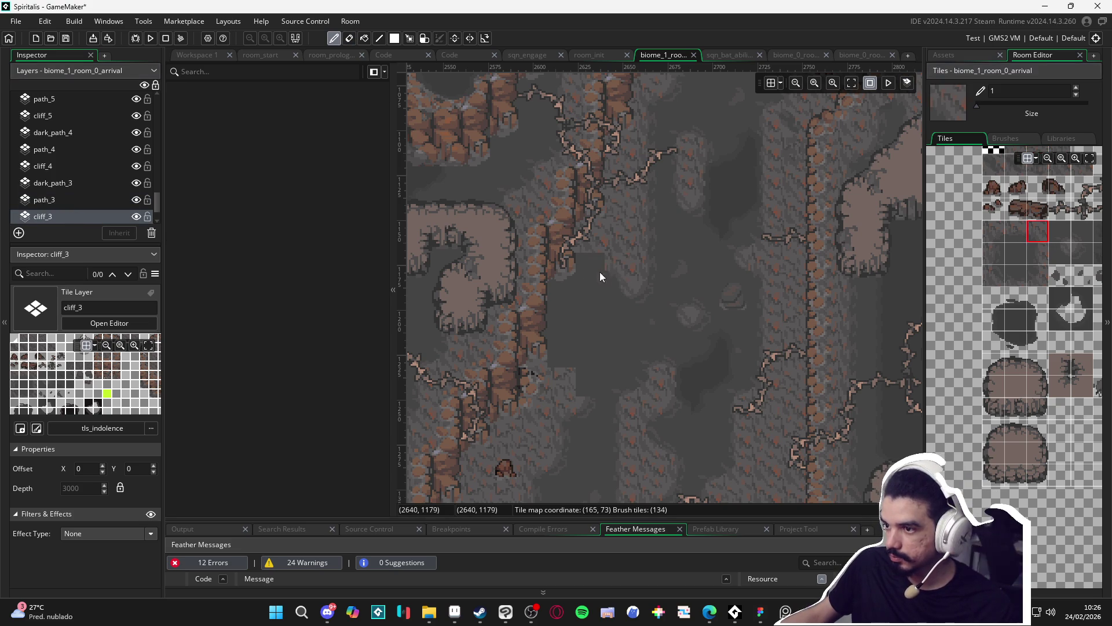
left_click(1015, 232)
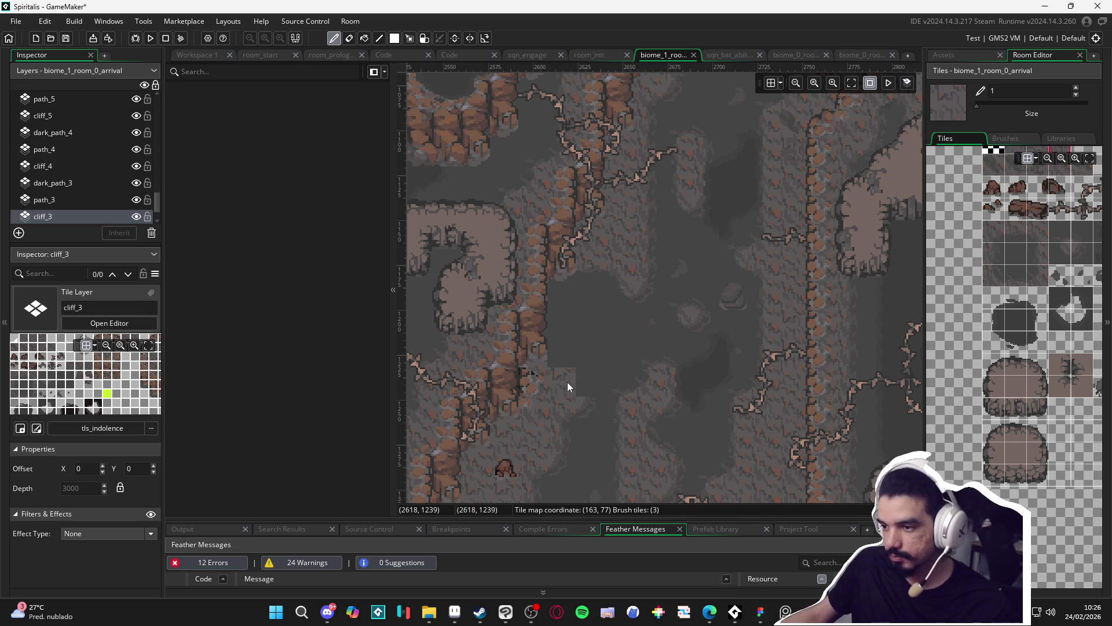
key("e")
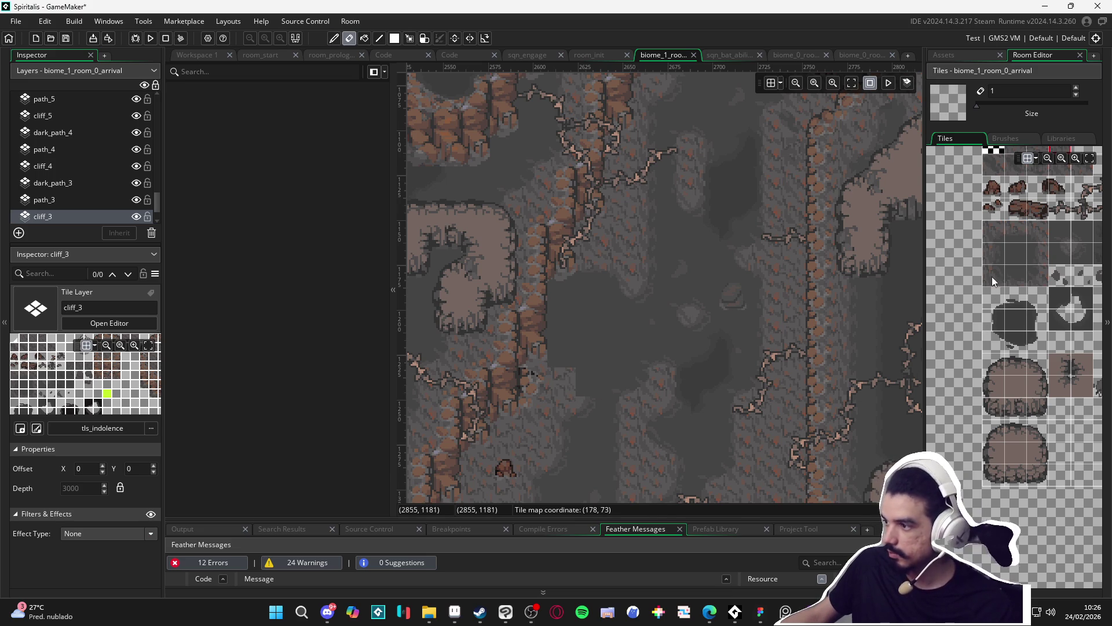
left_click(992, 277)
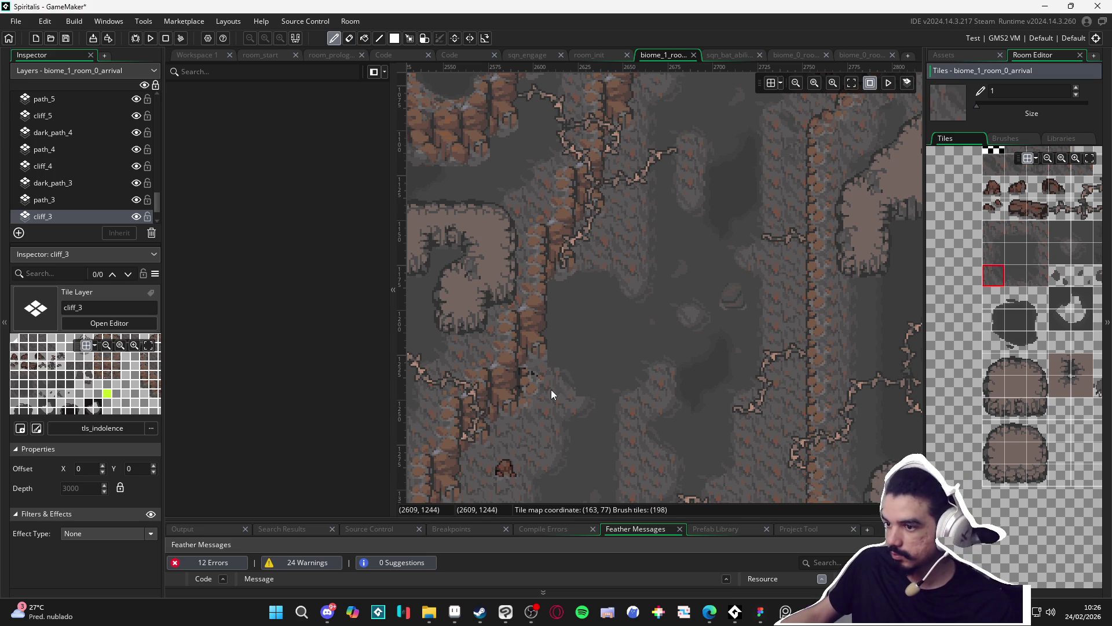
left_click(1080, 241)
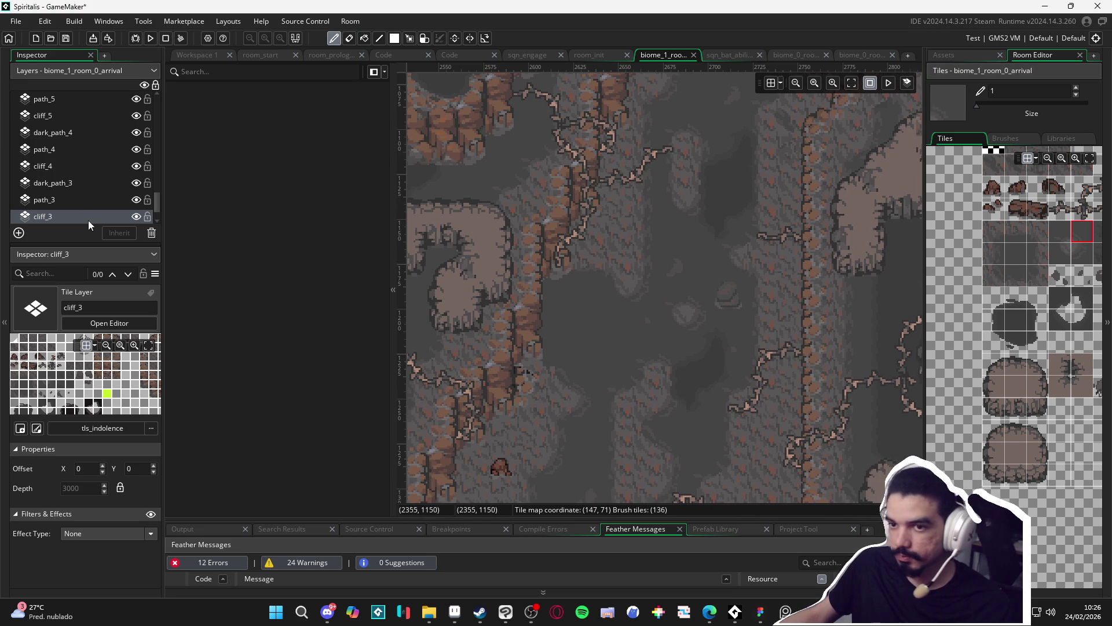
scroll(117, 153, "up", 10)
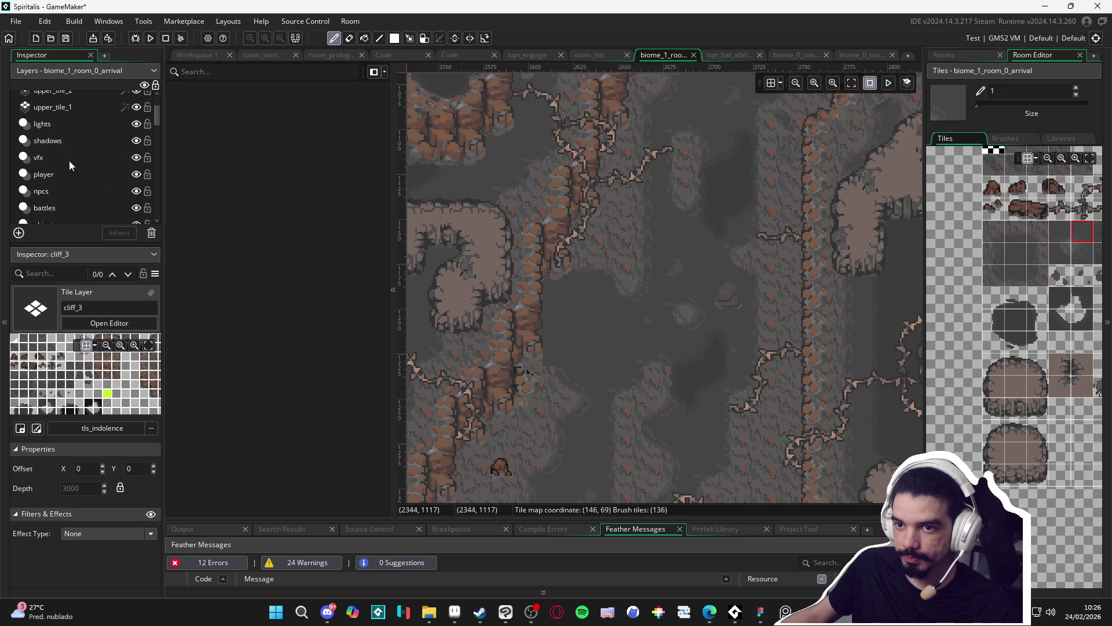
Resize the vfx layer's bubble spawner to a smaller square, scale 4.875 by 4.75.
left_click(69, 160)
left_click(172, 151)
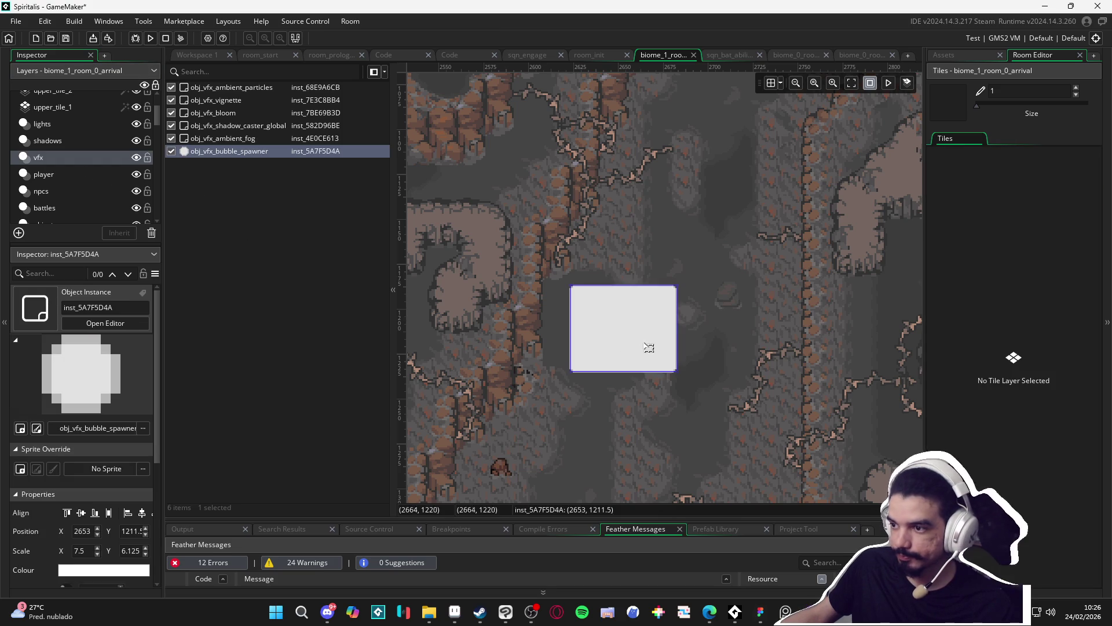
mouse_move(647, 346)
left_mouse_down()
mouse_move(622, 339)
mouse_move(628, 363)
mouse_move(614, 387)
mouse_move(629, 378)
left_mouse_up()
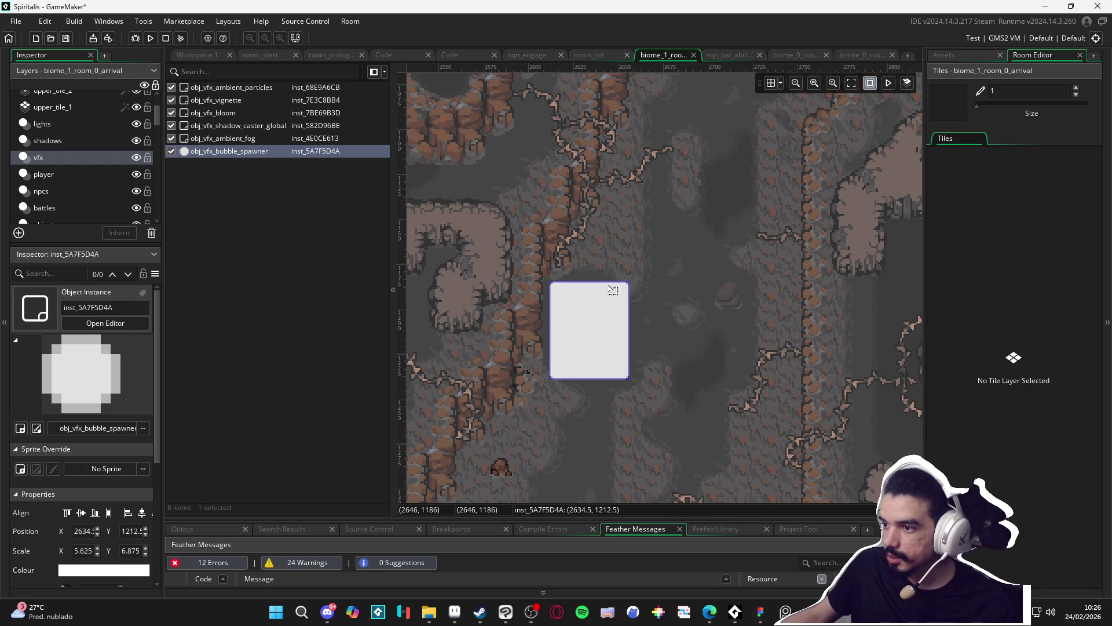
mouse_move(600, 280)
left_mouse_down()
mouse_move(598, 318)
mouse_move(630, 313)
mouse_move(617, 313)
left_mouse_up()
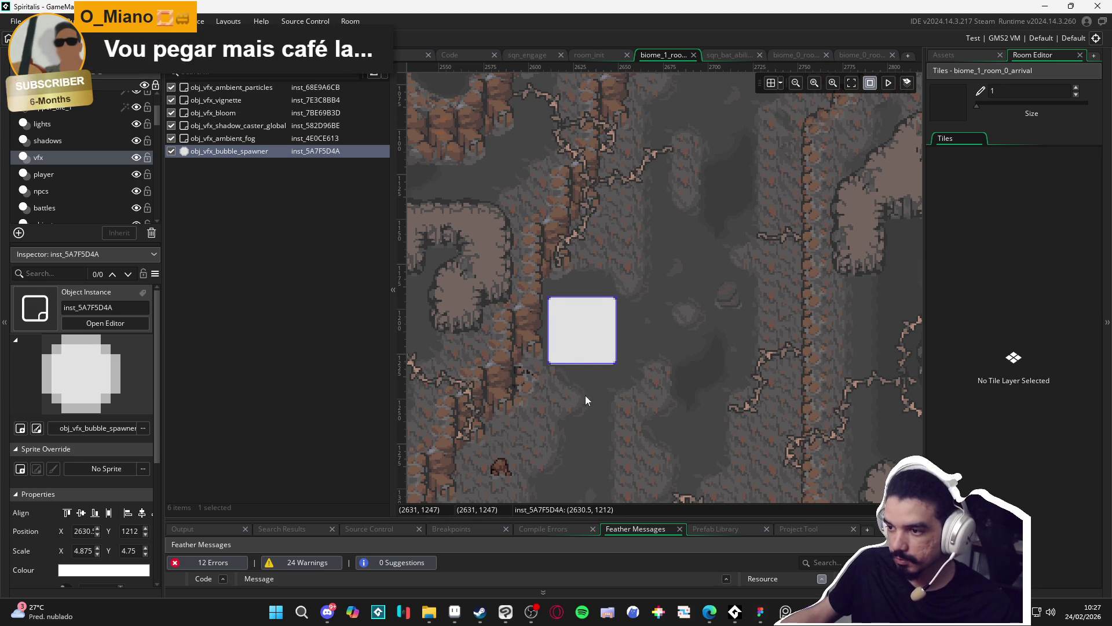
left_click(578, 416)
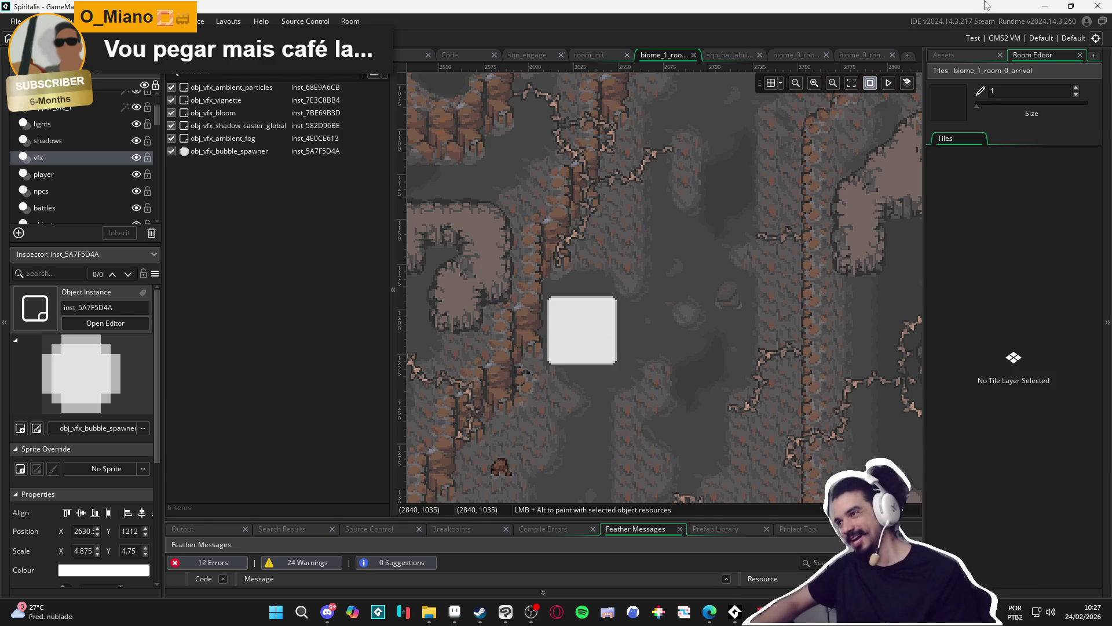
left_click(953, 58)
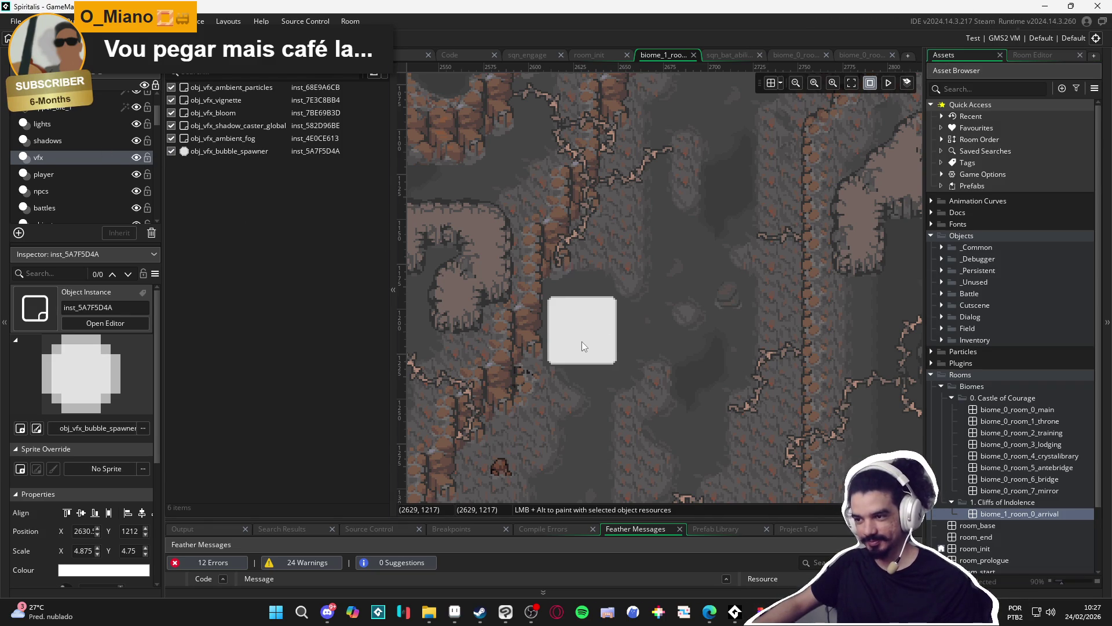
Build and run the game with F5 and bring its window to the front.
key("F5")
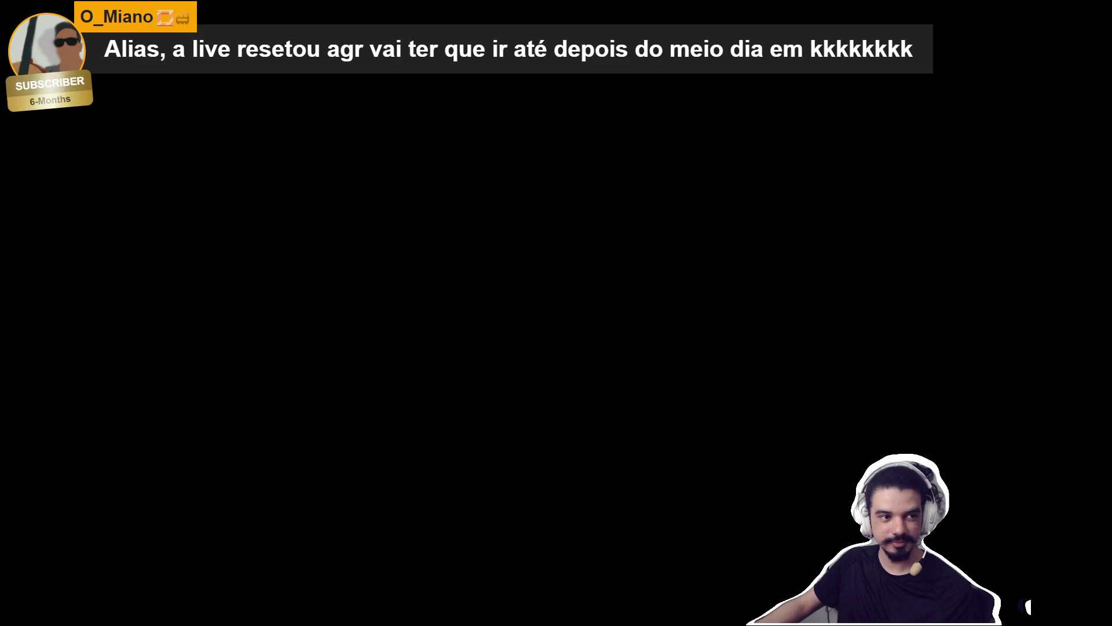
key("alt+Tab")
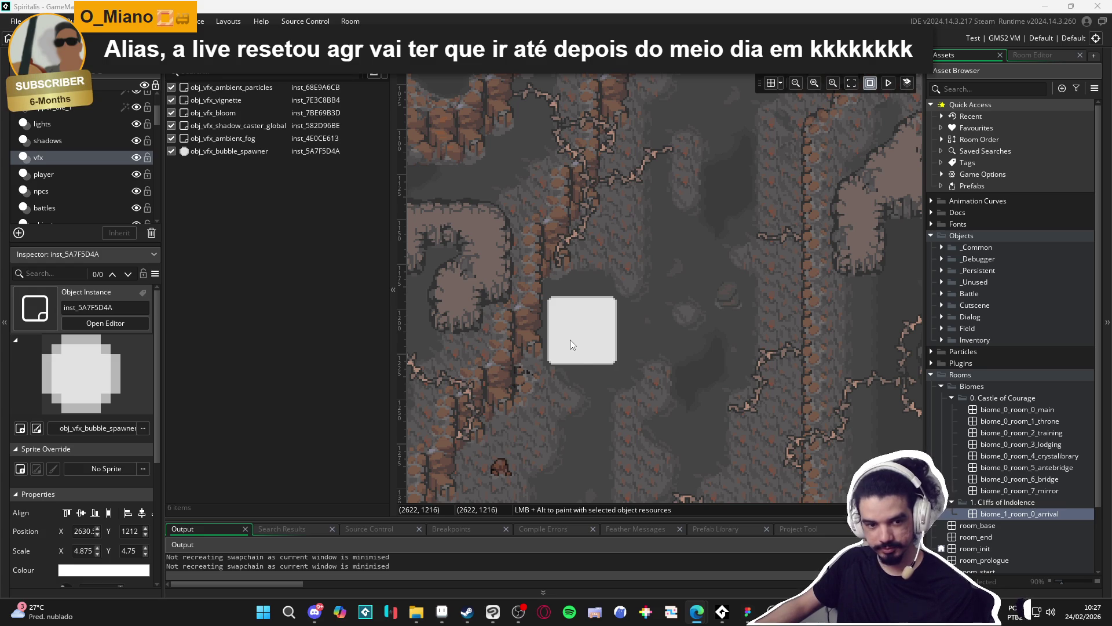
left_click(722, 611)
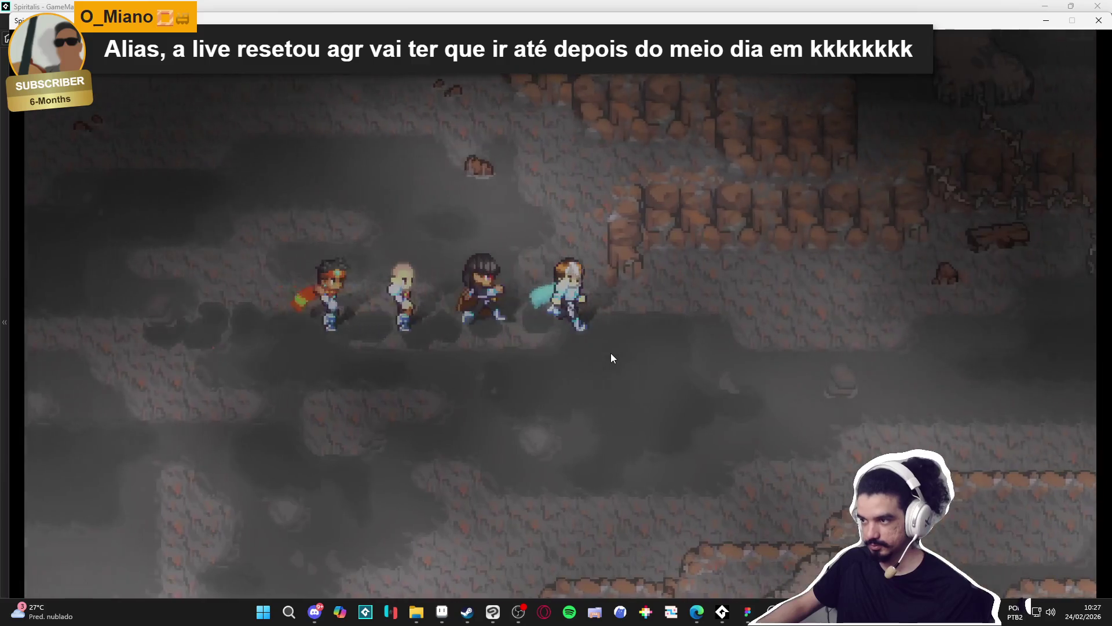
Walk the party right and up through the cave.
key("Right")
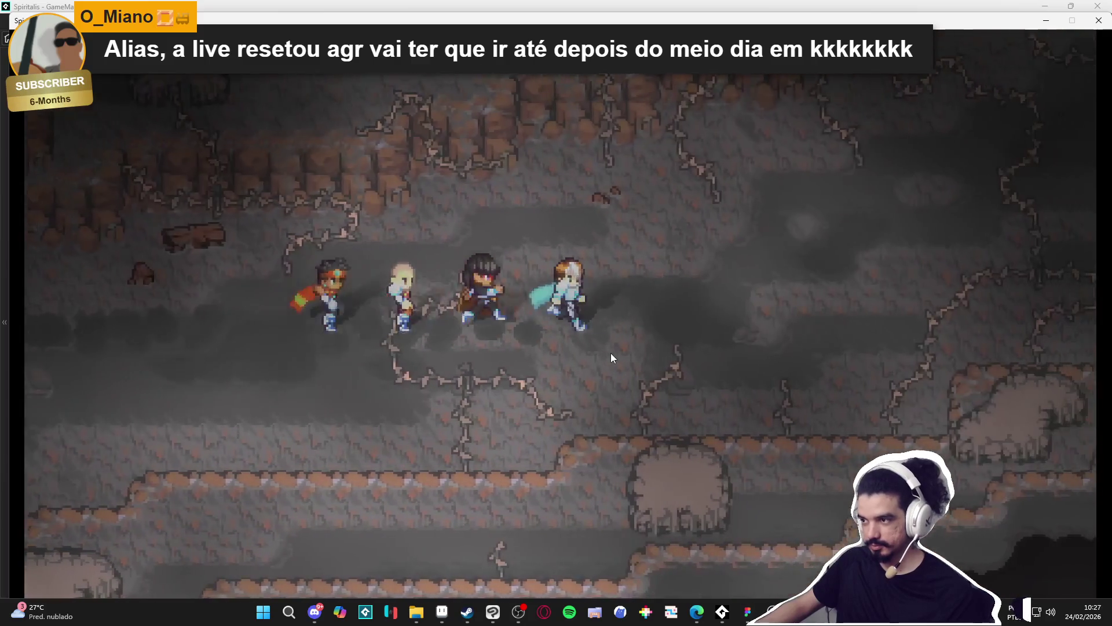
key("Up")
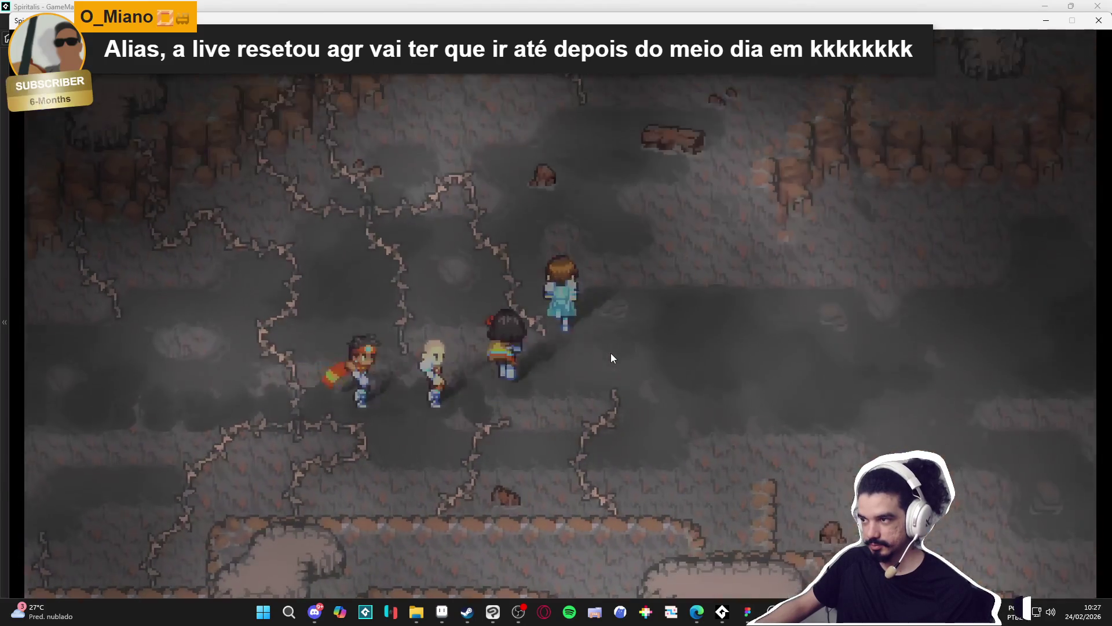
key("Right")
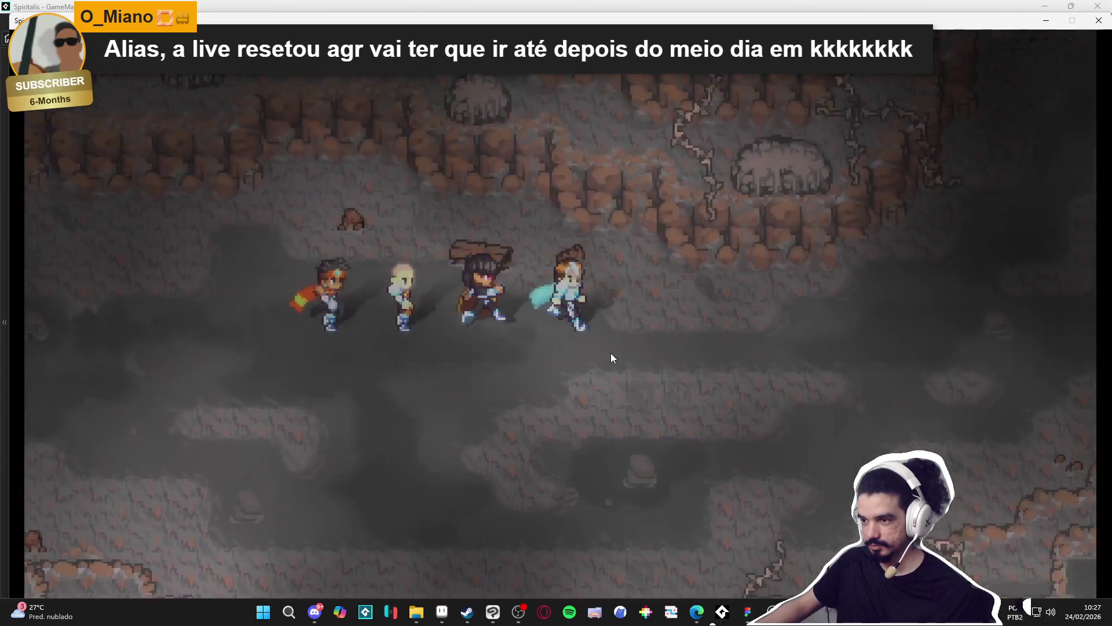
key("Up")
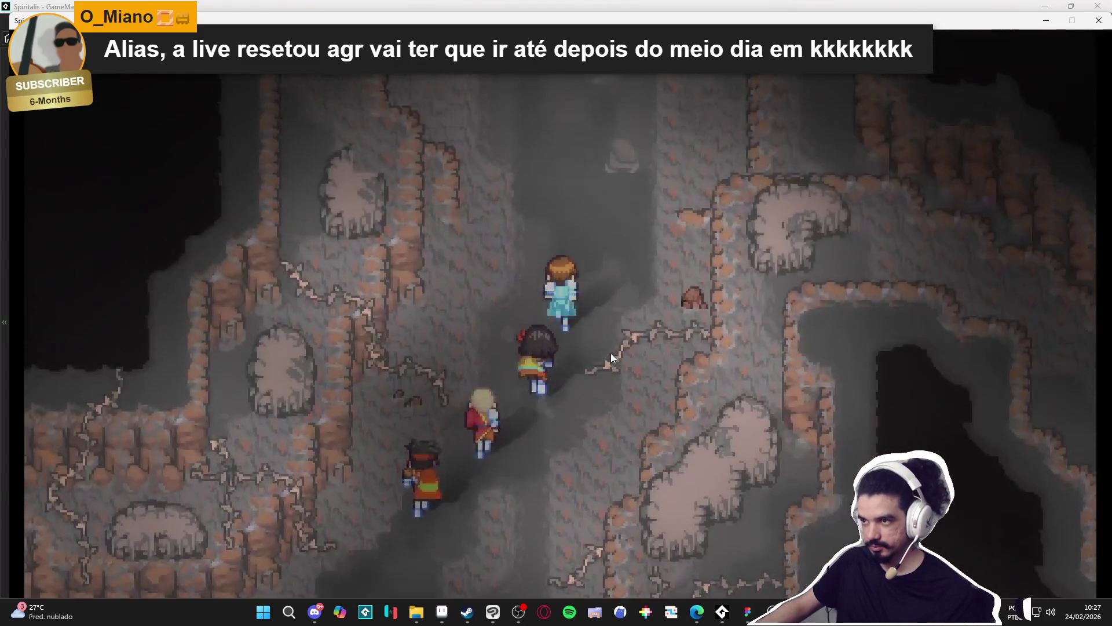
key("Left")
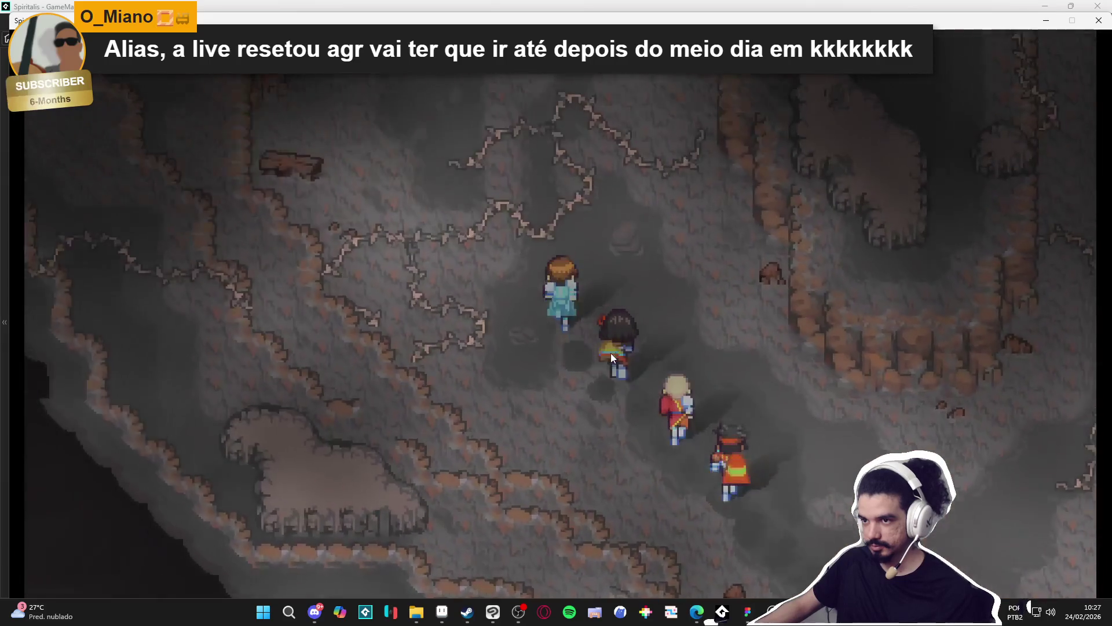
key("Up")
key("Up")
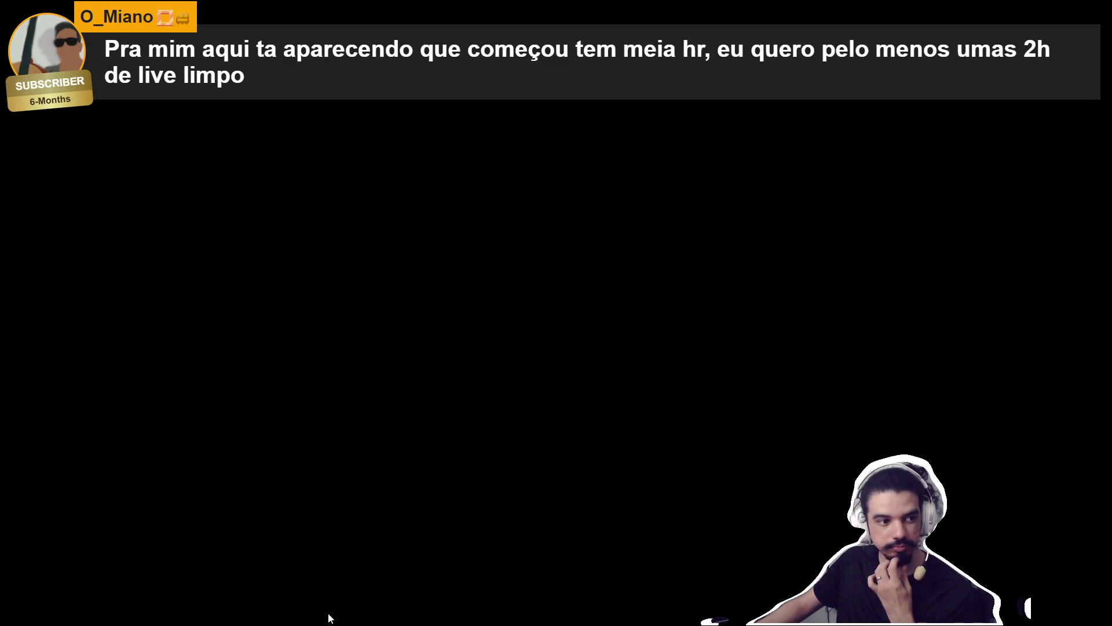
Switch to GitHub Desktop and clear the file filter so all three changed files show.
key("alt+Tab")
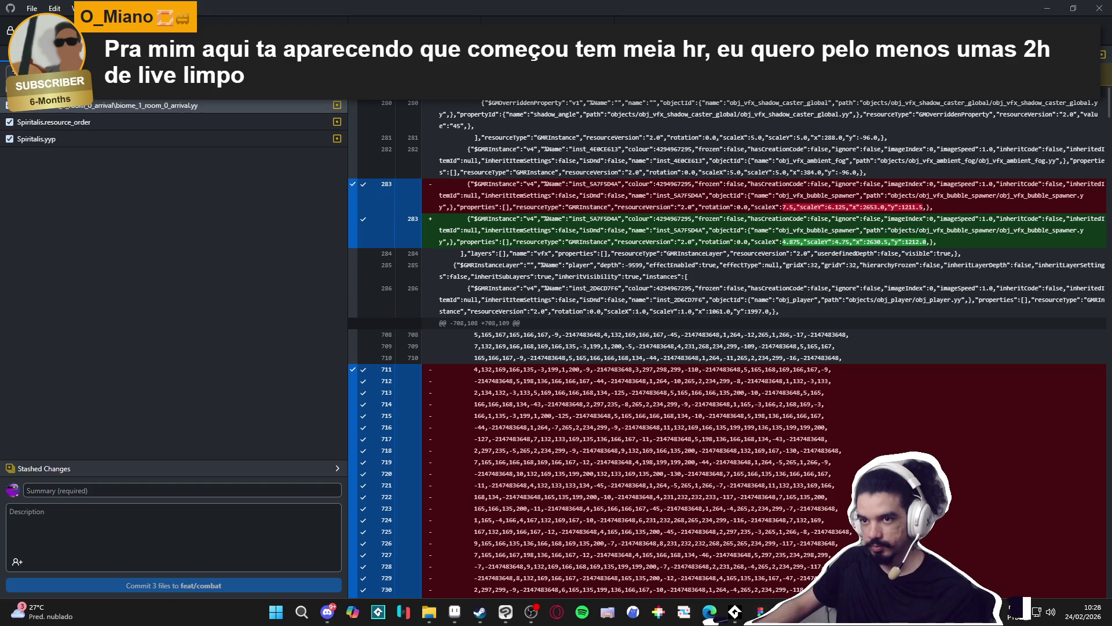
type("map_a")
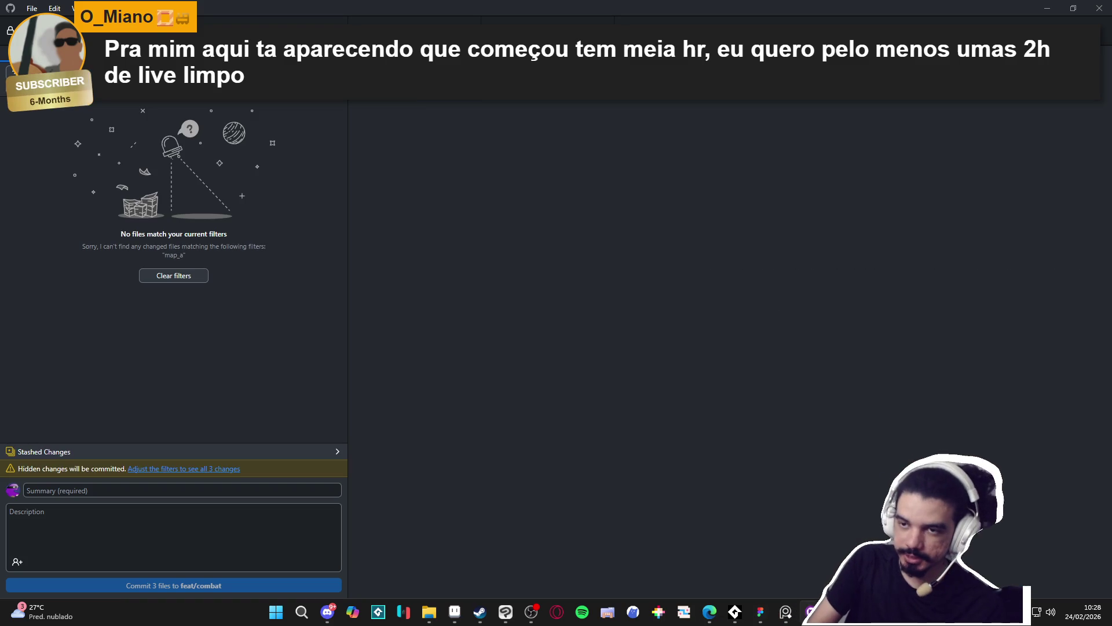
key("Escape")
Commit the three files to feat/combat as 'indolence map bubble area' and return to GameMaker.
left_click(89, 491)
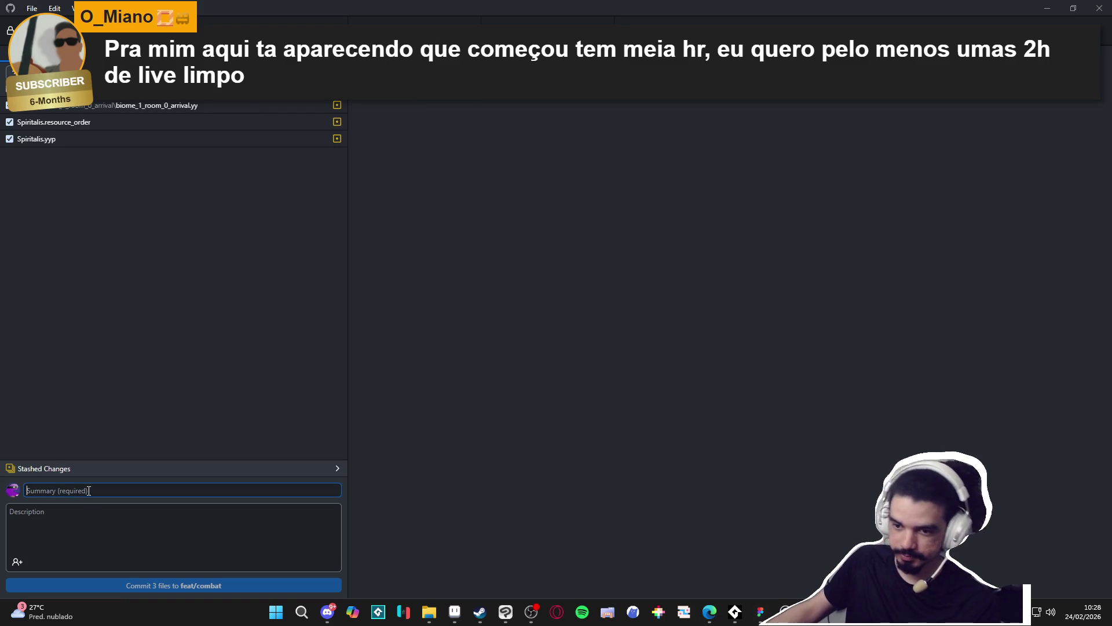
type("indo")
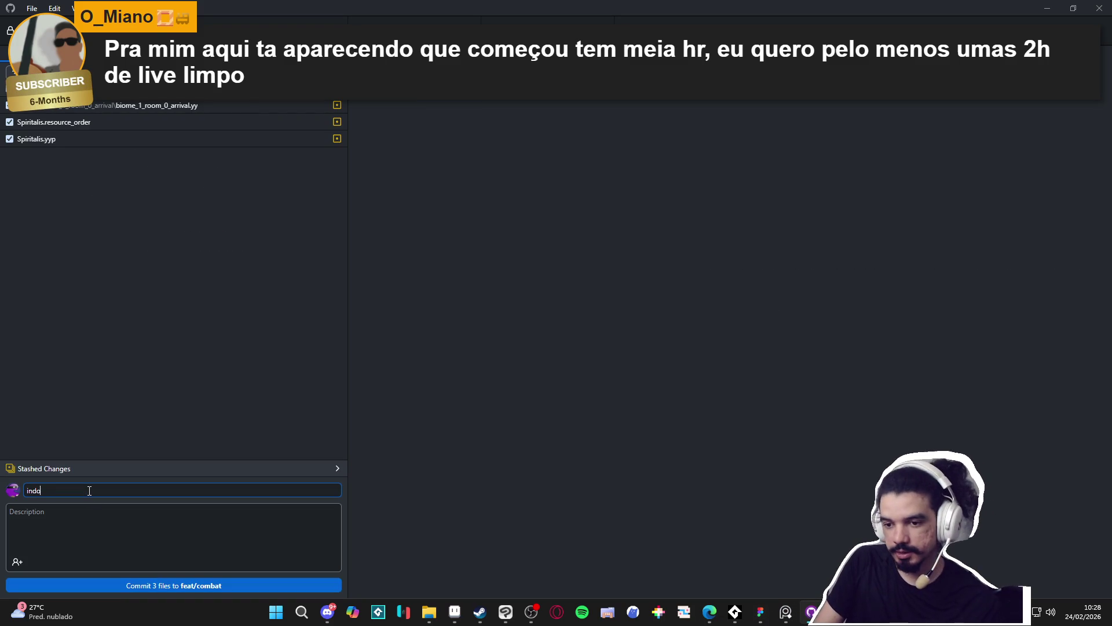
type("lence map bubble")
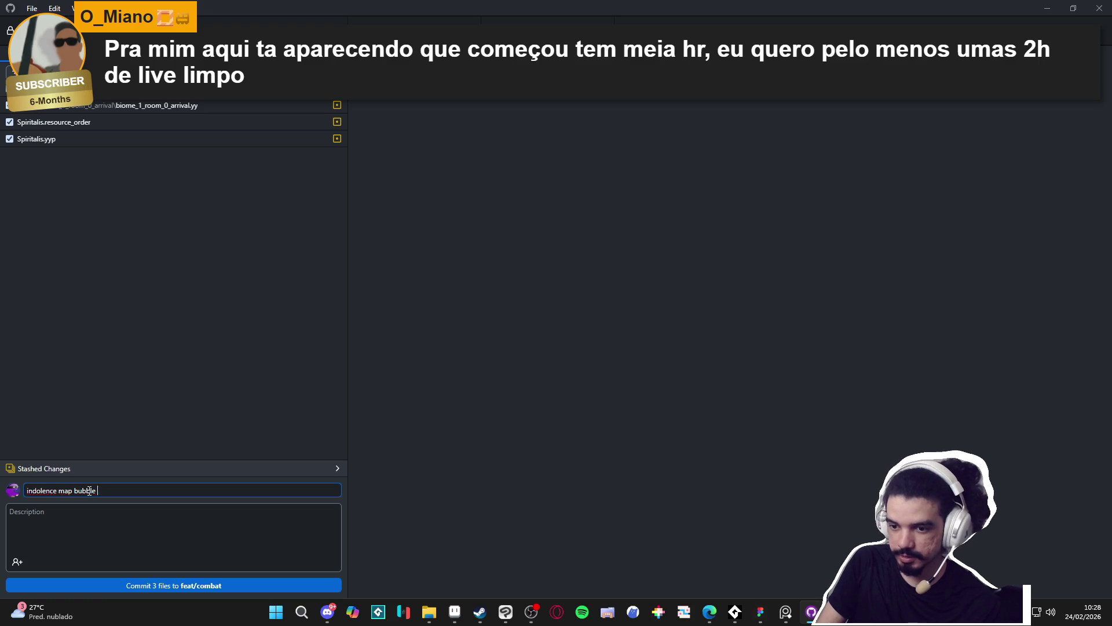
type("area")
left_click(156, 586)
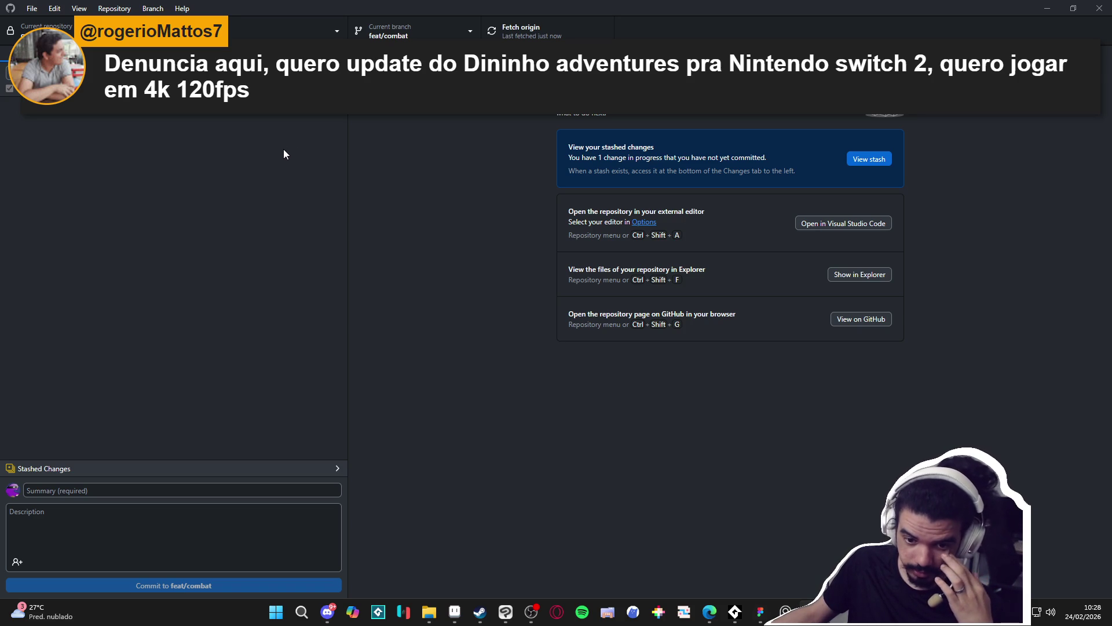
left_click(1055, 5)
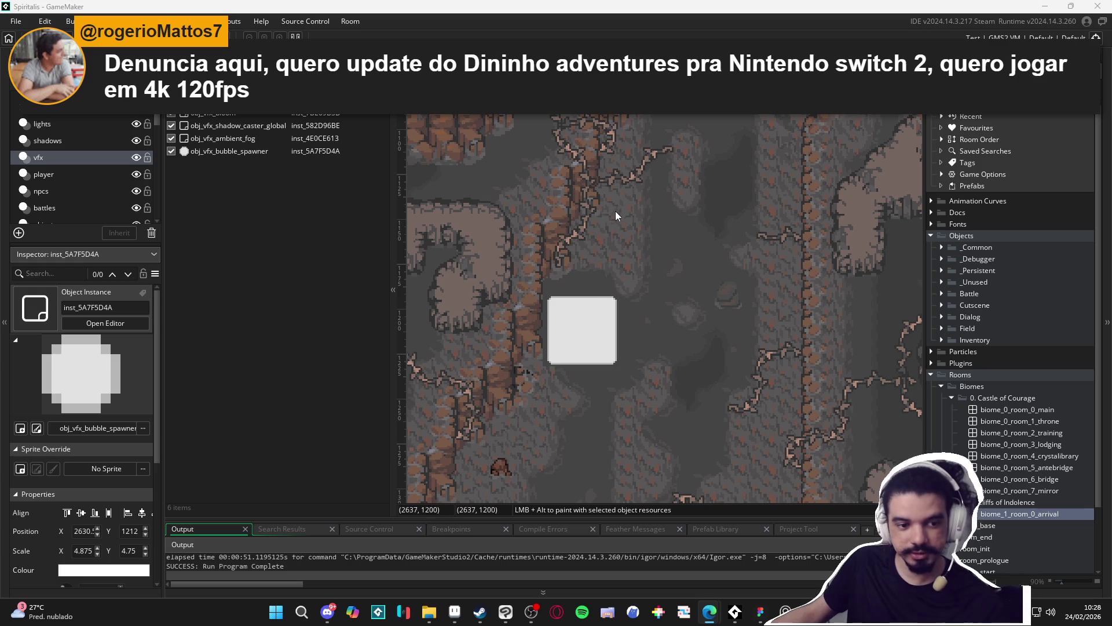
scroll(753, 377, "down", 1)
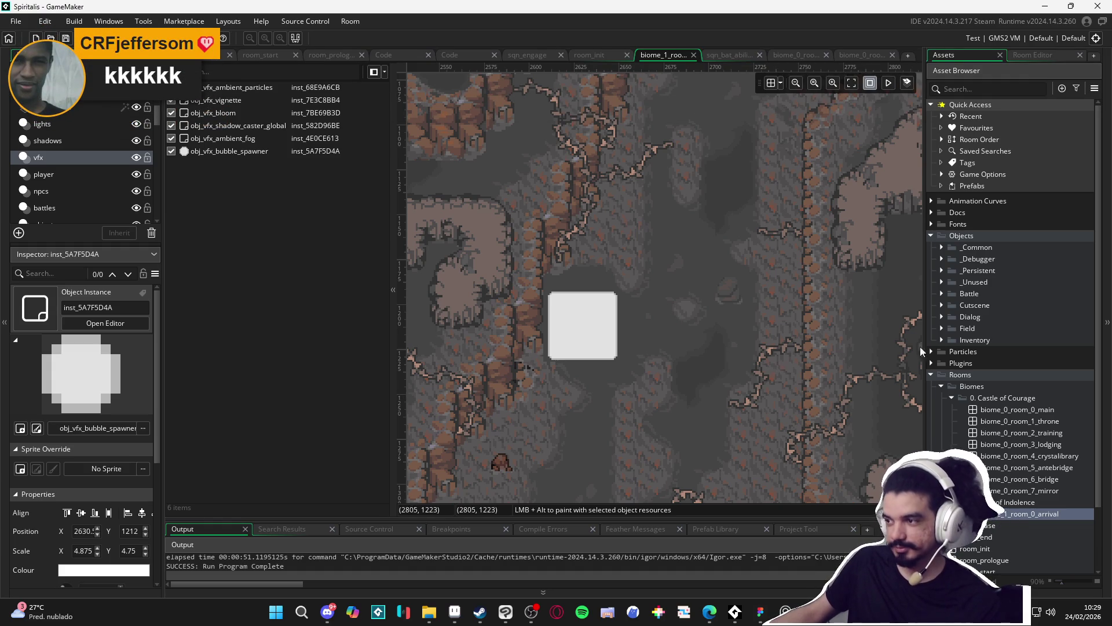
scroll(1014, 290, "down", 3)
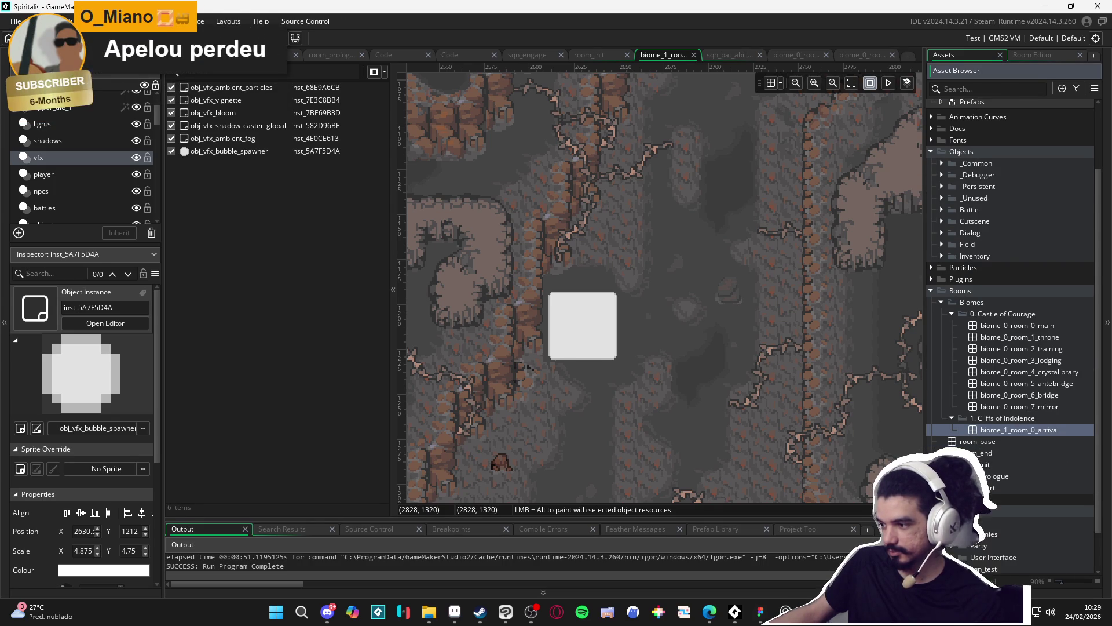
scroll(1014, 290, "down", 3)
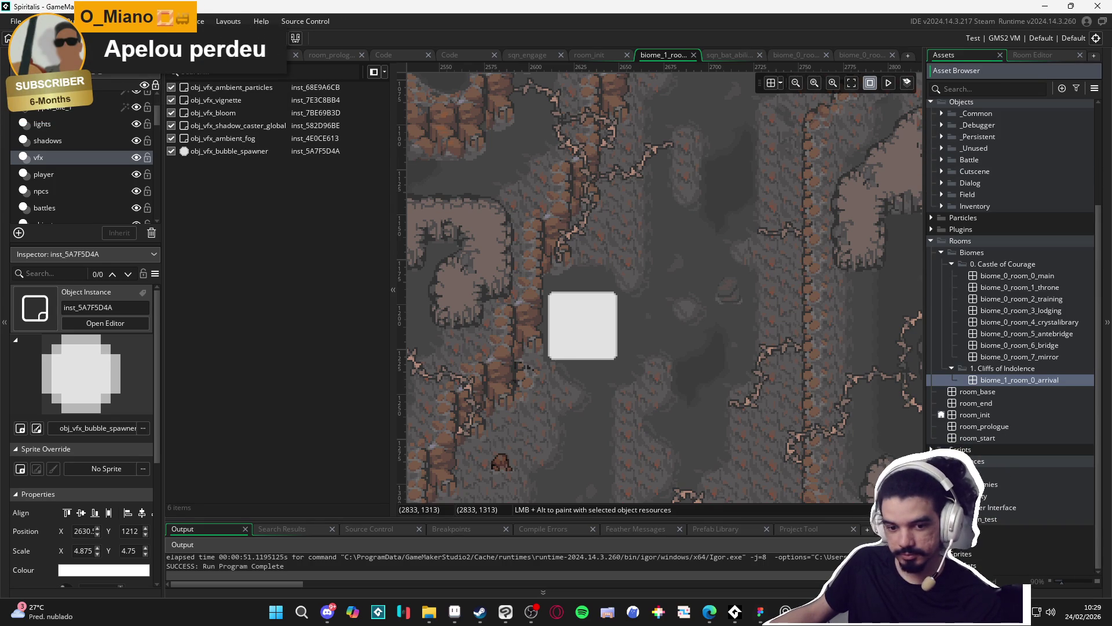
Create sequence sqn_bat_ability_1_converging_light and compare it against cryoslash's canvas frame settings.
key("alt+q")
type("sqn_bat_ability_1_convergin")
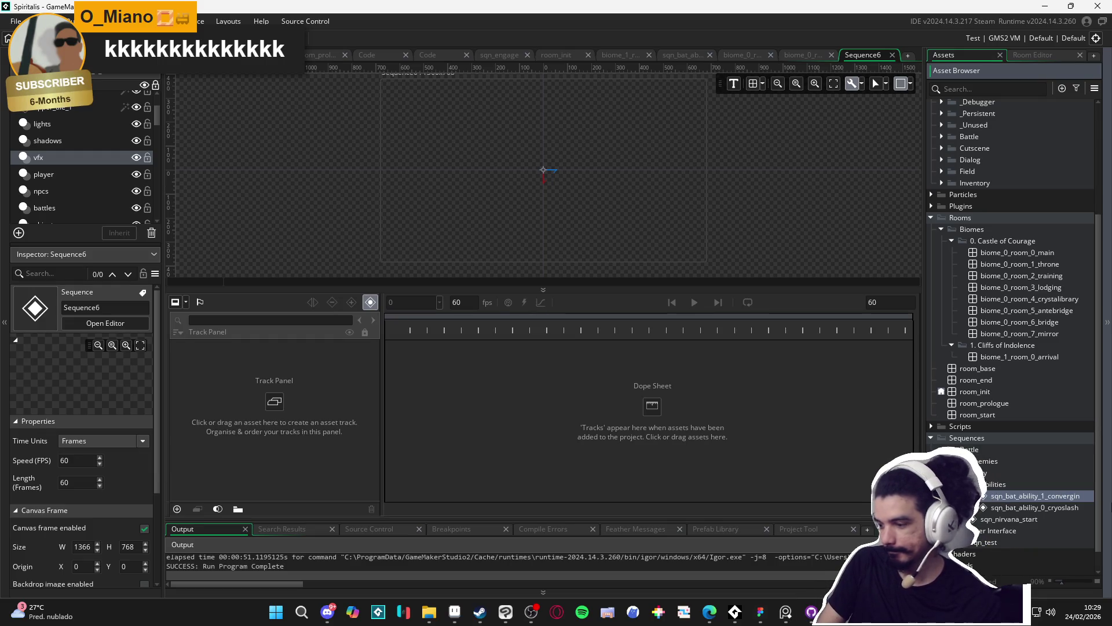
key("Return")
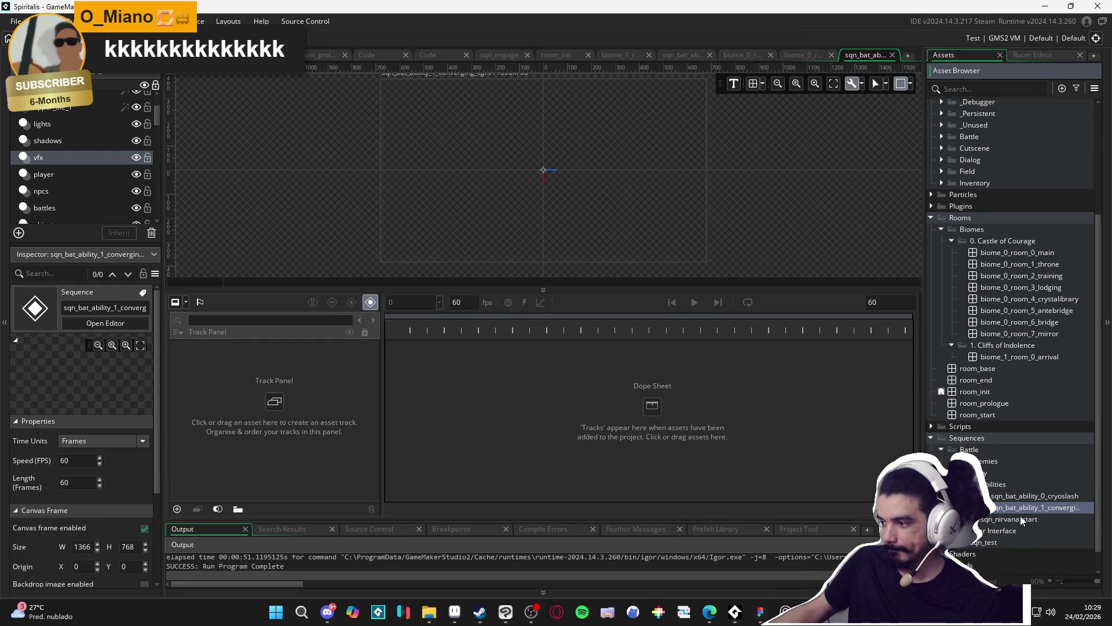
double_click(1034, 496)
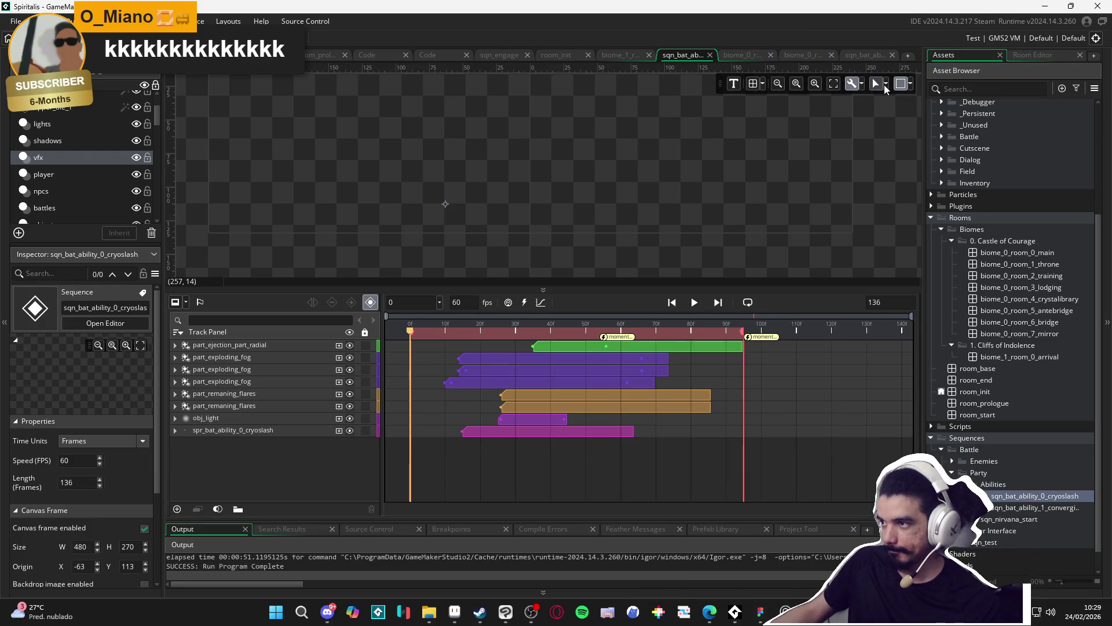
left_click(902, 83)
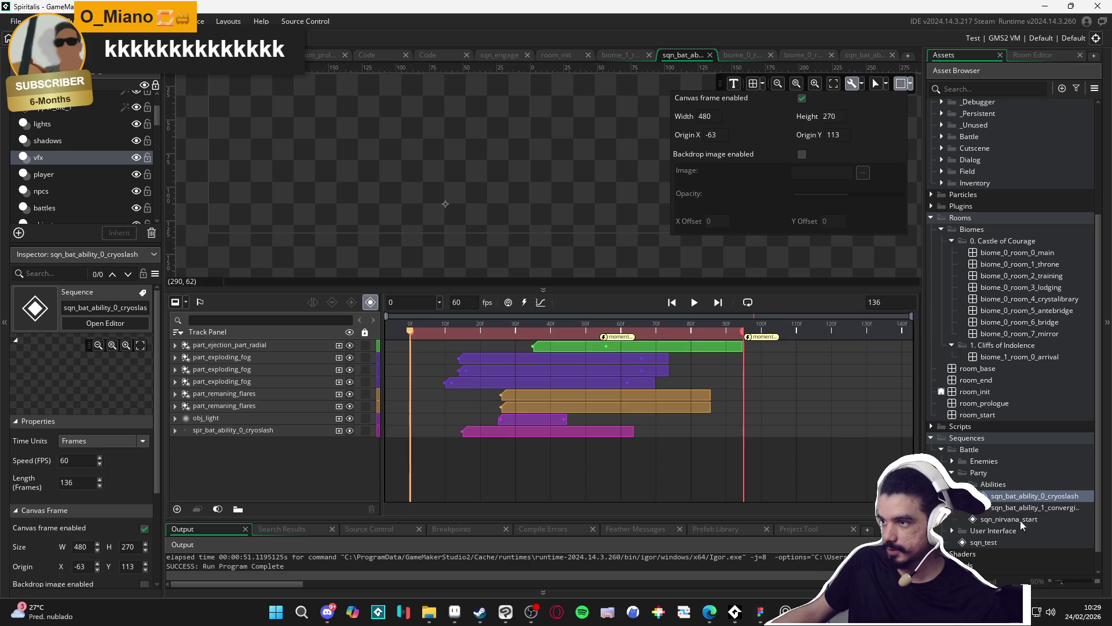
double_click(1034, 508)
left_click(901, 83)
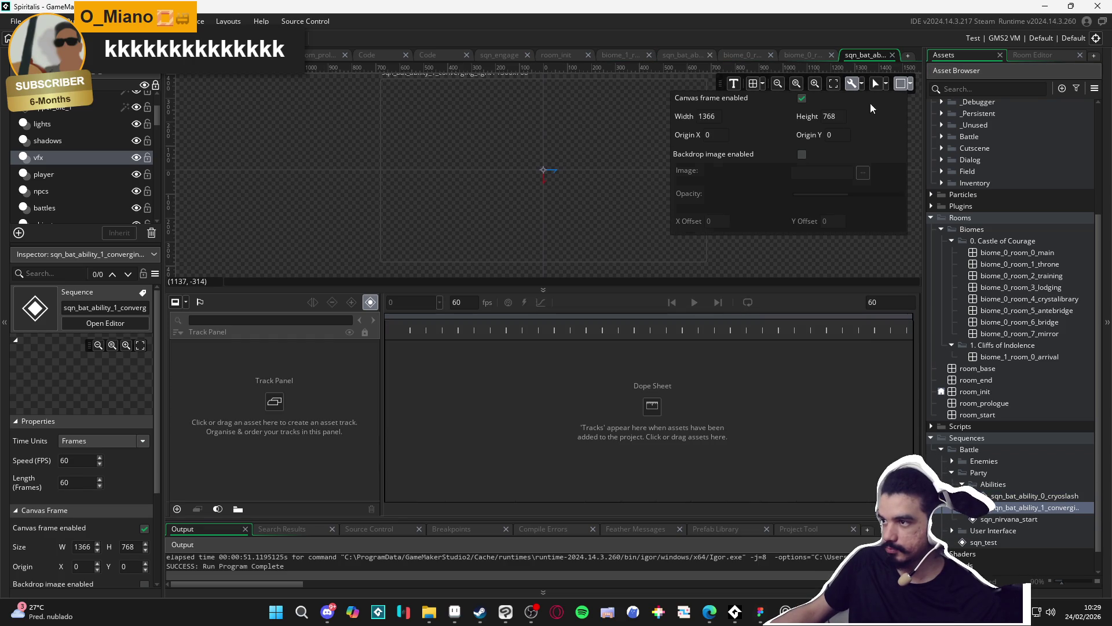
Set the new sequence's canvas frame to 480×270 with origin -134, -10.
double_click(716, 111)
type("480")
key("Tab")
type("27")
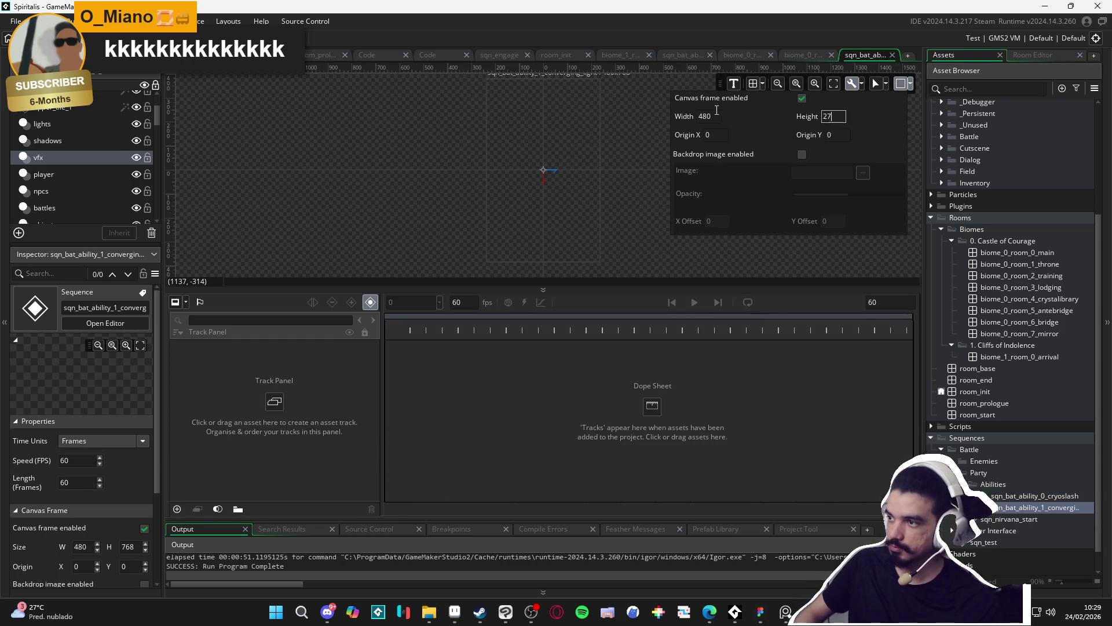
type("0")
left_click(558, 219)
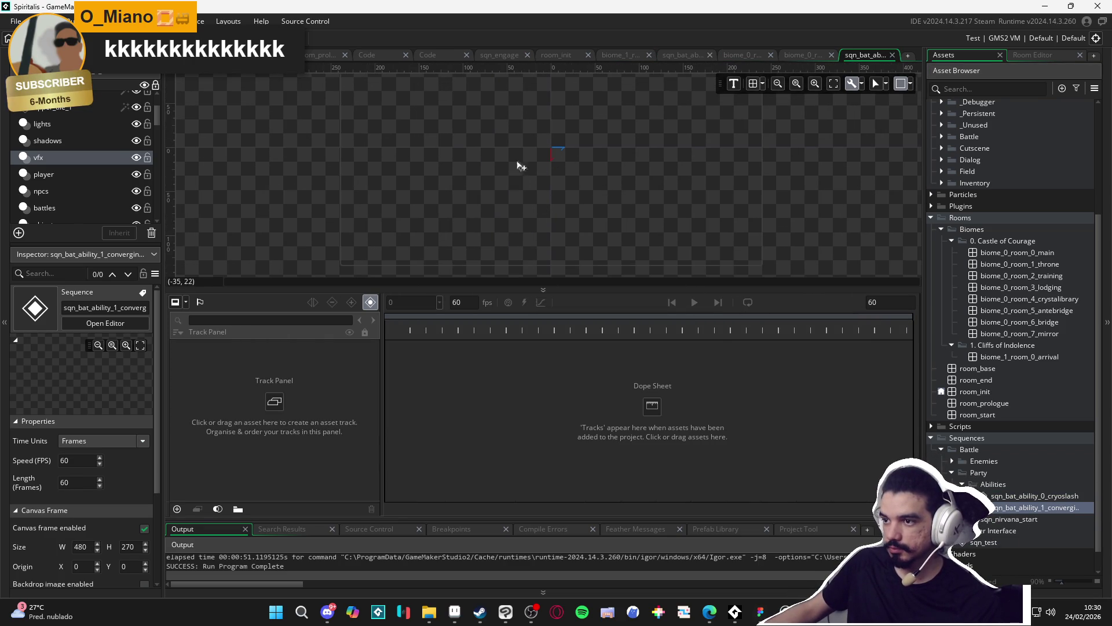
left_click(434, 141)
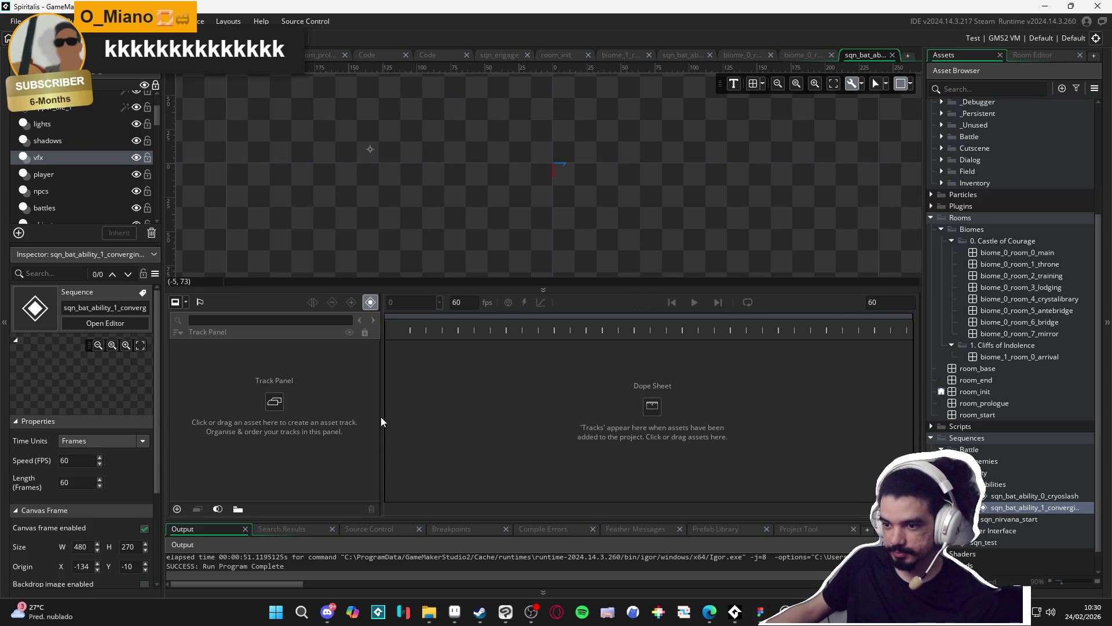
Search the project assets for 'player', then clear the search.
left_click(970, 91)
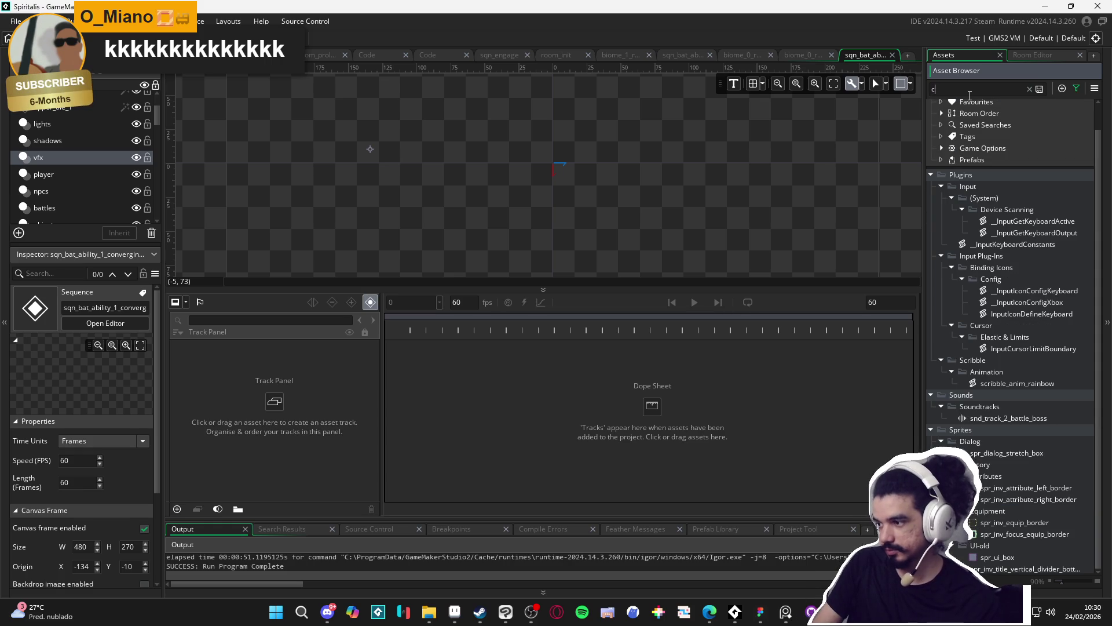
type("player")
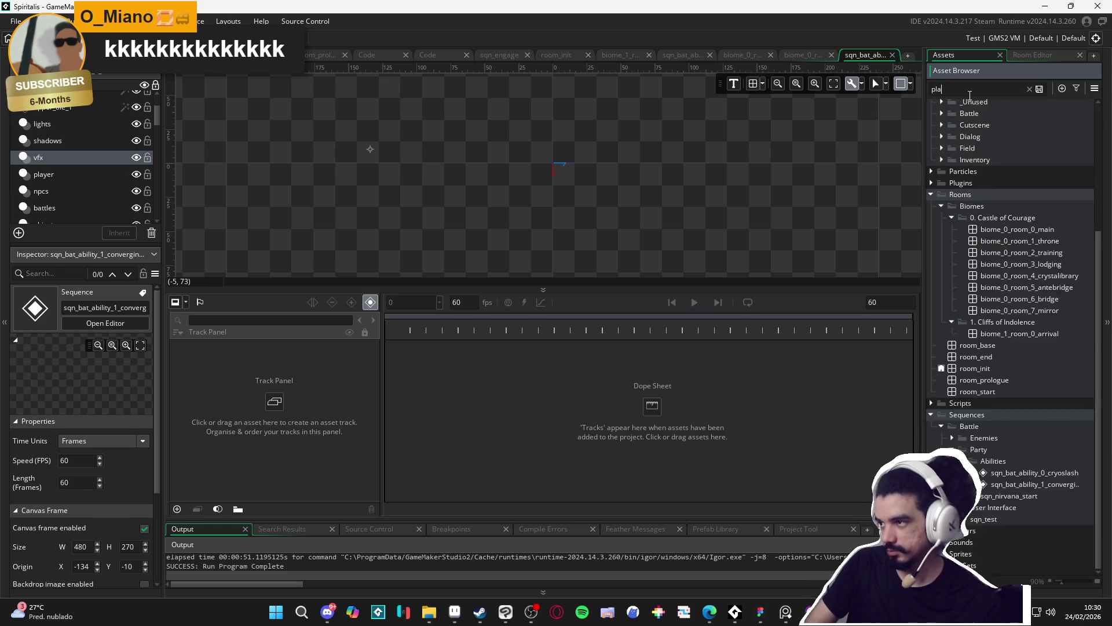
scroll(1010, 274, "down", 3)
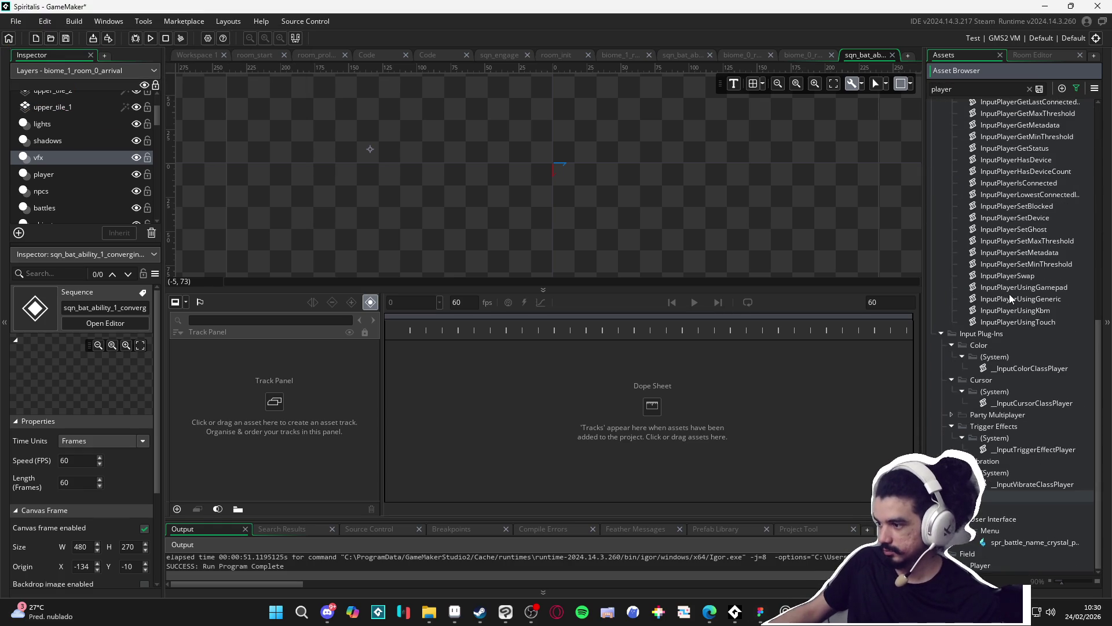
key("ctrl+a")
key("BackSpace")
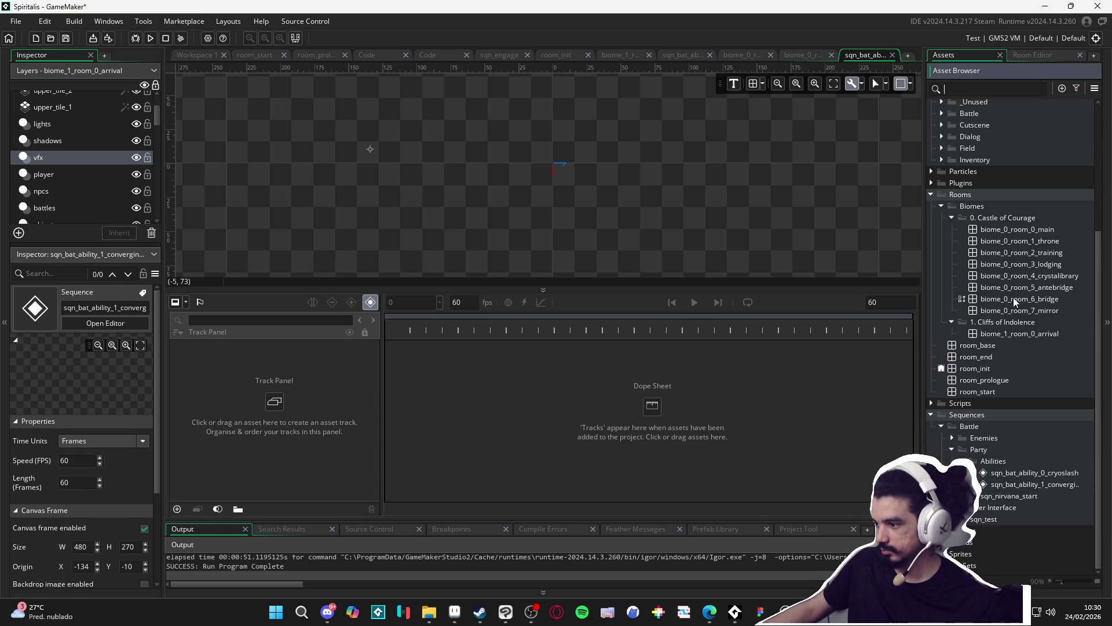
scroll(1011, 290, "down", 3)
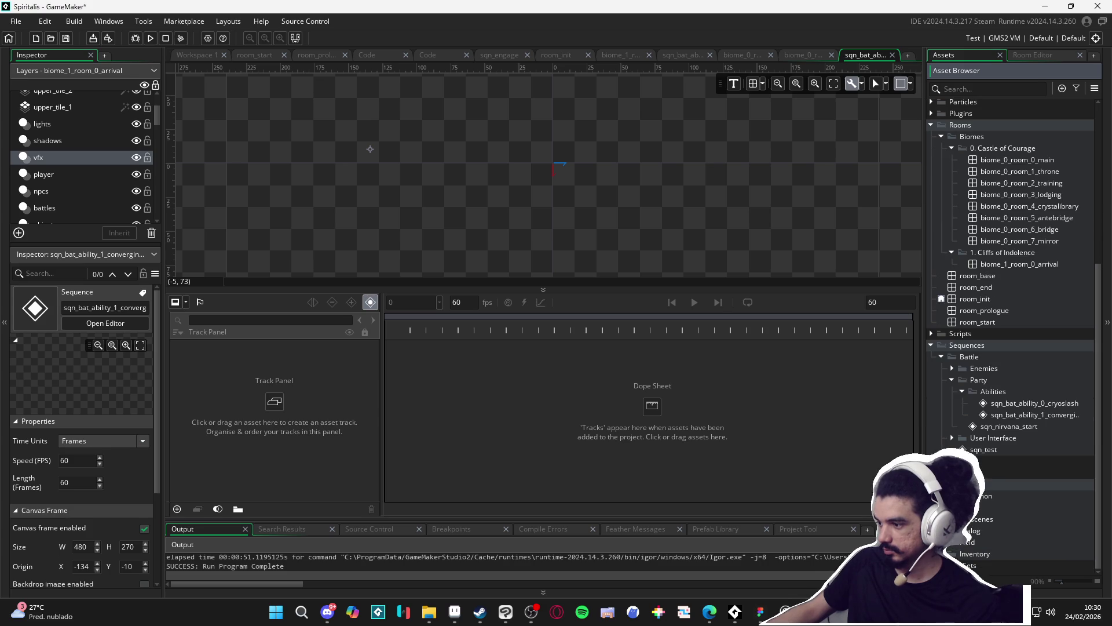
scroll(1011, 331, "down", 3)
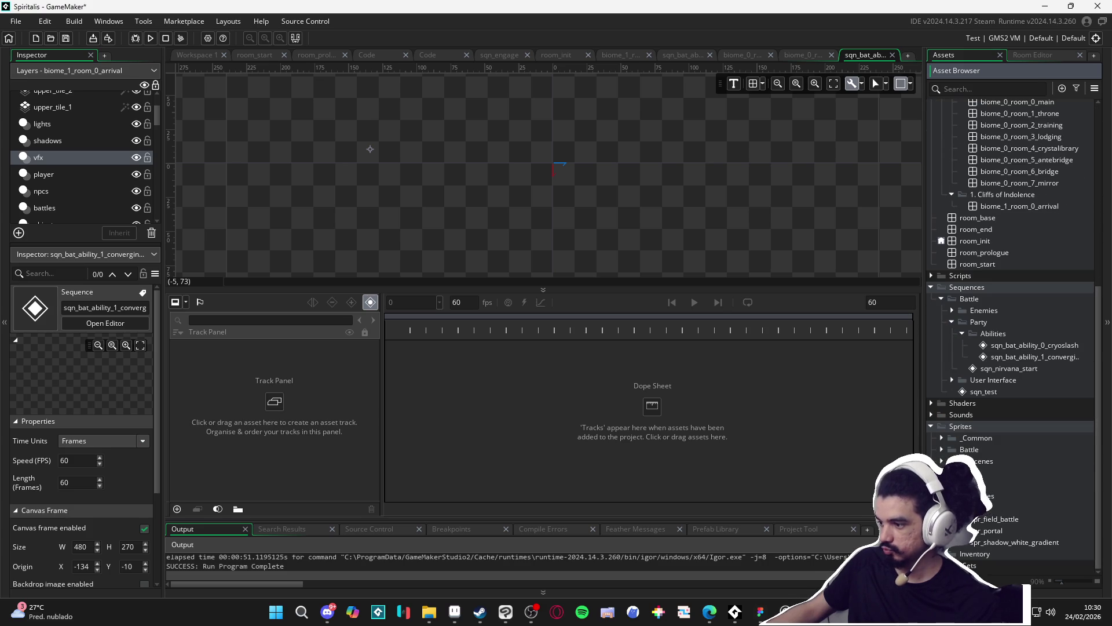
Expand the player sprites folder and browse its idle sprites.
left_click(941, 507)
left_click(962, 519)
scroll(984, 482, "down", 4)
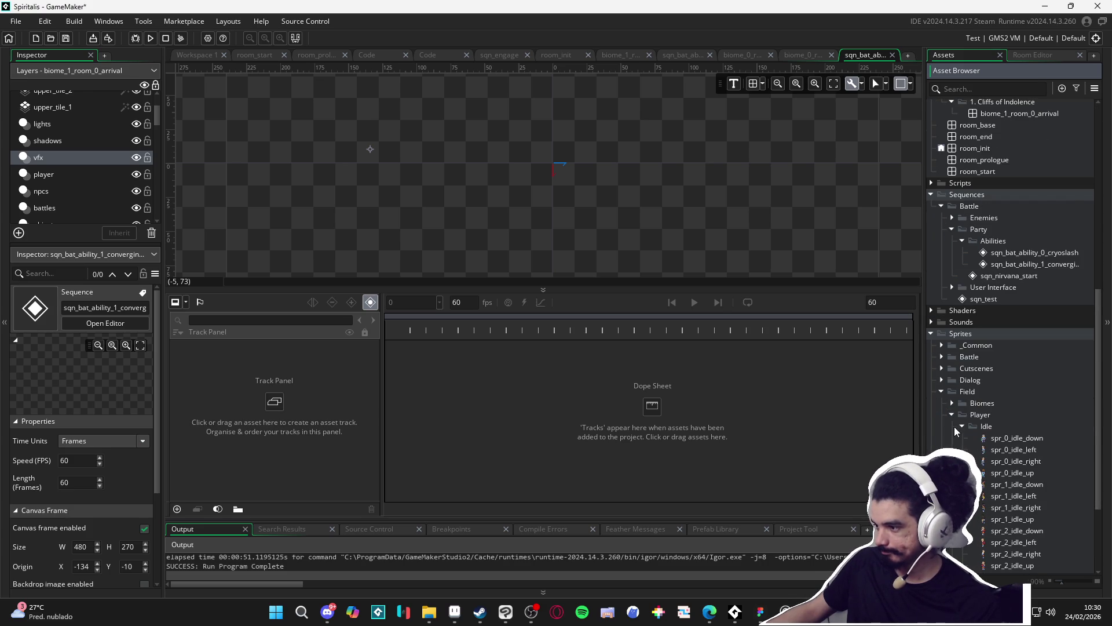
scroll(983, 475, "down", 4)
scroll(974, 531, "down", 2)
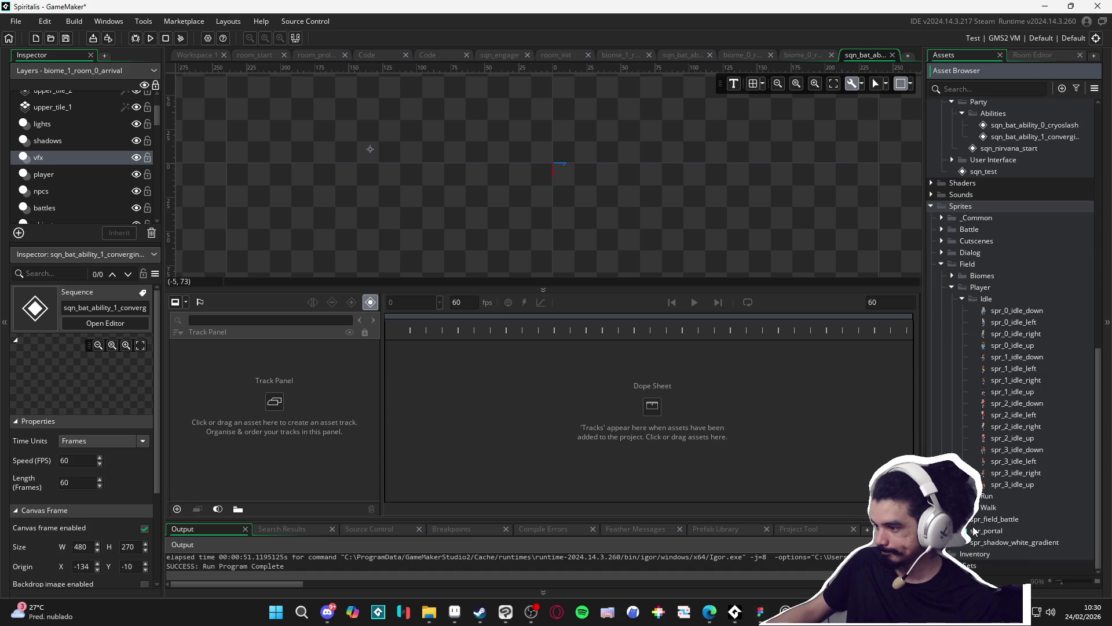
scroll(965, 307, "up", 8)
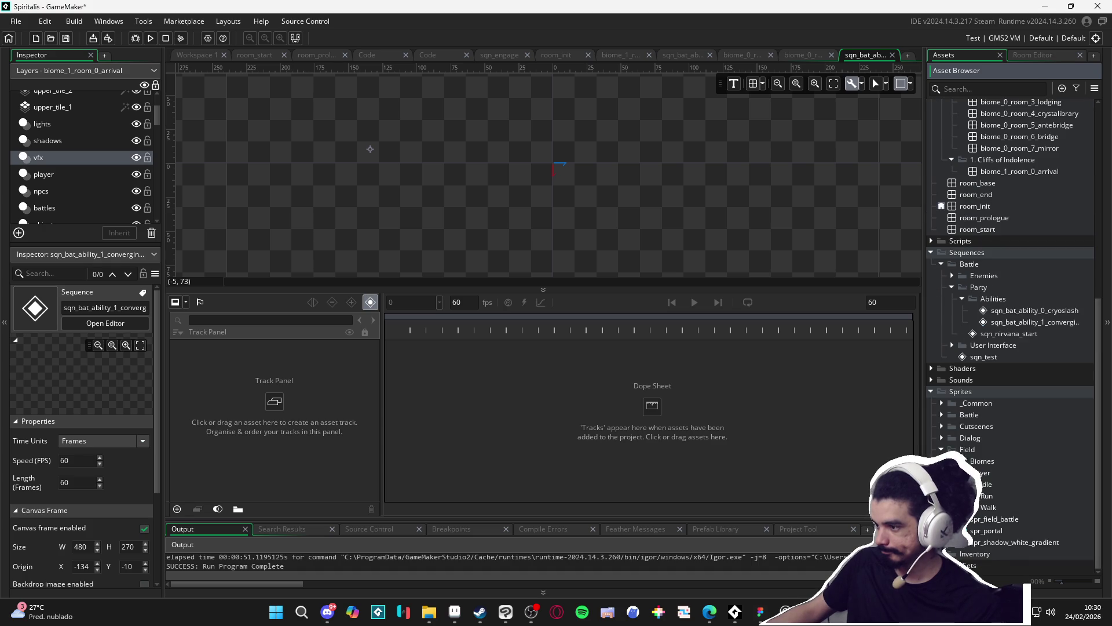
scroll(1011, 260, "up", 4)
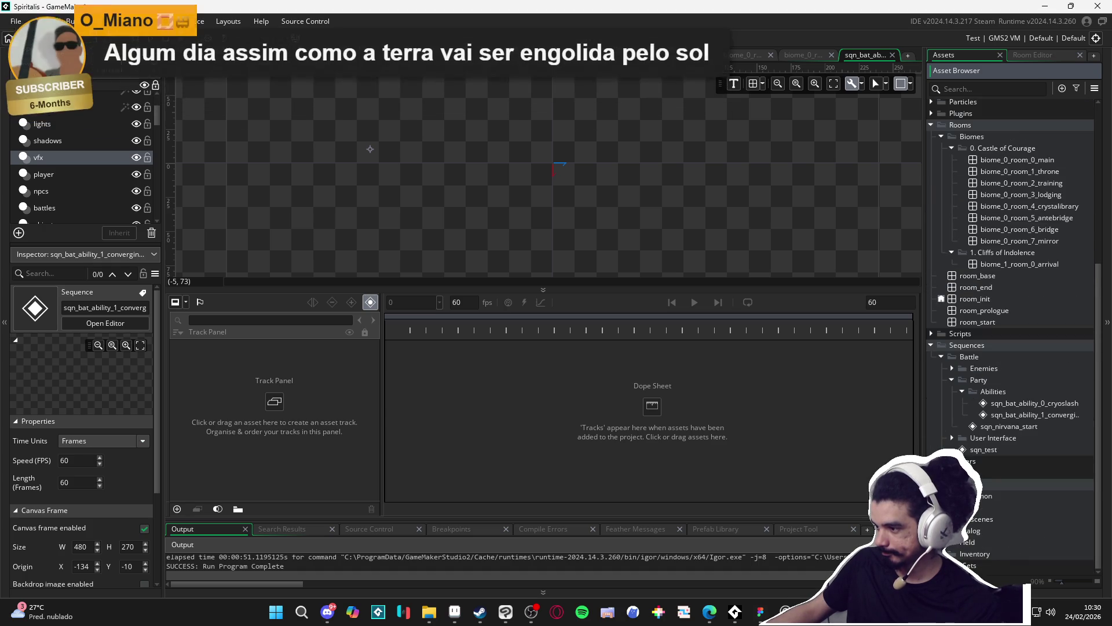
Browse the Battle, Party and Field sprite folders, including the bat attack sprites.
left_click(952, 507)
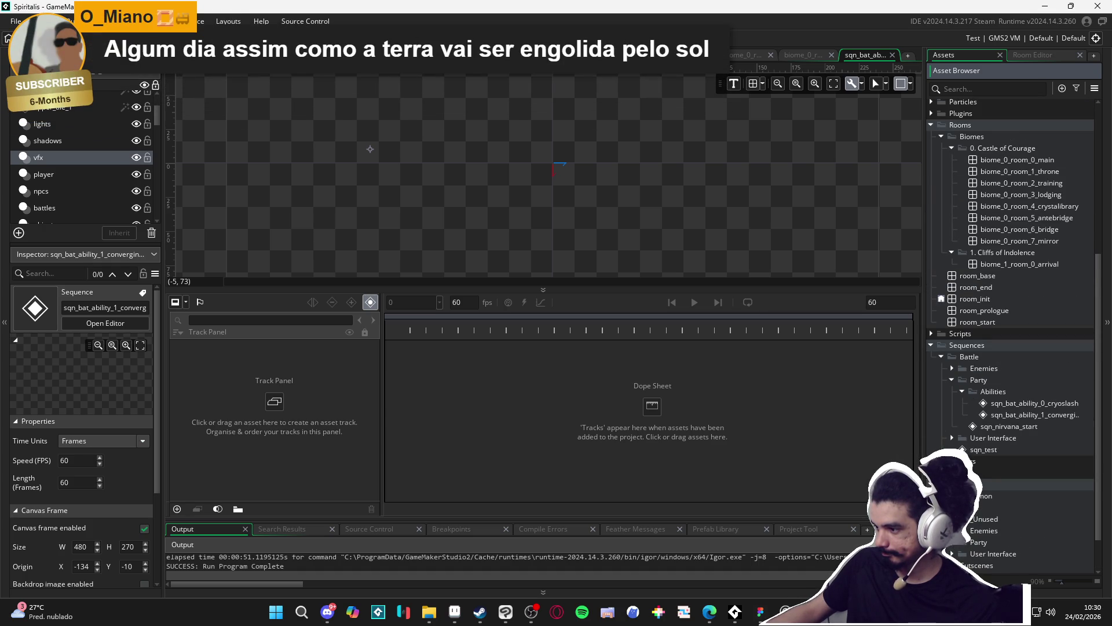
scroll(1011, 347, "down", 3)
scroll(1011, 348, "down", 3)
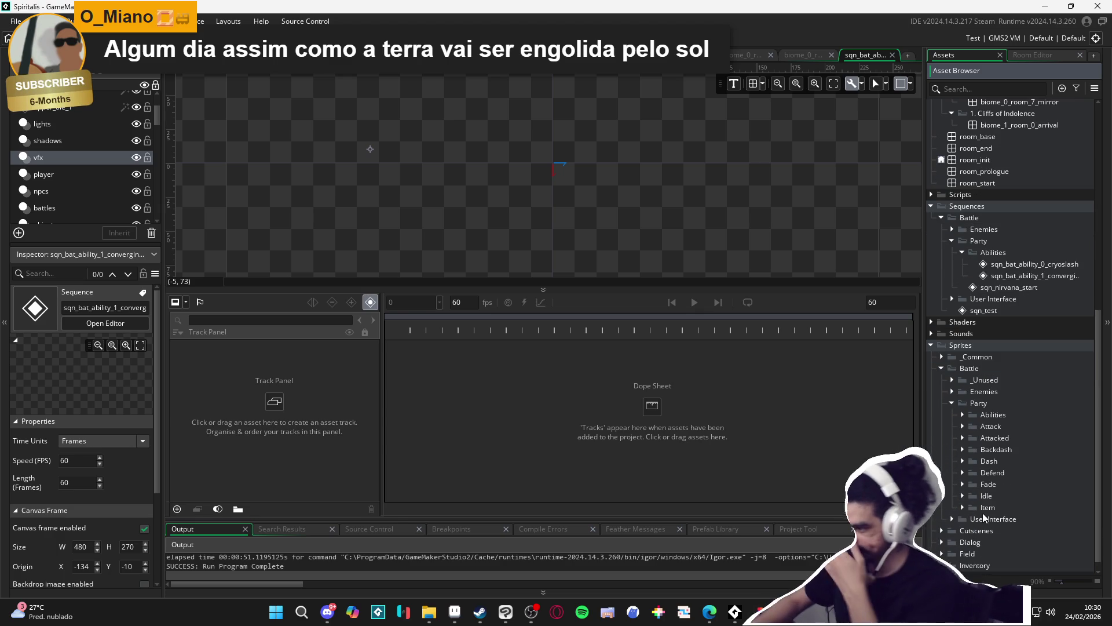
left_click(962, 426)
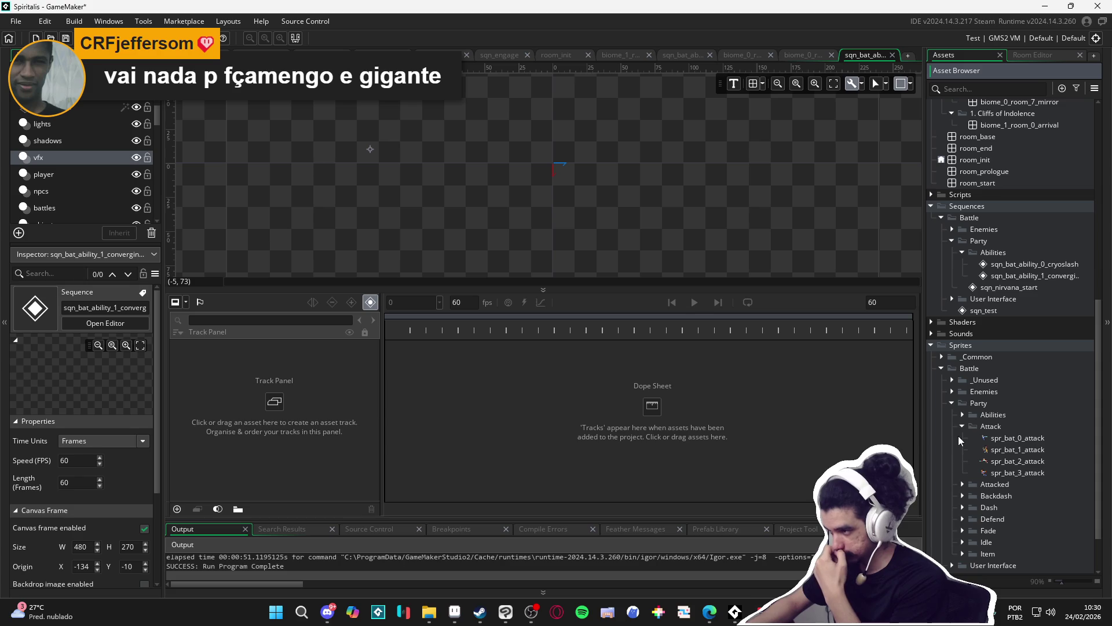
left_click(956, 406)
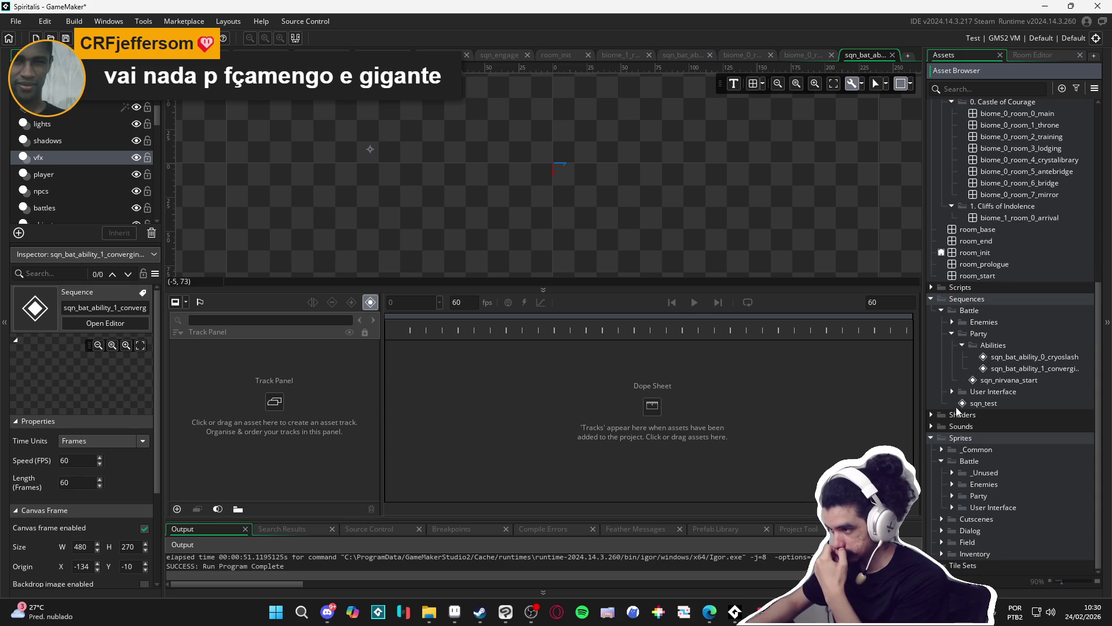
left_click(943, 461)
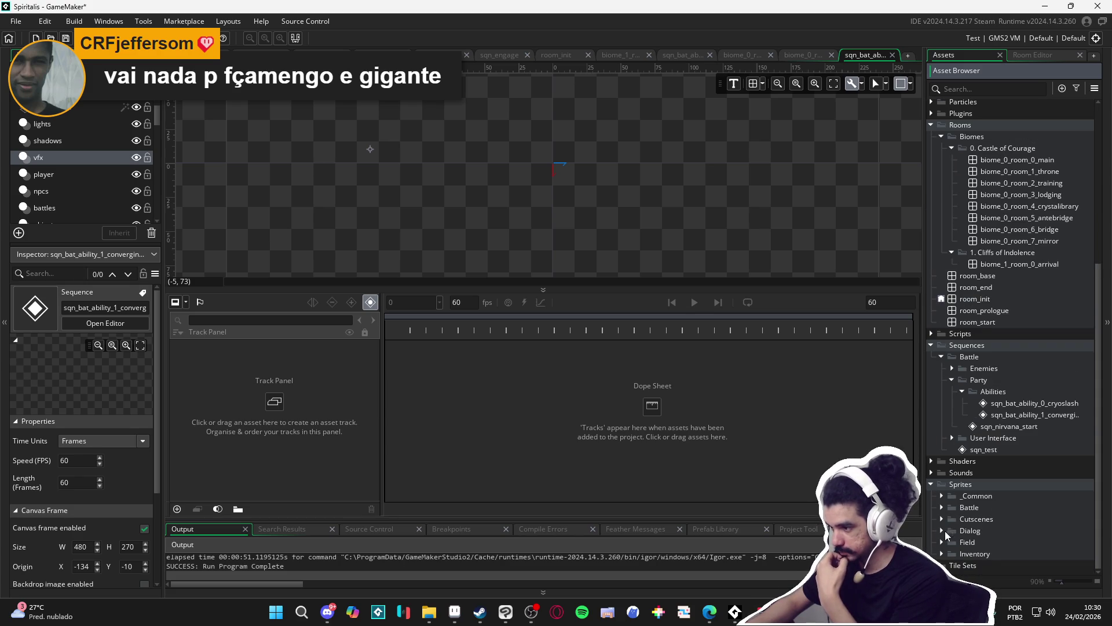
left_click(941, 542)
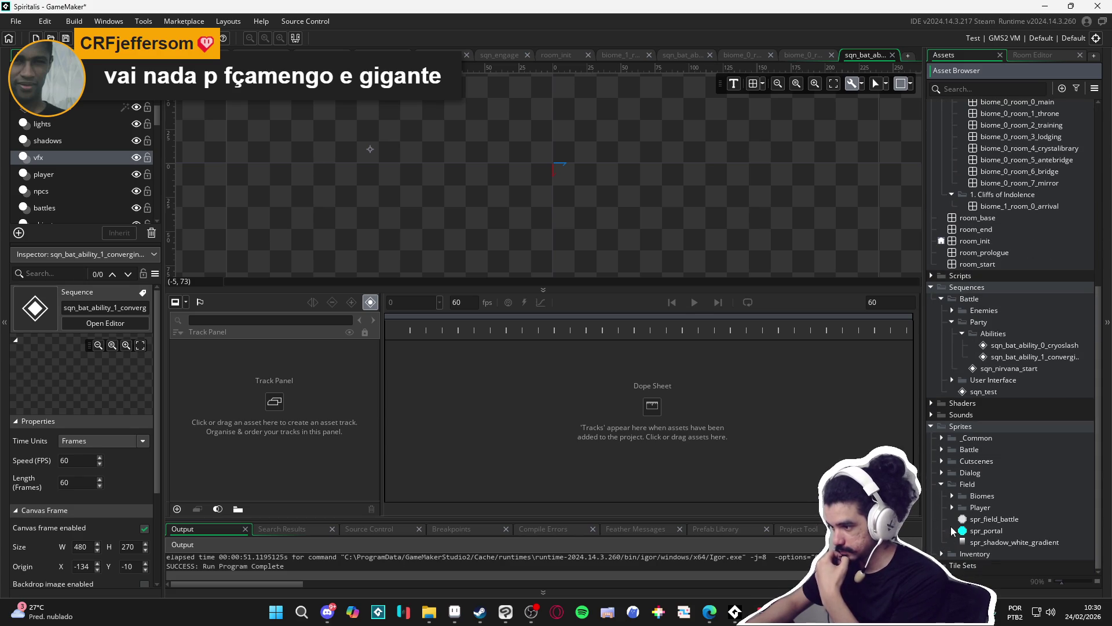
left_click(942, 450)
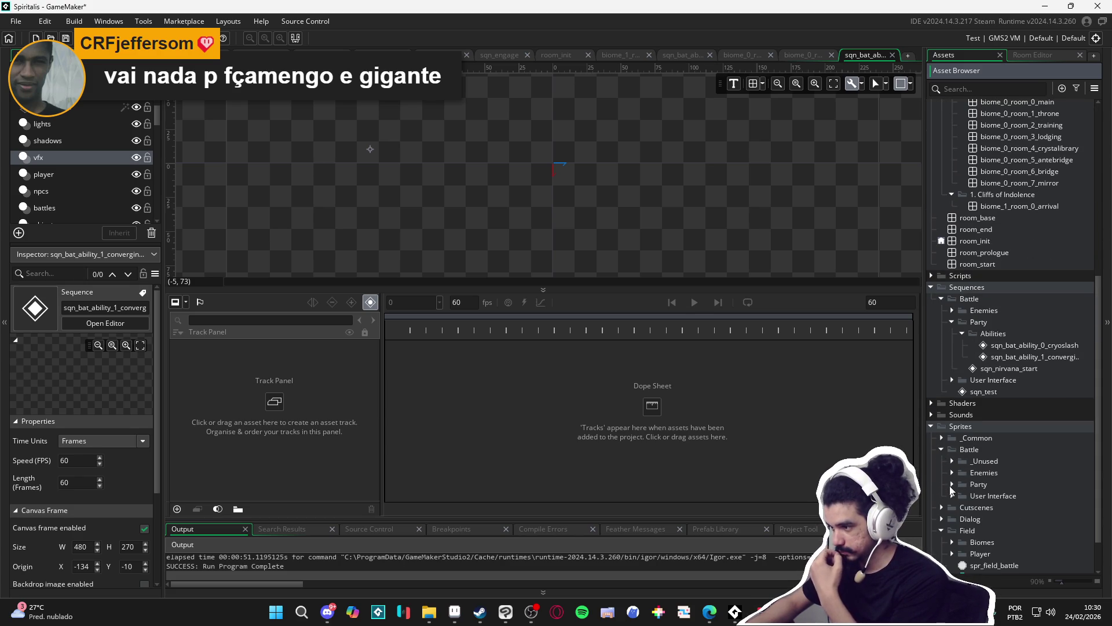
left_click(952, 484)
left_click(962, 508)
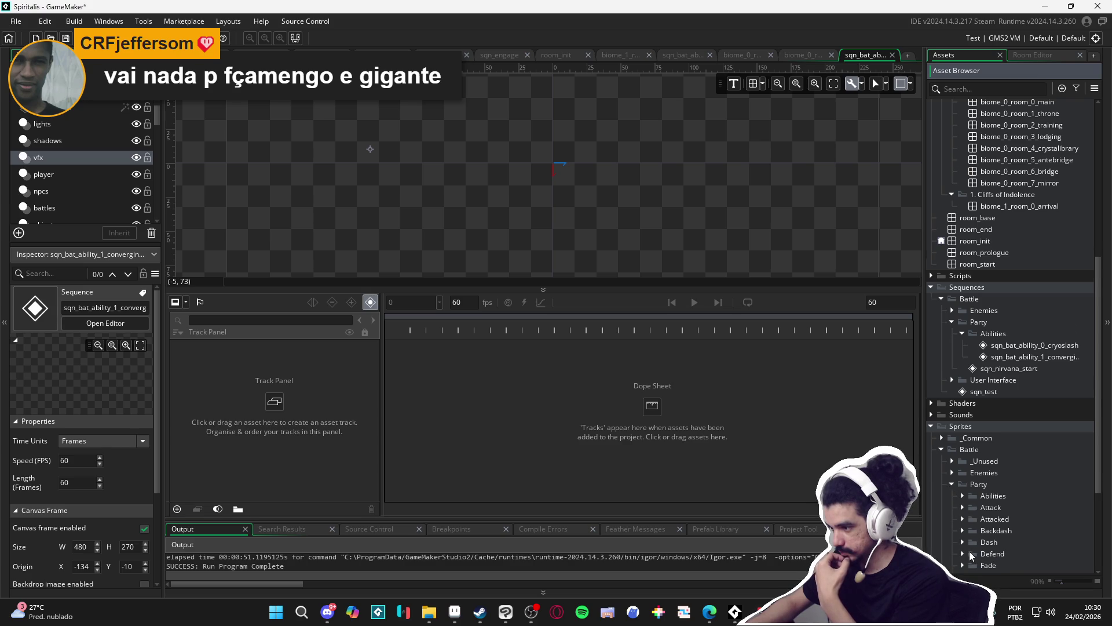
scroll(972, 556, "down", 2)
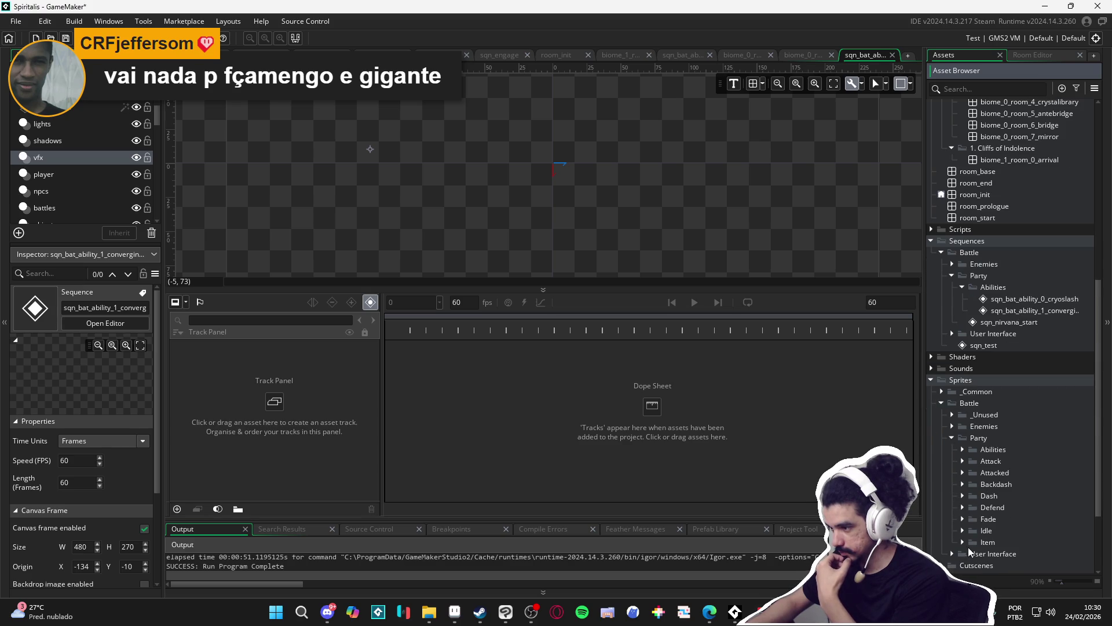
Look through the bat's Abilities, melee, Attacked, Backdash and Dash sprite folders.
left_click(964, 452)
left_click(965, 453)
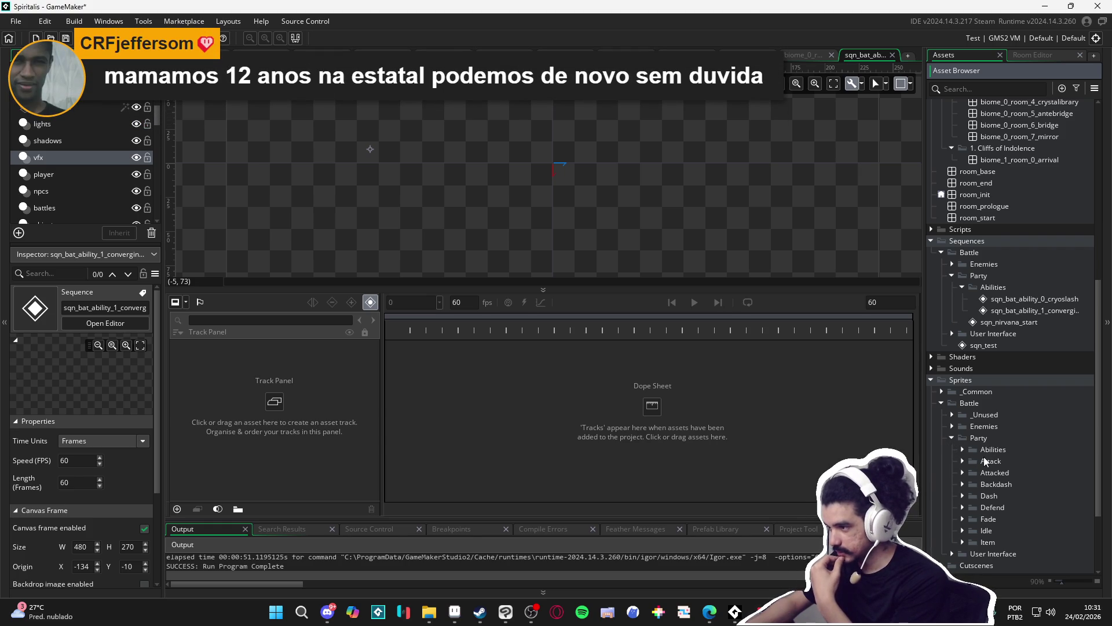
left_click(963, 449)
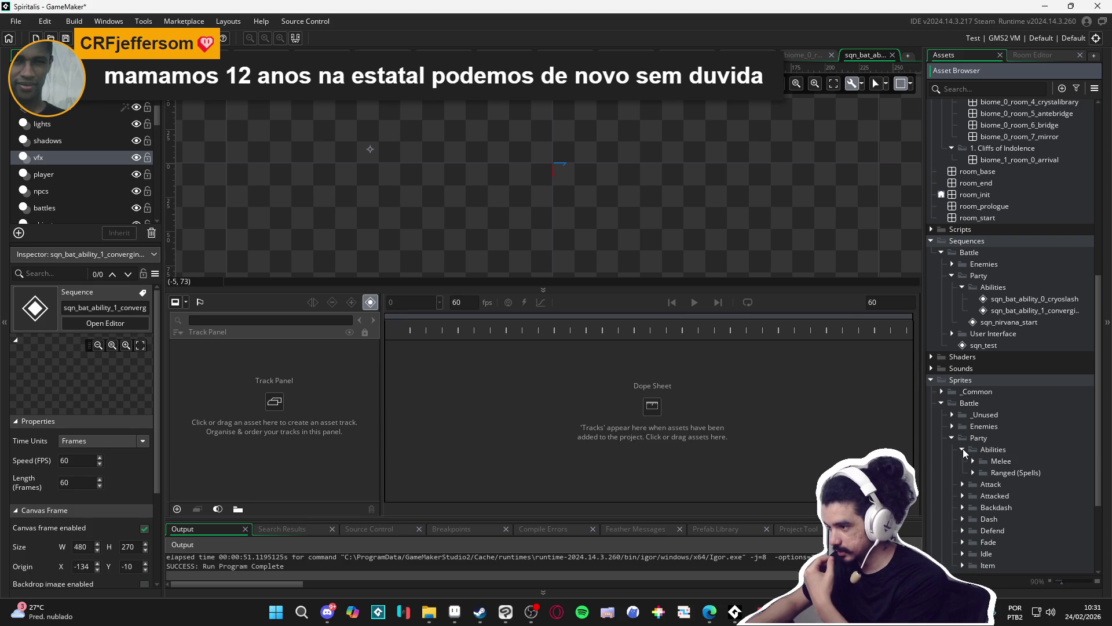
left_click(973, 461)
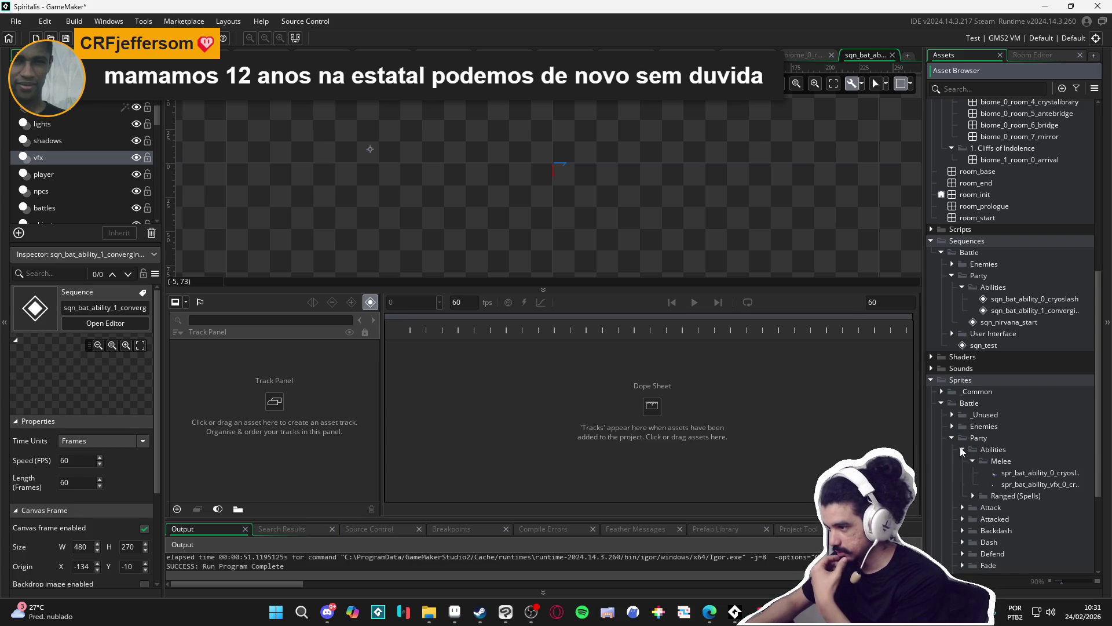
left_click(961, 450)
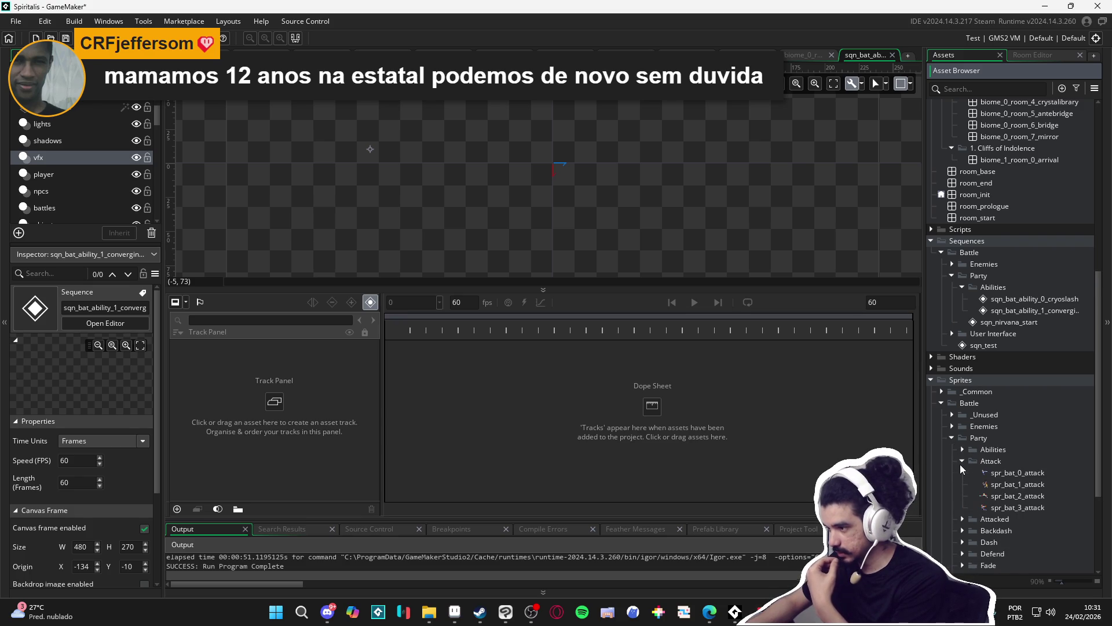
left_click(962, 473)
left_click(962, 472)
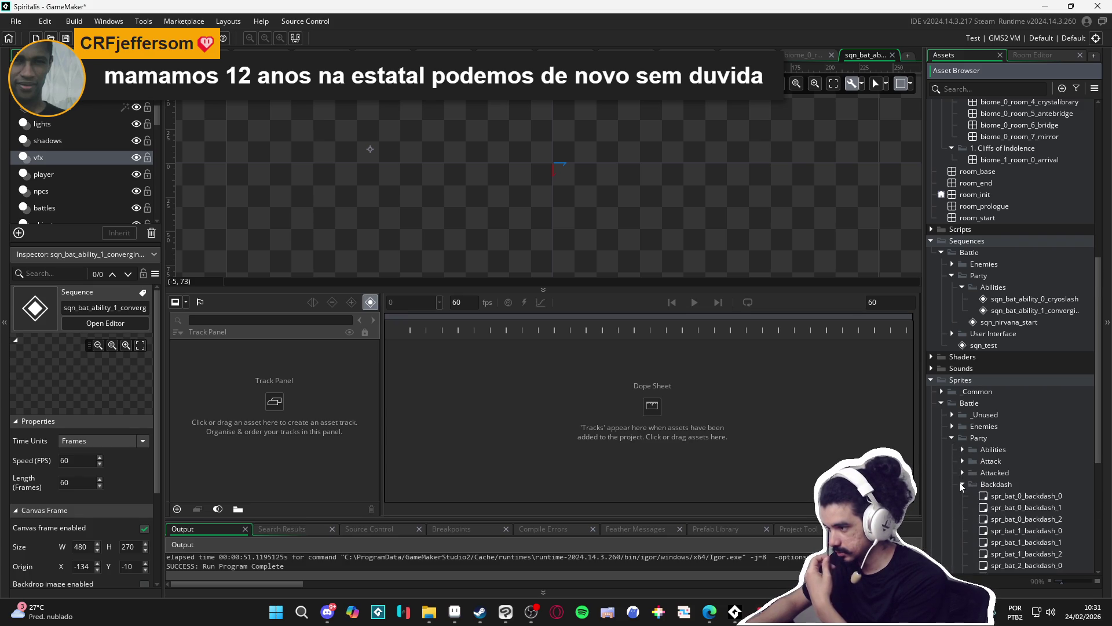
left_click(962, 485)
left_click(962, 484)
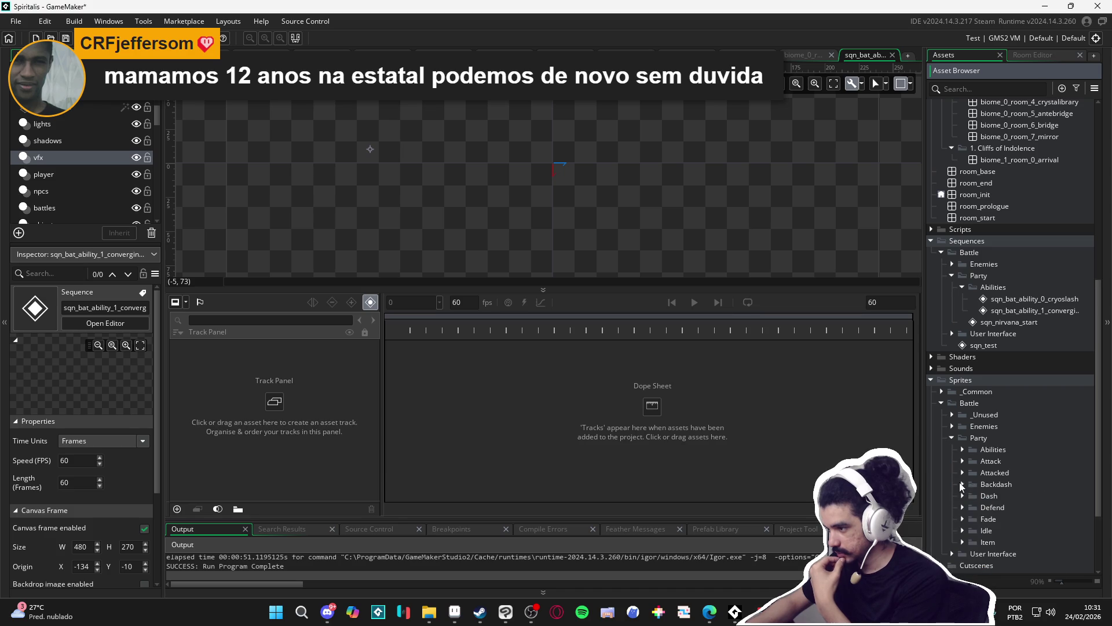
left_click(962, 496)
left_click(962, 496)
Check the defend and fade folders, then open Idle and select spr_bat_0_idle.
left_click(963, 508)
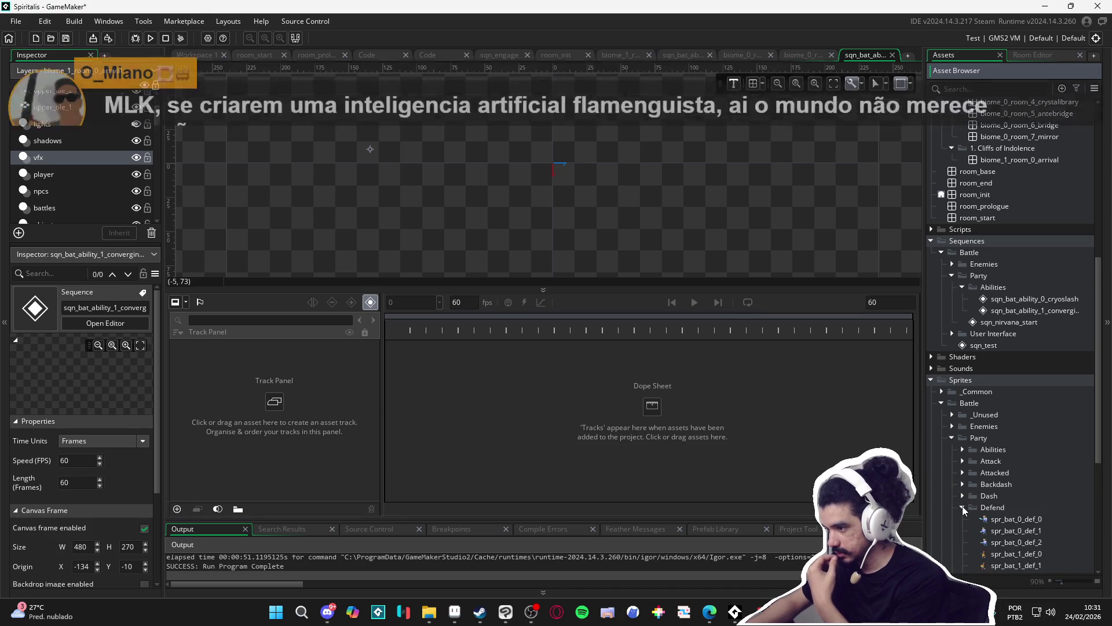
left_click(963, 507)
left_click(962, 520)
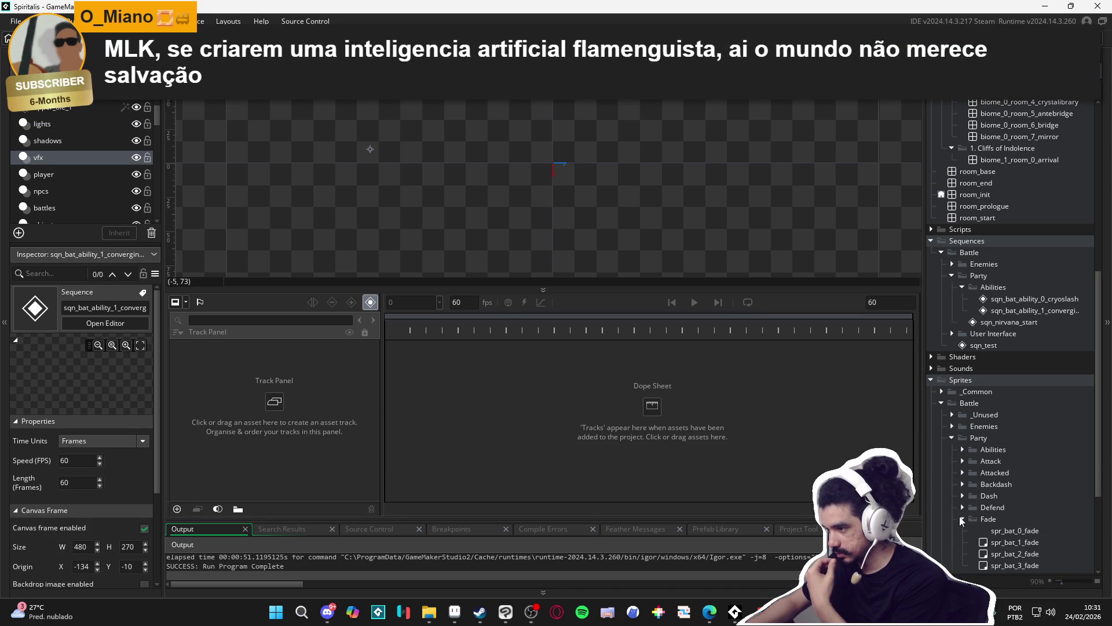
left_click(962, 519)
scroll(961, 514, "down", 1)
left_click(963, 508)
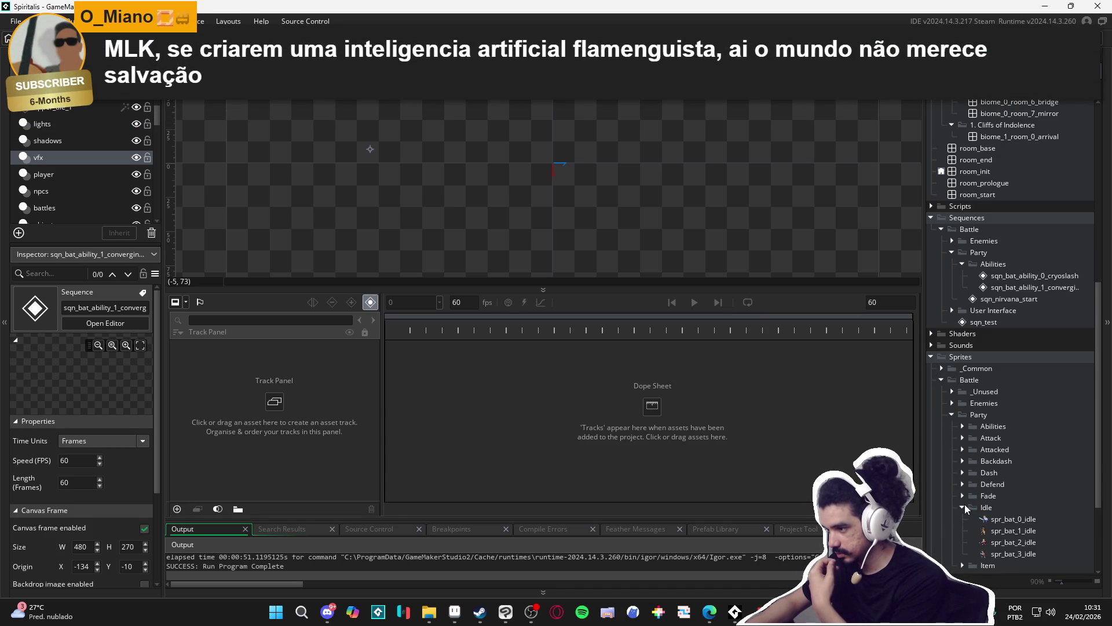
left_click(1012, 519)
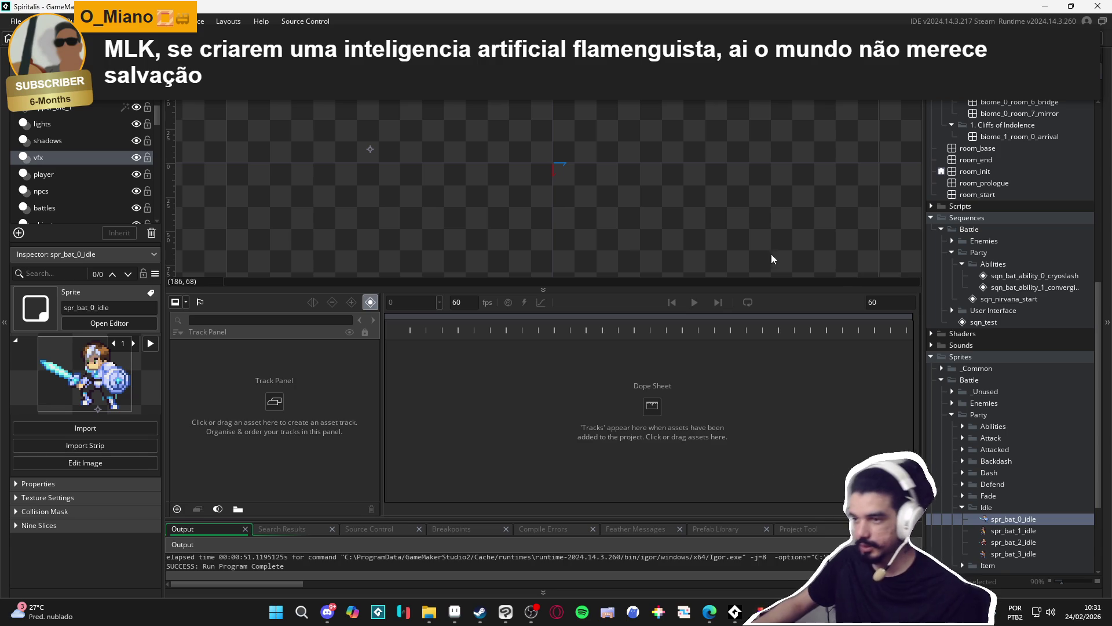
Drag spr_bat_0_idle onto the sequence canvas to add it as a track.
scroll(533, 250, "down", 1)
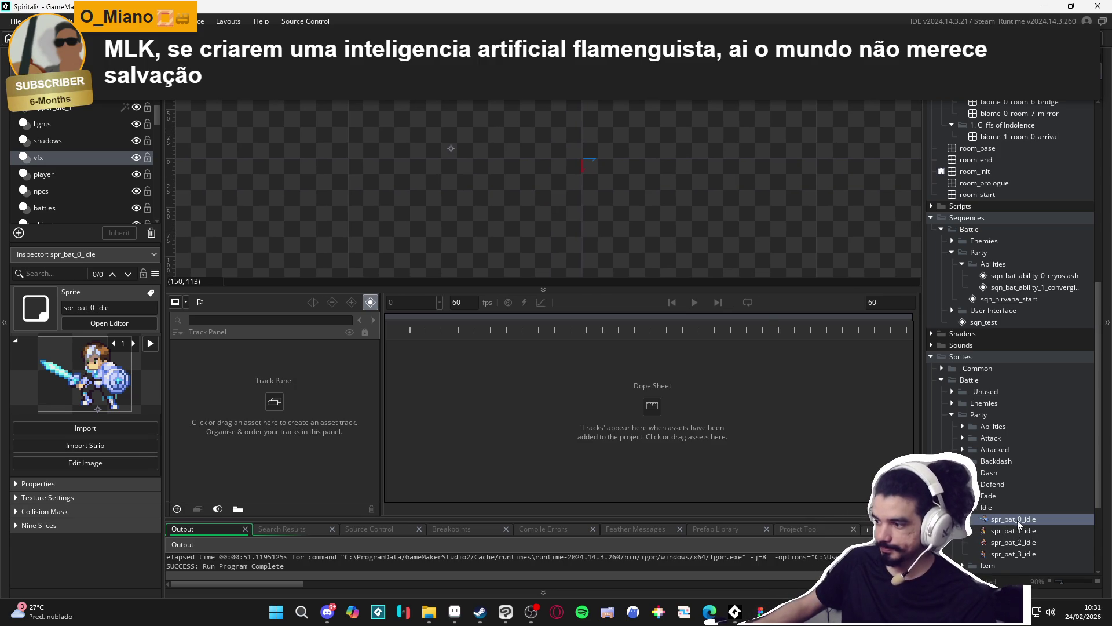
mouse_move(1019, 522)
left_mouse_down()
mouse_move(595, 183)
mouse_move(607, 221)
left_mouse_up()
scroll(589, 163, "up", 3)
left_click(370, 180)
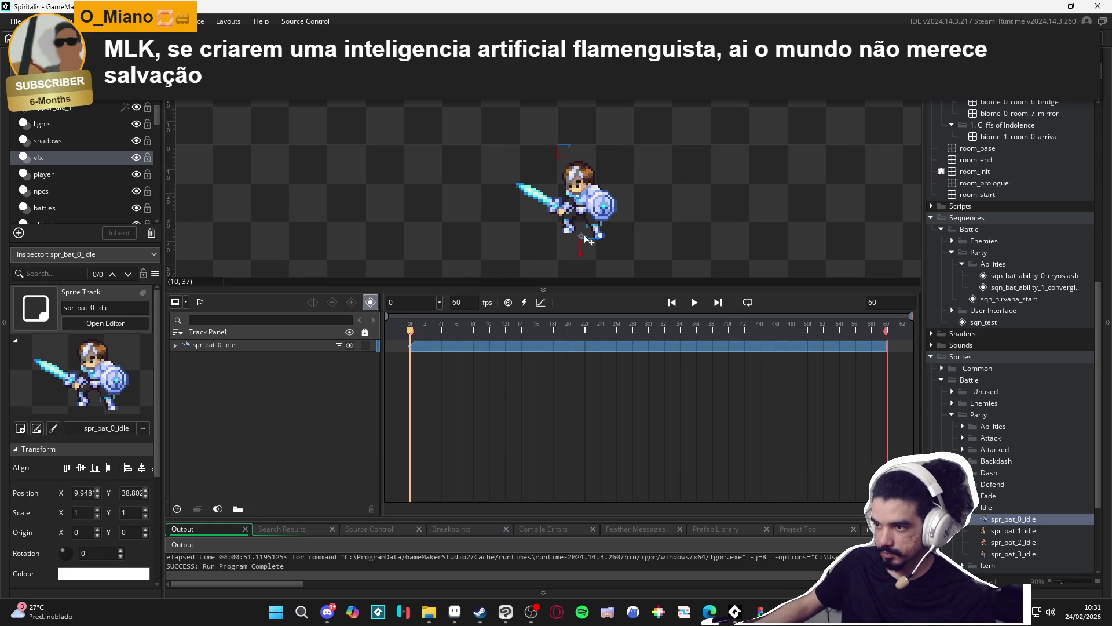
Move the bat idle sprite on the canvas to X 6, Y 80.802.
scroll(701, 206, "down", 3)
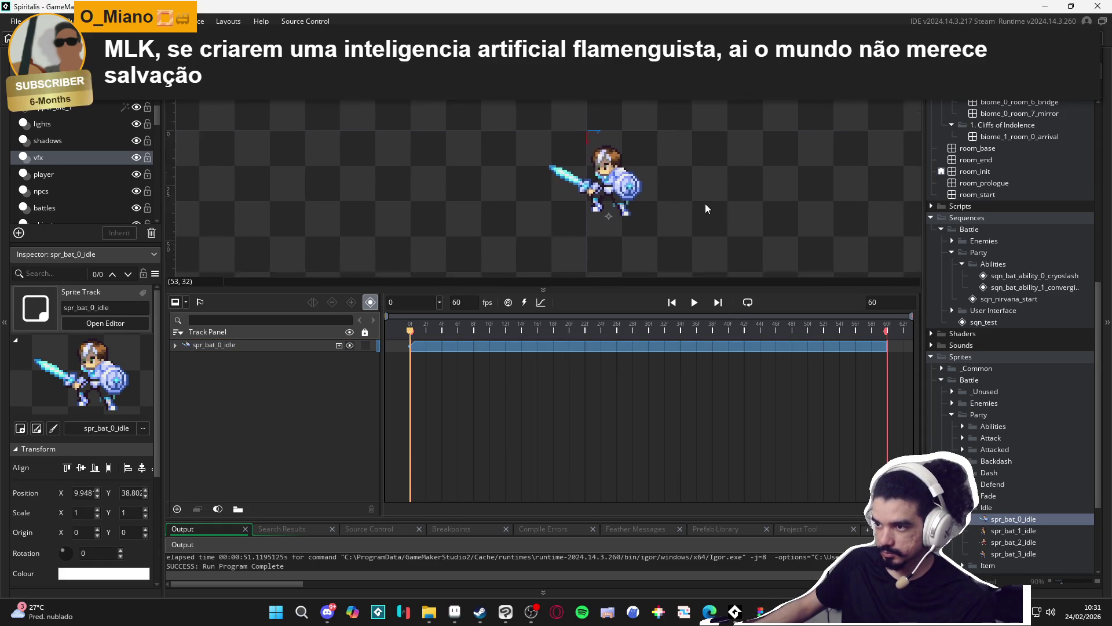
left_click(652, 217)
left_click_drag(652, 217, 649, 189)
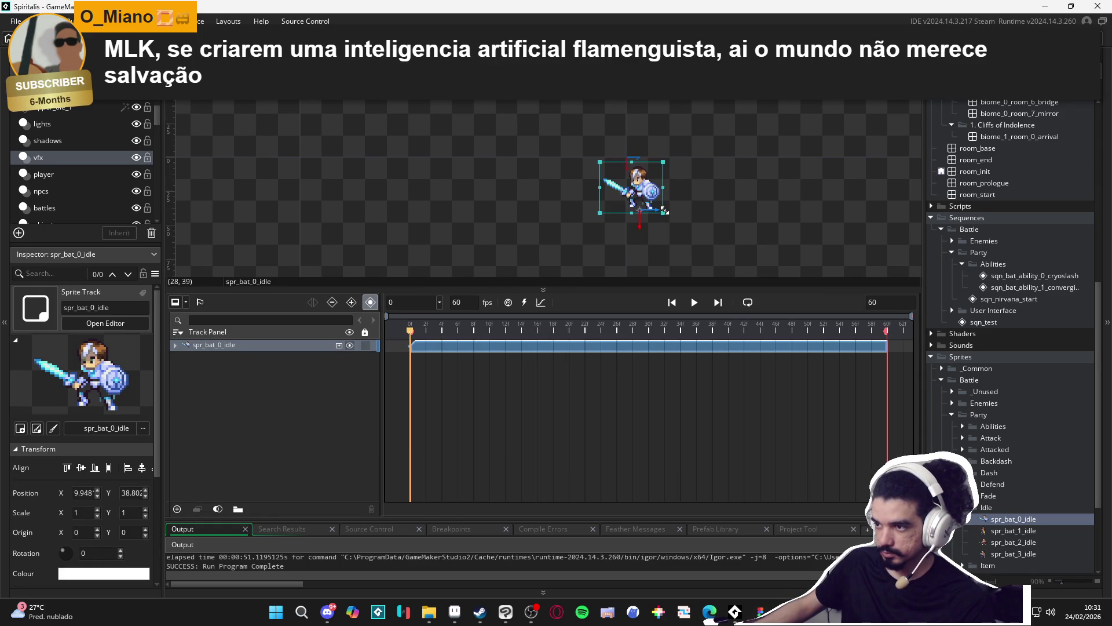
scroll(666, 199, "up", 2)
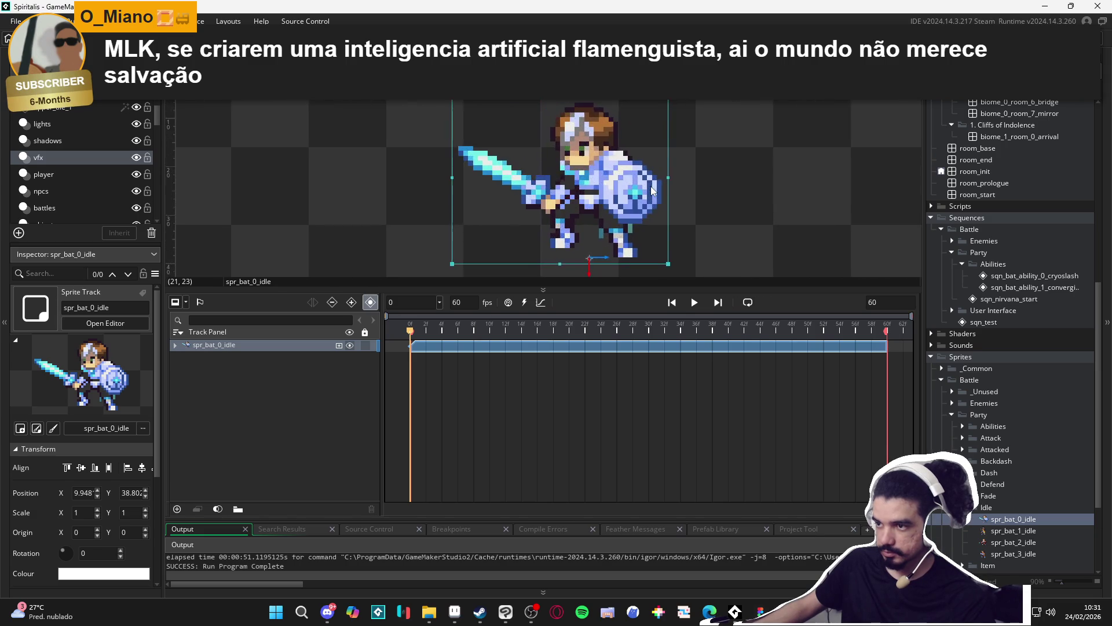
scroll(651, 198, "down", 3)
mouse_move(652, 198)
left_mouse_down()
mouse_move(709, 239)
mouse_move(646, 249)
left_mouse_up()
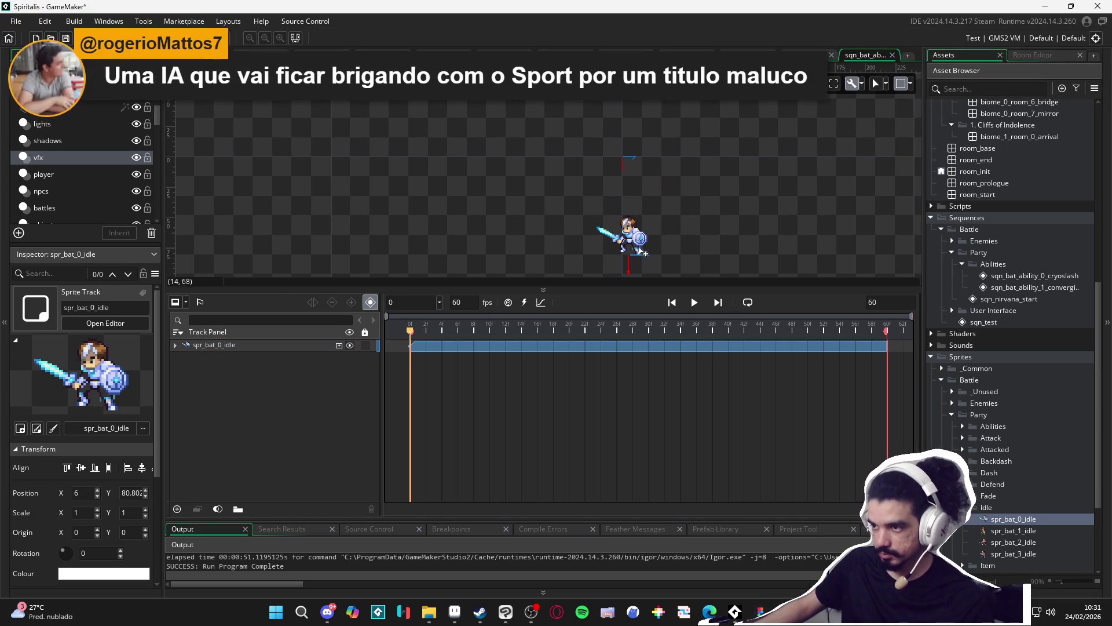
scroll(632, 265, "up", 2)
scroll(633, 264, "up", 3)
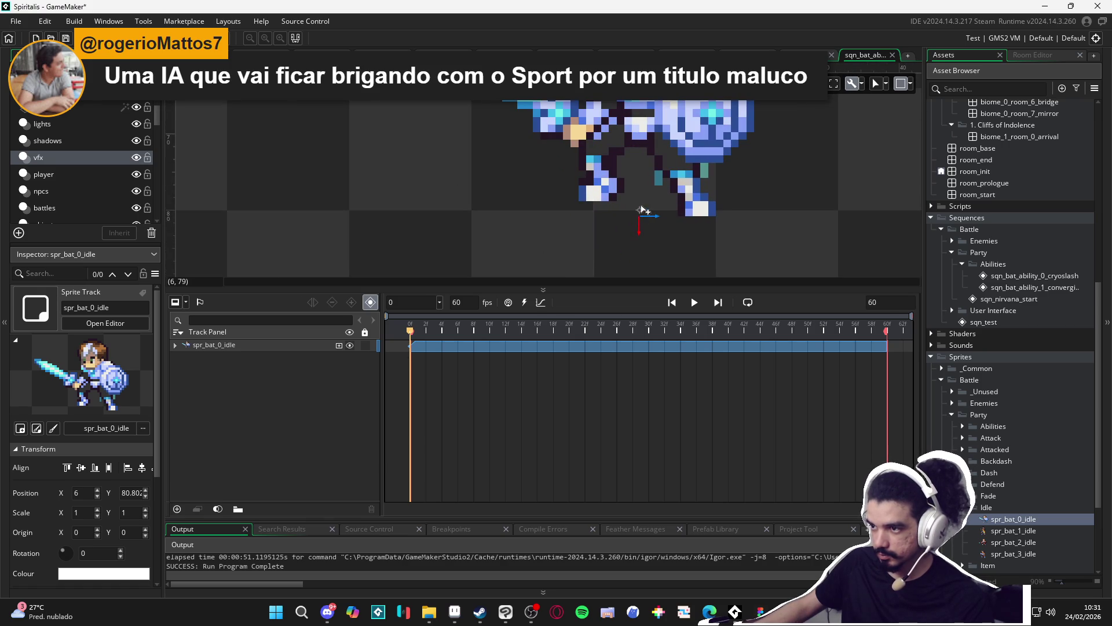
scroll(722, 238, "down", 1)
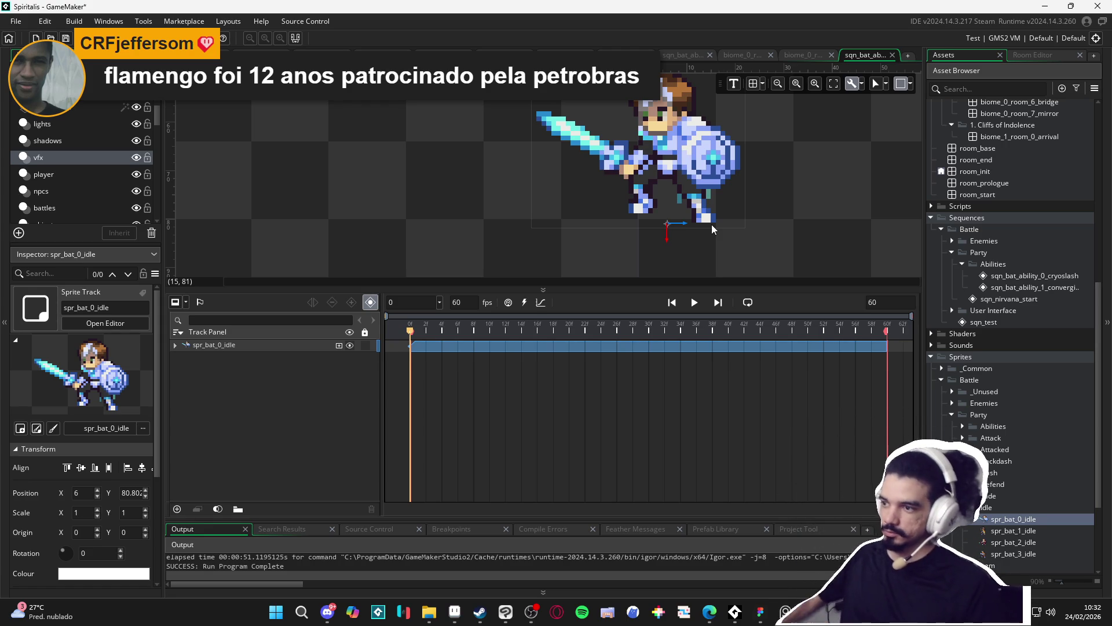
Deselect the bat sprite and pan the canvas to recentre it.
left_click(820, 200)
scroll(774, 196, "down", 2)
left_click_drag(774, 197, 658, 248)
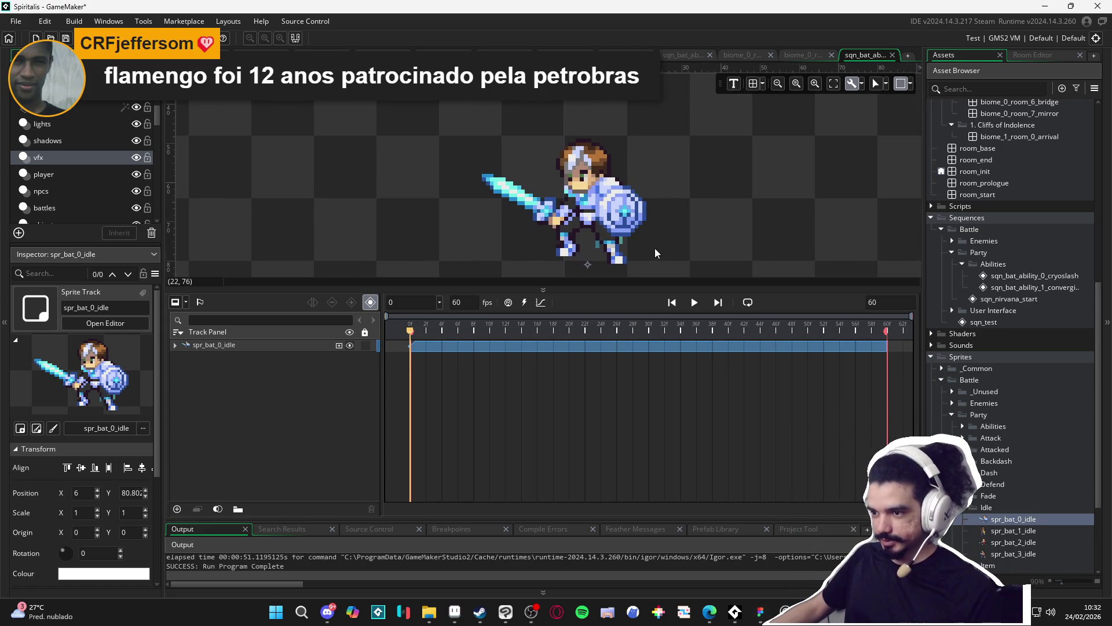
scroll(996, 504, "down", 5)
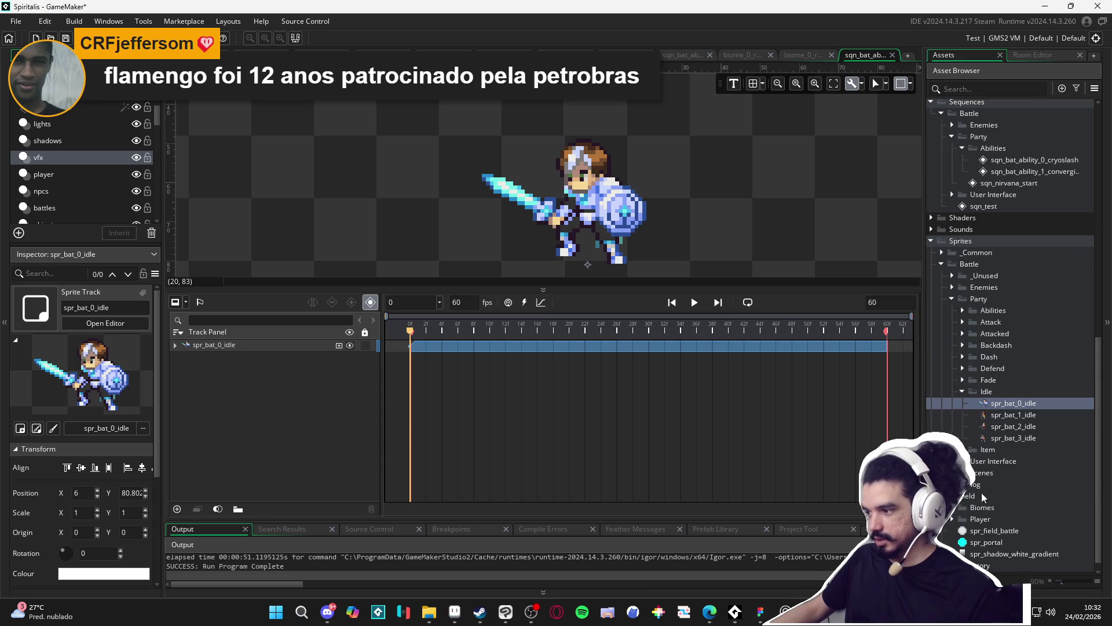
Collapse the Idle, Party, Battle and Field sprite folders in the Asset Browser.
left_click(960, 393)
left_click(951, 334)
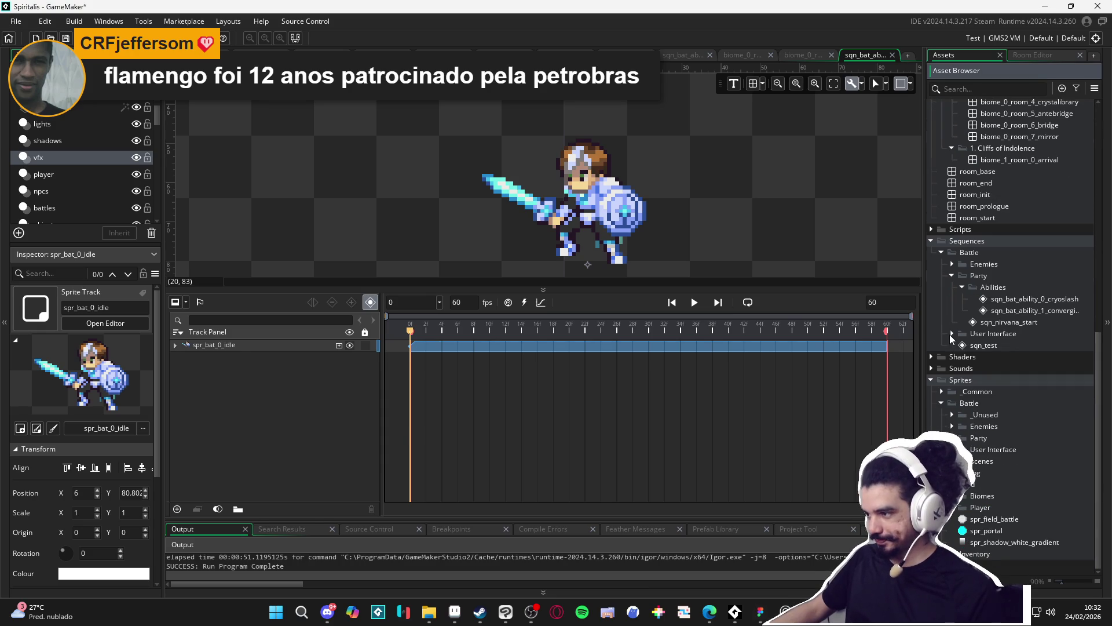
left_click(941, 403)
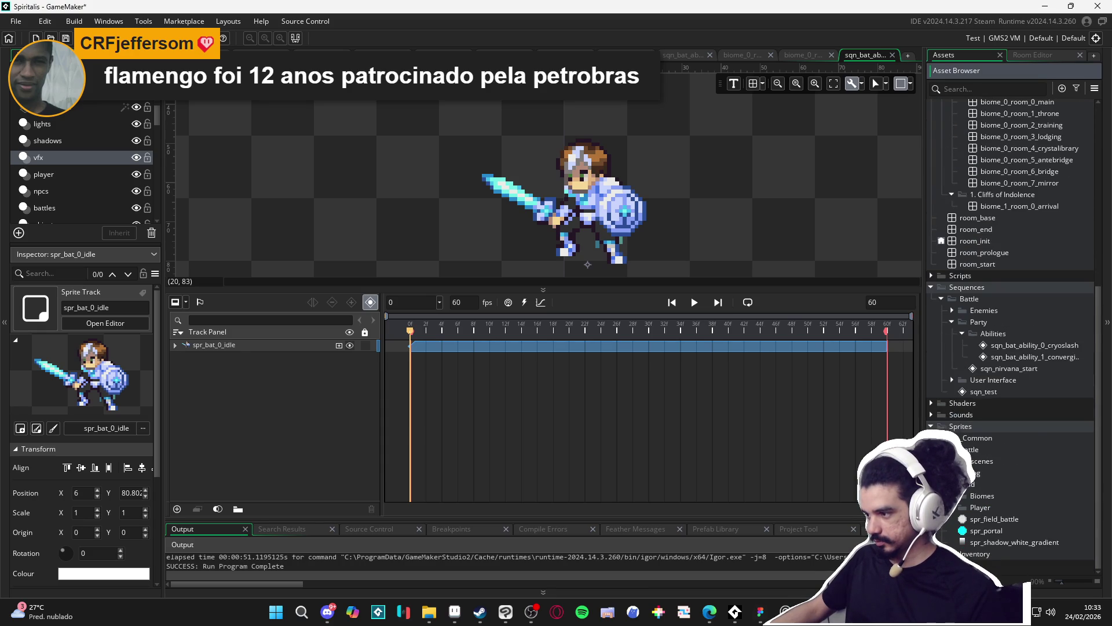
left_click(941, 484)
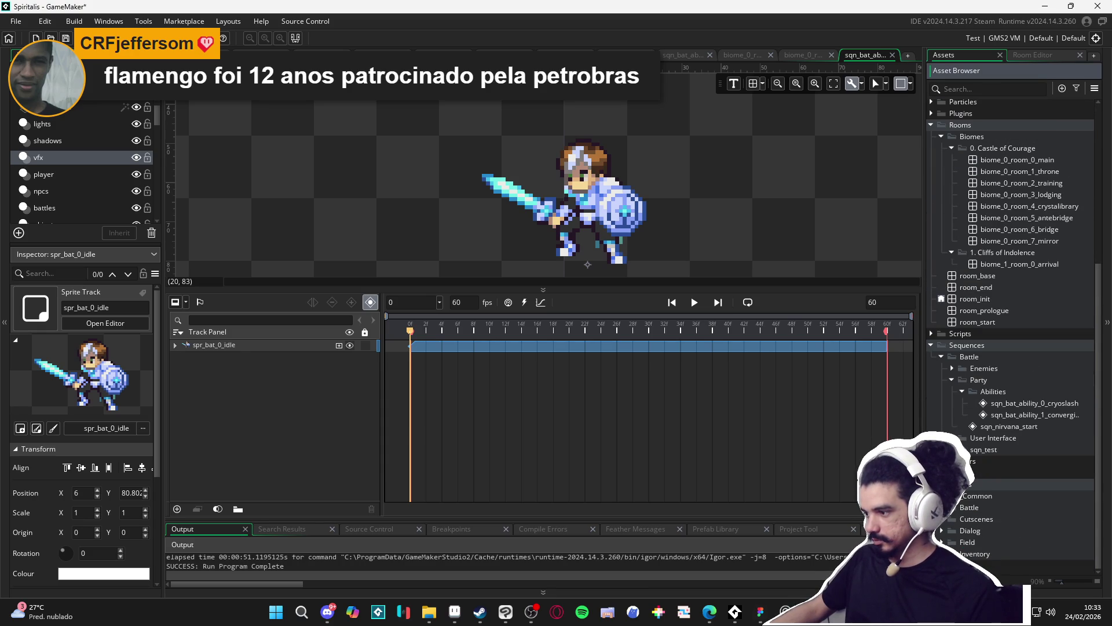
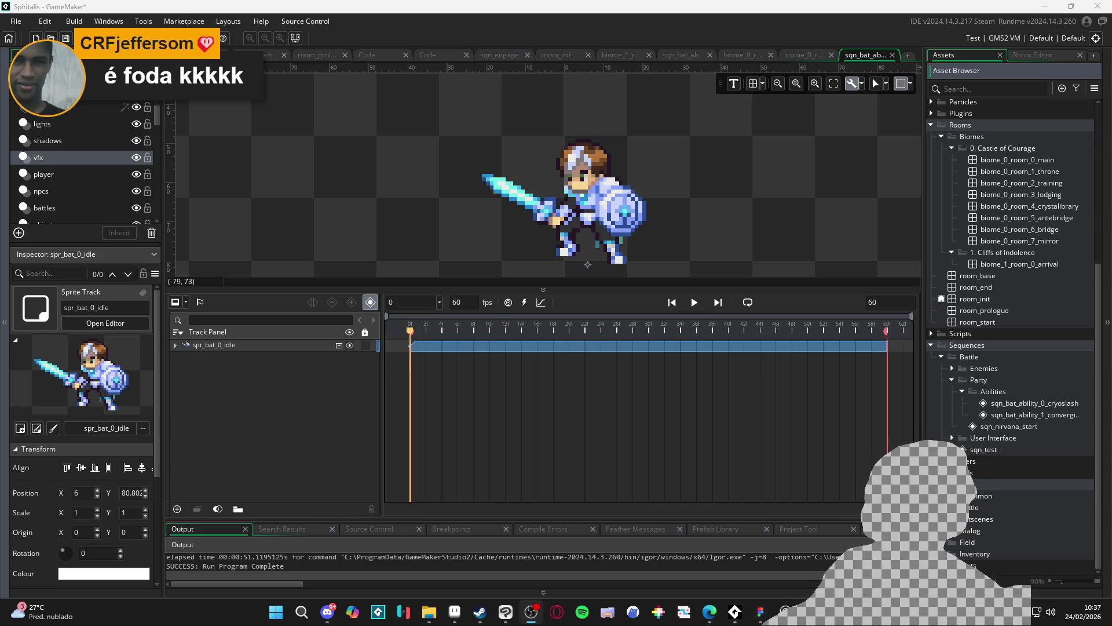
Expand Sprites > Battle > Party > Abilities down to the Ranged (Spells) folder.
key("alt+Tab")
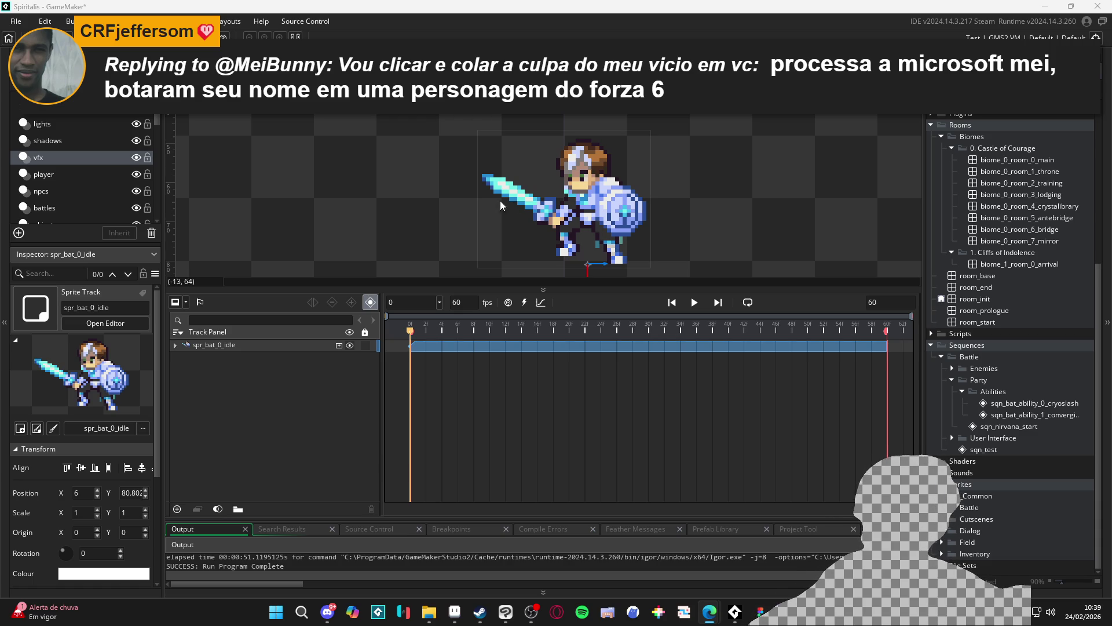
left_click(495, 172)
left_click(722, 210)
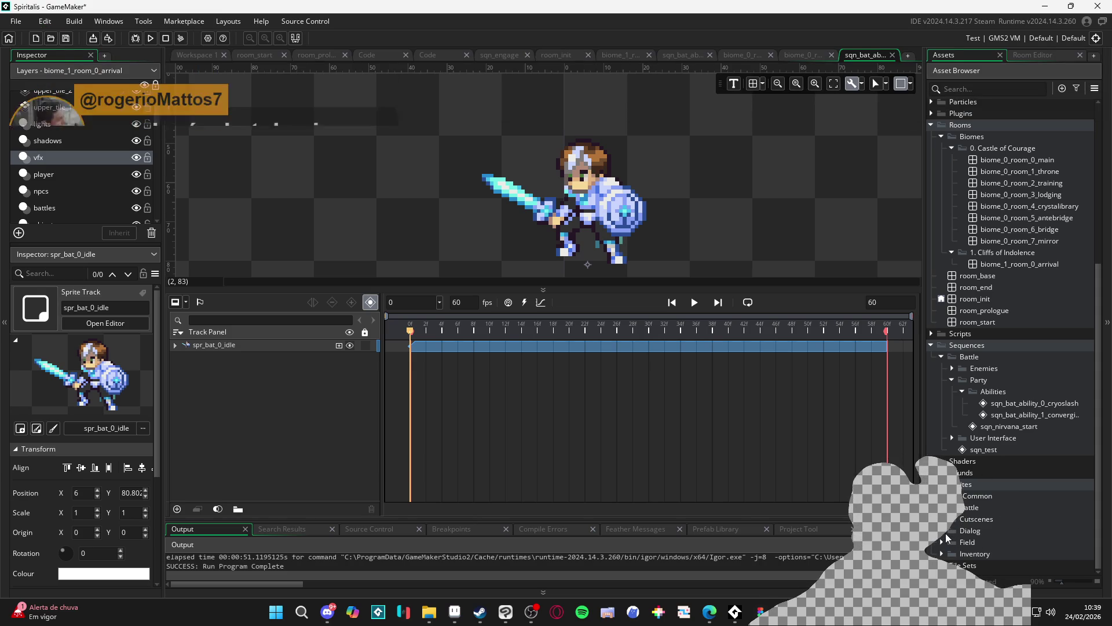
left_click(941, 507)
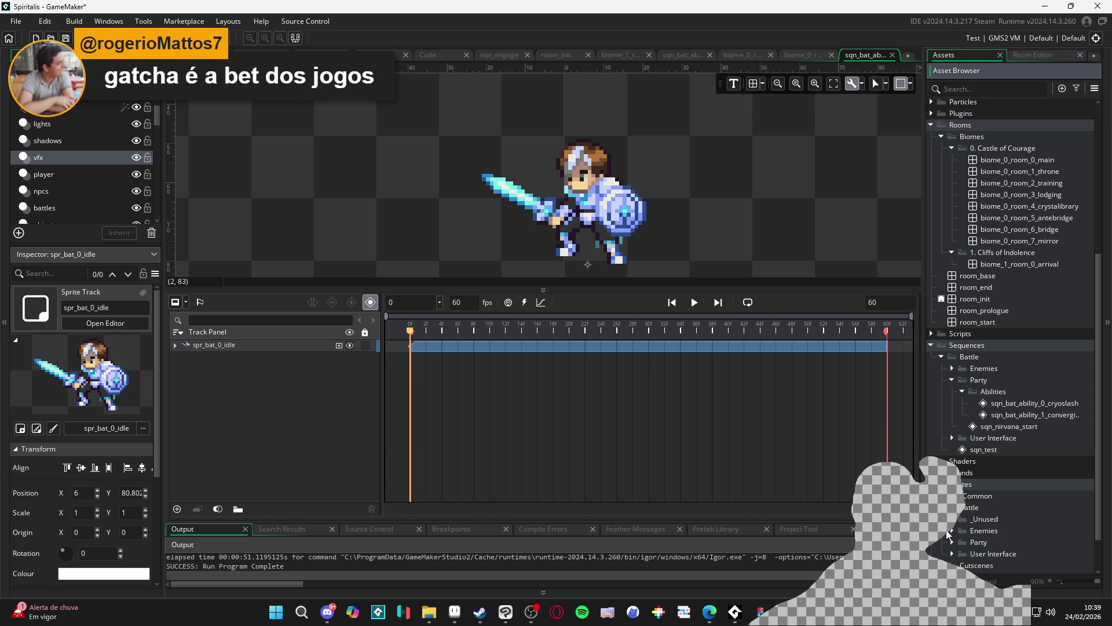
left_click(952, 542)
scroll(957, 521, "down", 2)
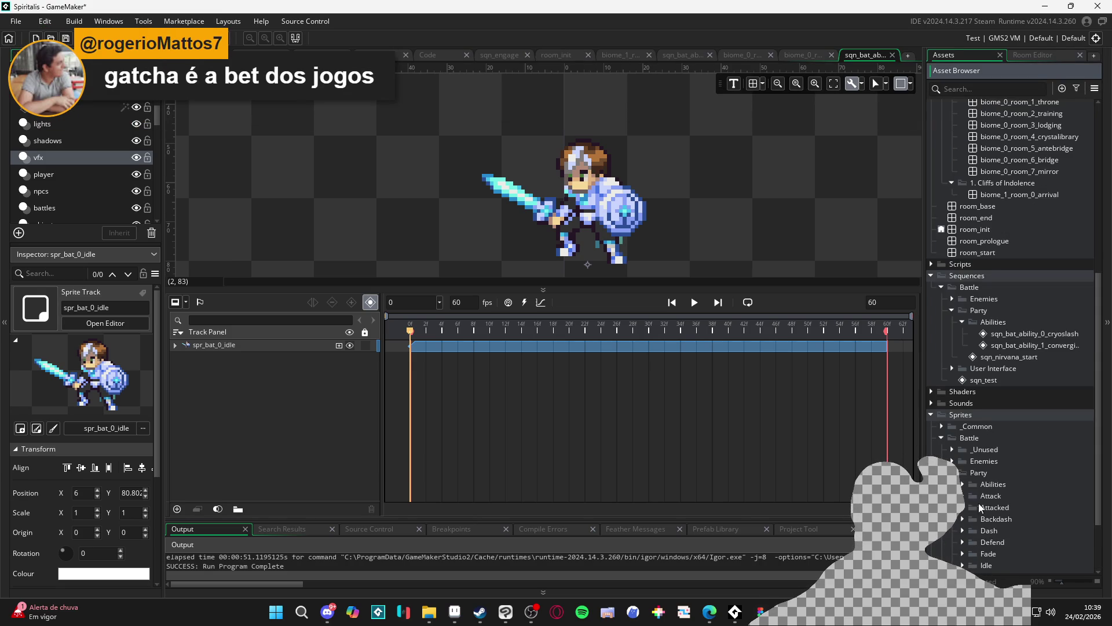
left_click(962, 486)
scroll(991, 492, "down", 2)
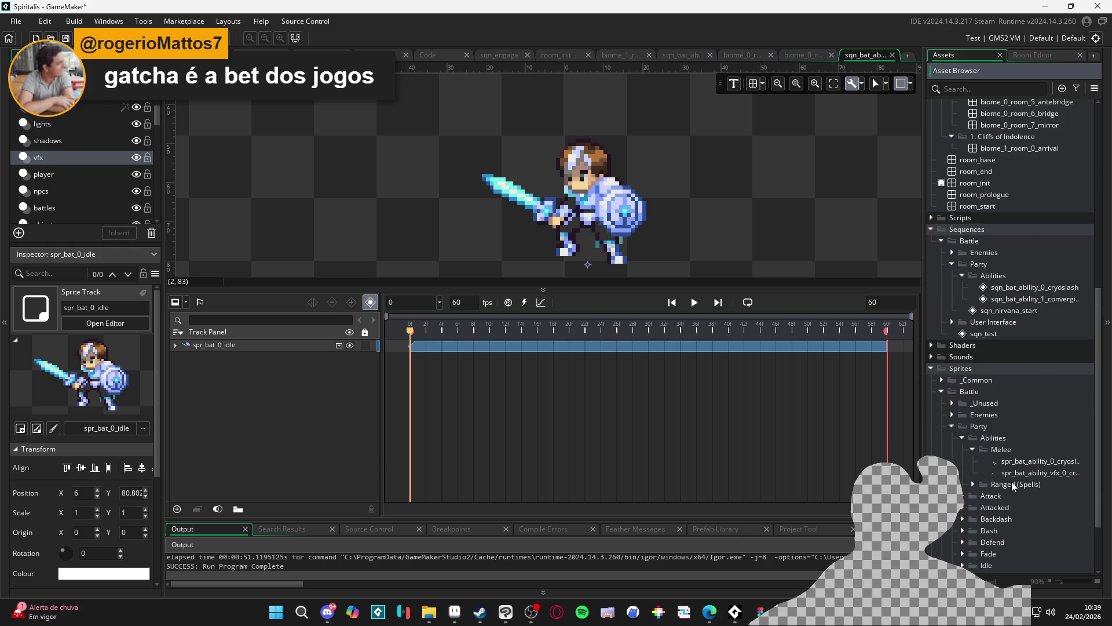
left_click(975, 462)
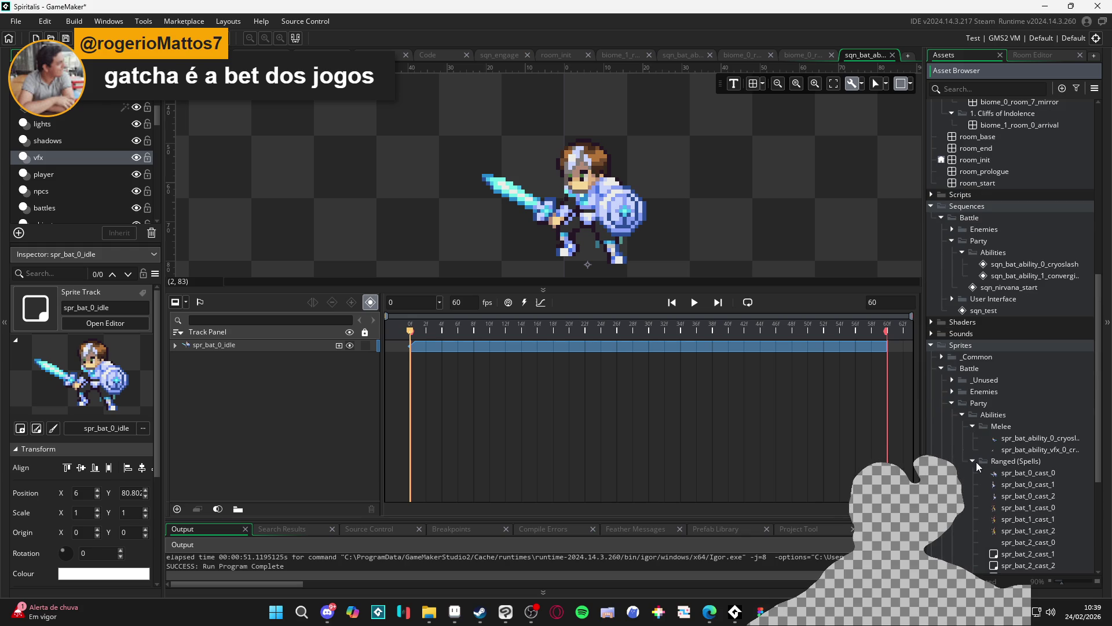
Browse the Ranged (Spells) cast sprites, starting from spr_bat_3_cast_2.
left_click(975, 461)
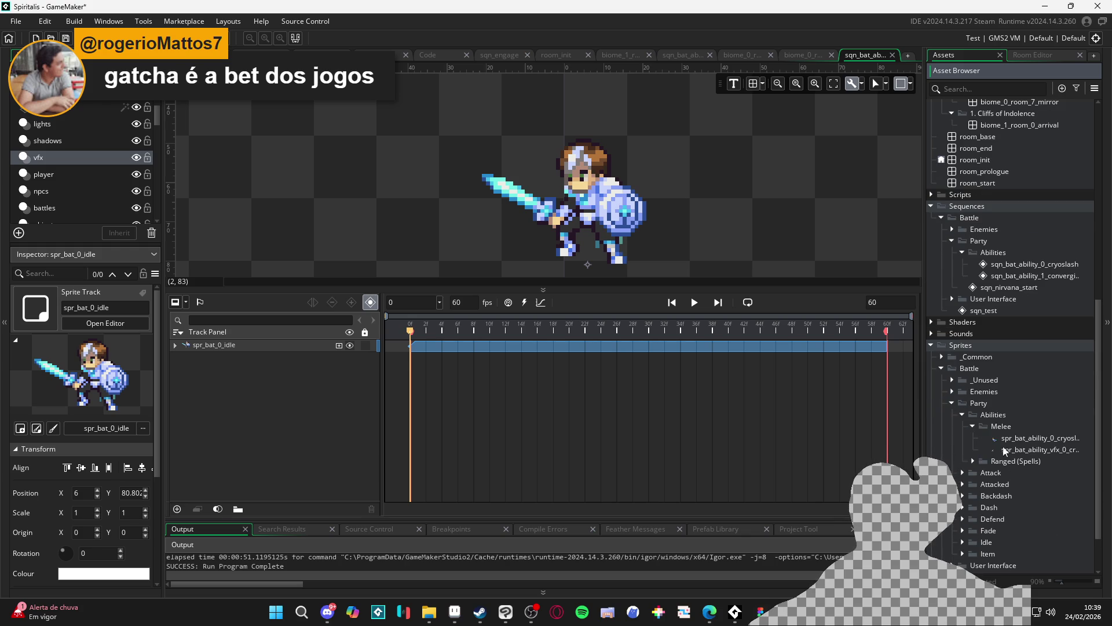
left_click(974, 461)
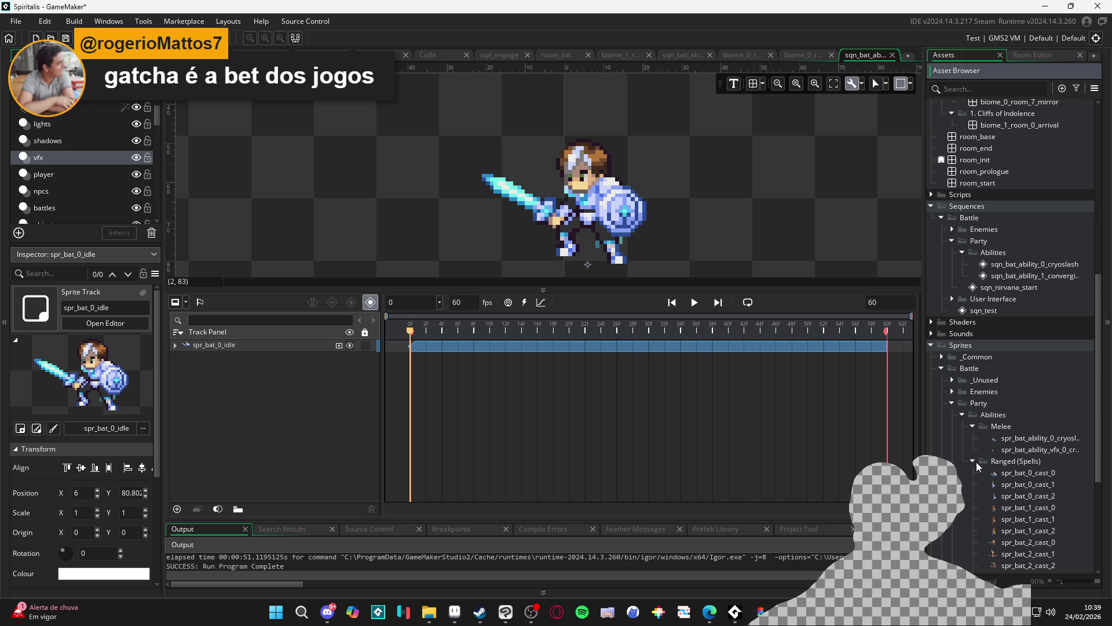
left_click(974, 461)
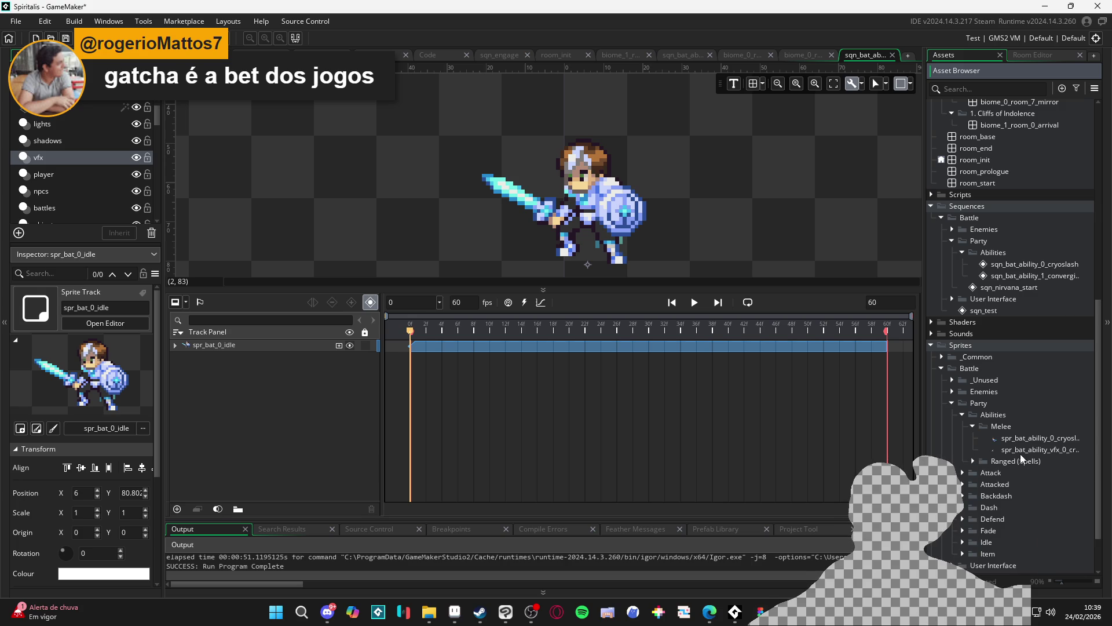
left_click(974, 464)
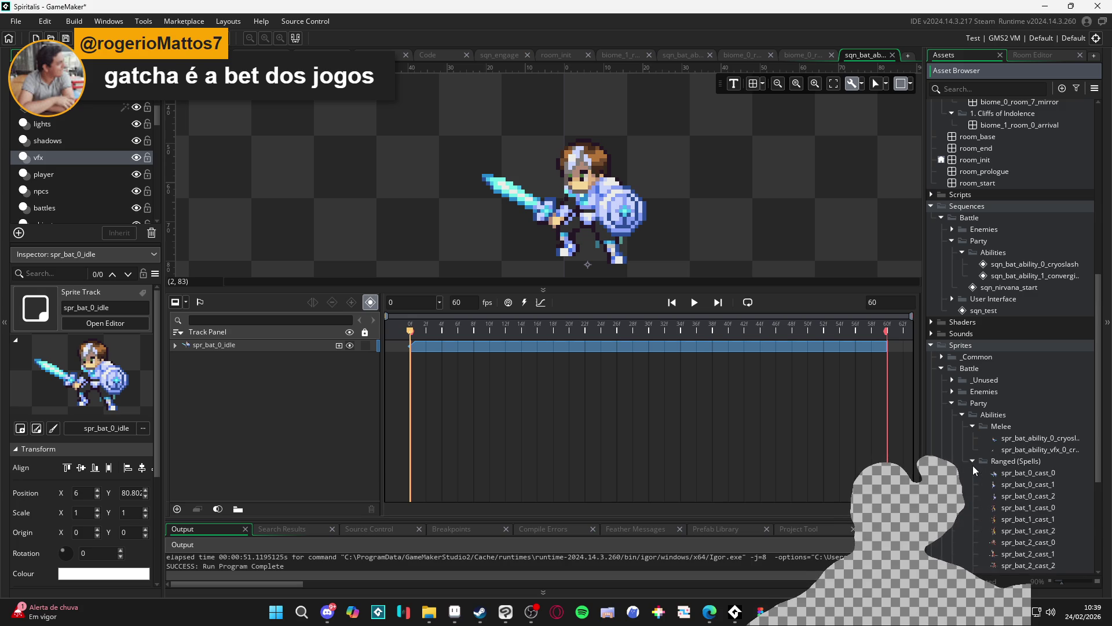
scroll(972, 465, "down", 3)
left_click(1017, 484)
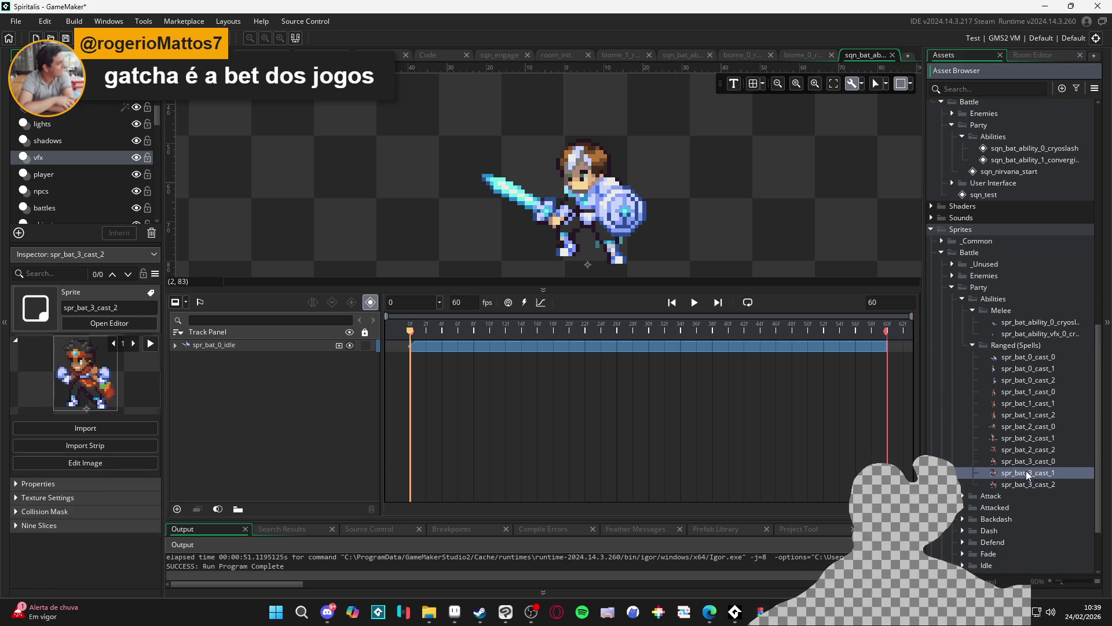
left_click(1028, 461)
left_click(1024, 451)
key("Down")
key("Down")
key("Down")
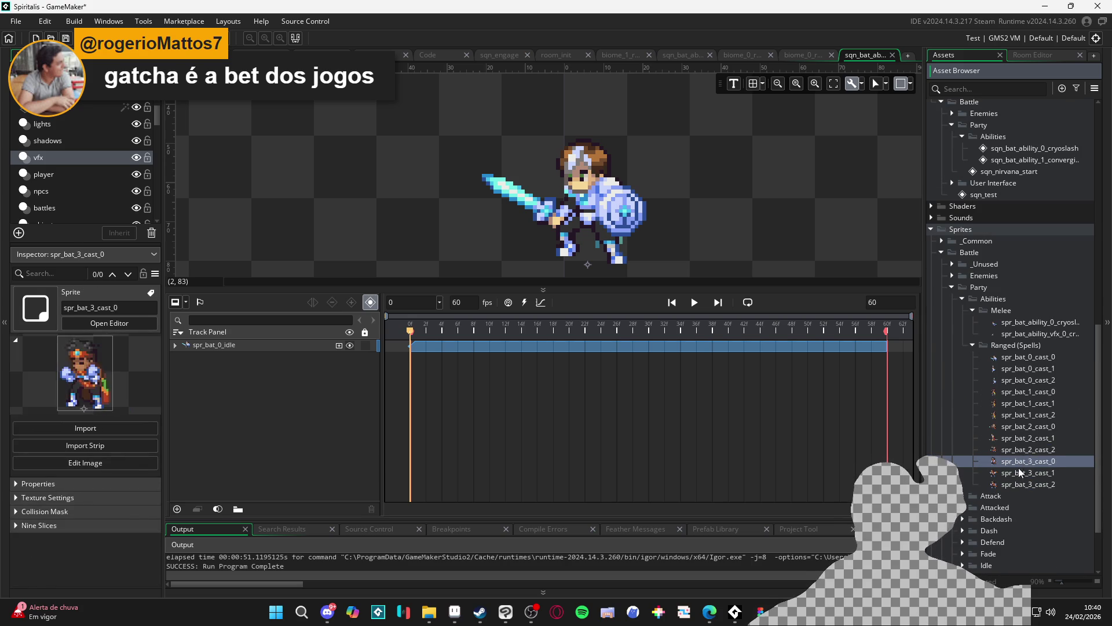
Select spr_bat_0_cast_1 under Ranged (Spells), then collapse the Abilities and Party folders.
left_click(974, 345)
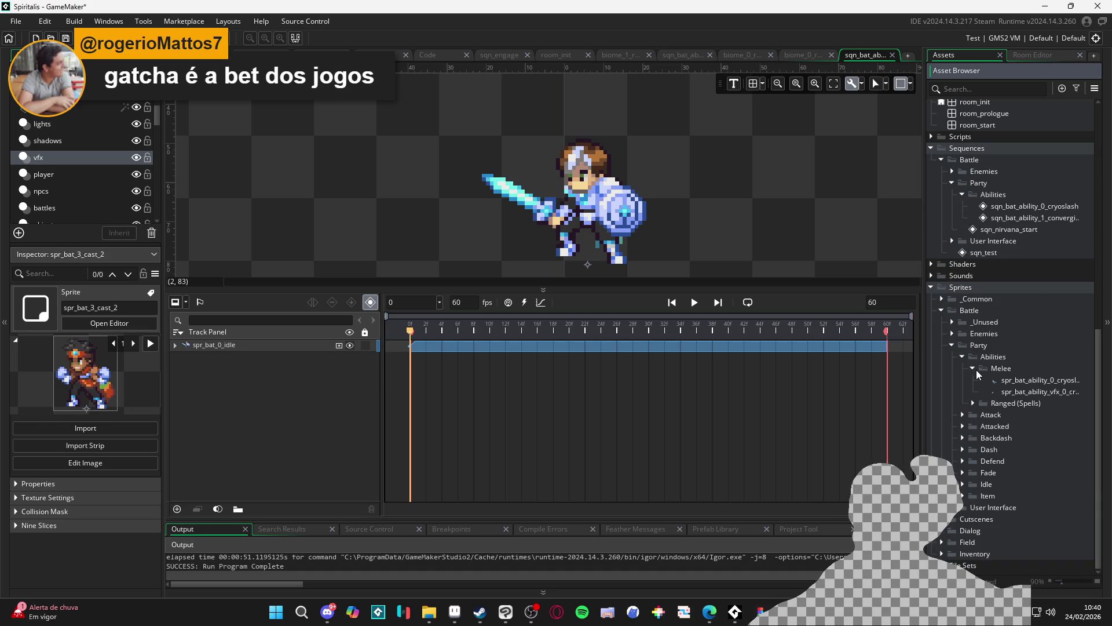
left_click(973, 369)
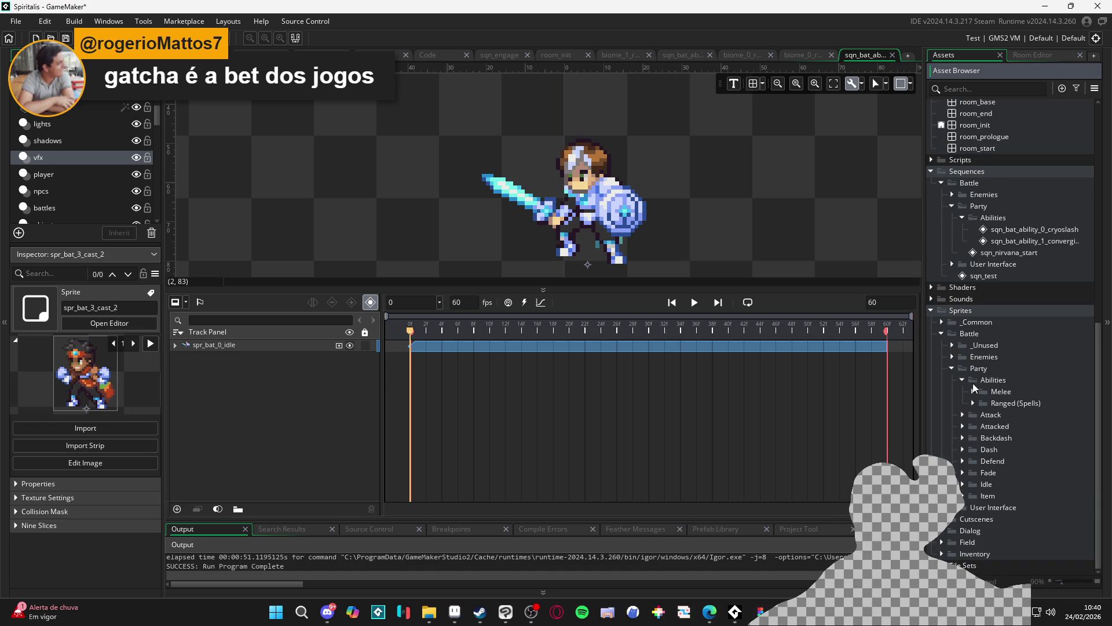
left_click(974, 403)
left_click(1023, 430)
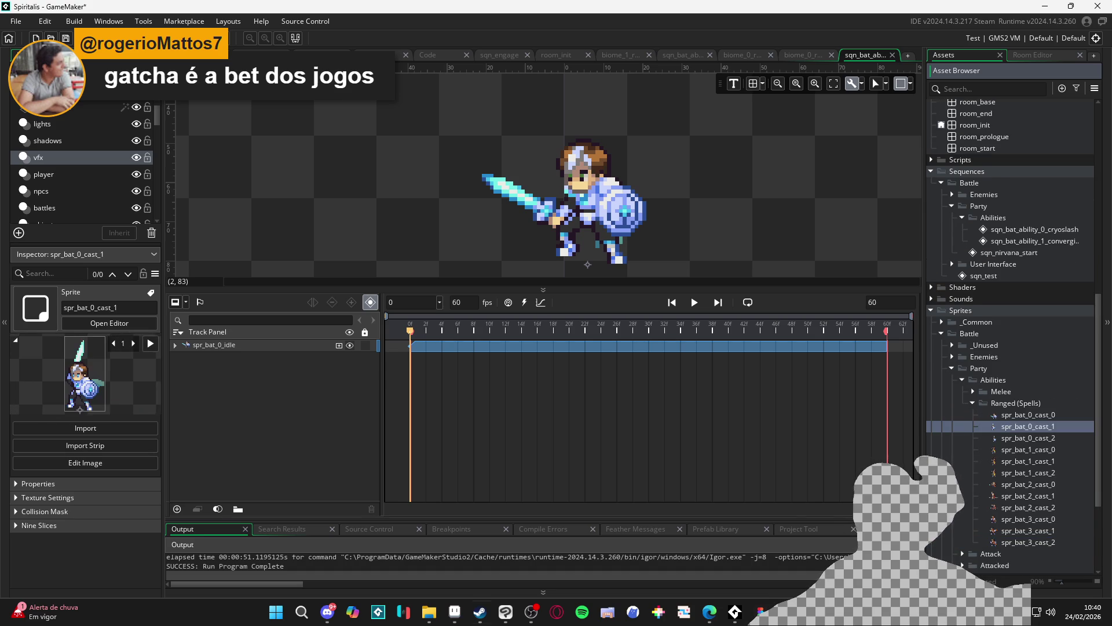
left_click(964, 382)
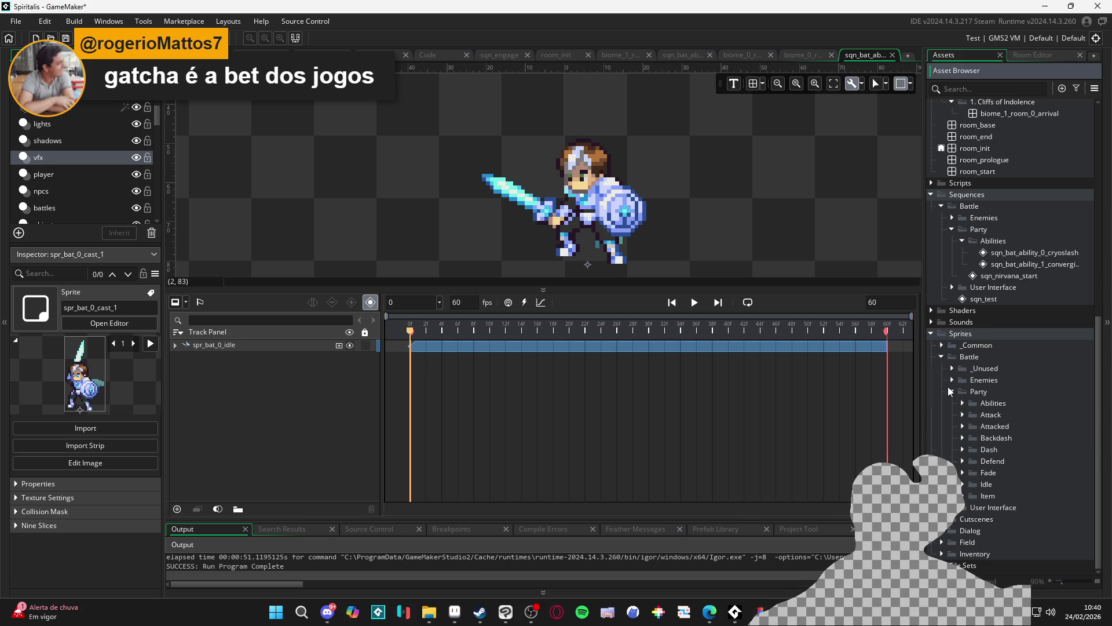
left_click(950, 387)
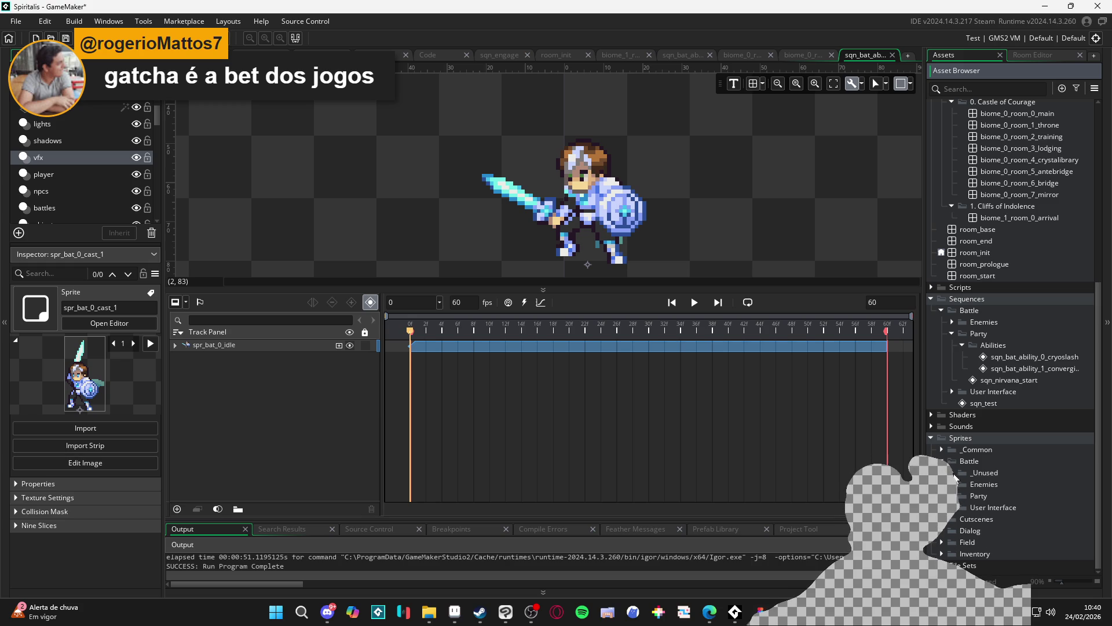
Look through the battle User Interface sprites, then reopen Party > Abilities.
left_click(953, 509)
scroll(955, 514, "down", 2)
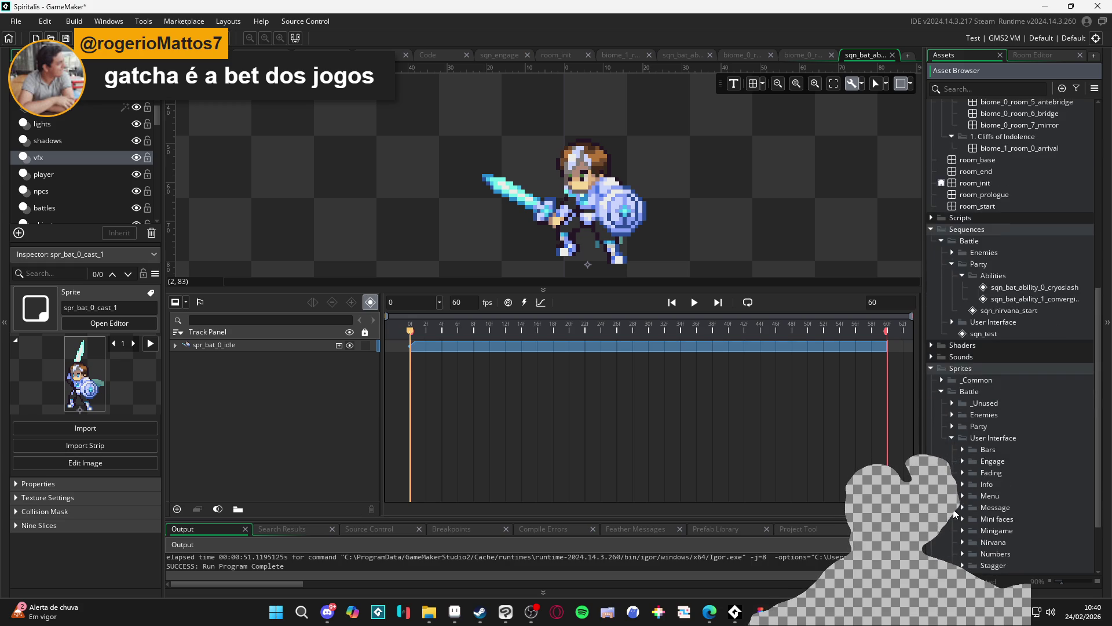
scroll(955, 514, "down", 2)
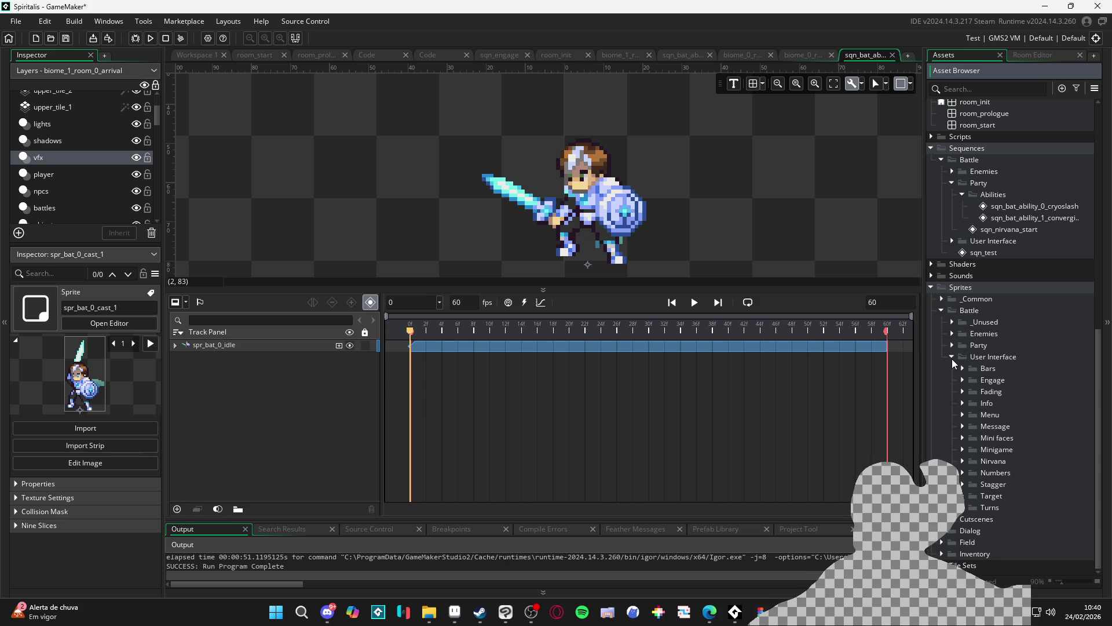
scroll(953, 362, "up", 4)
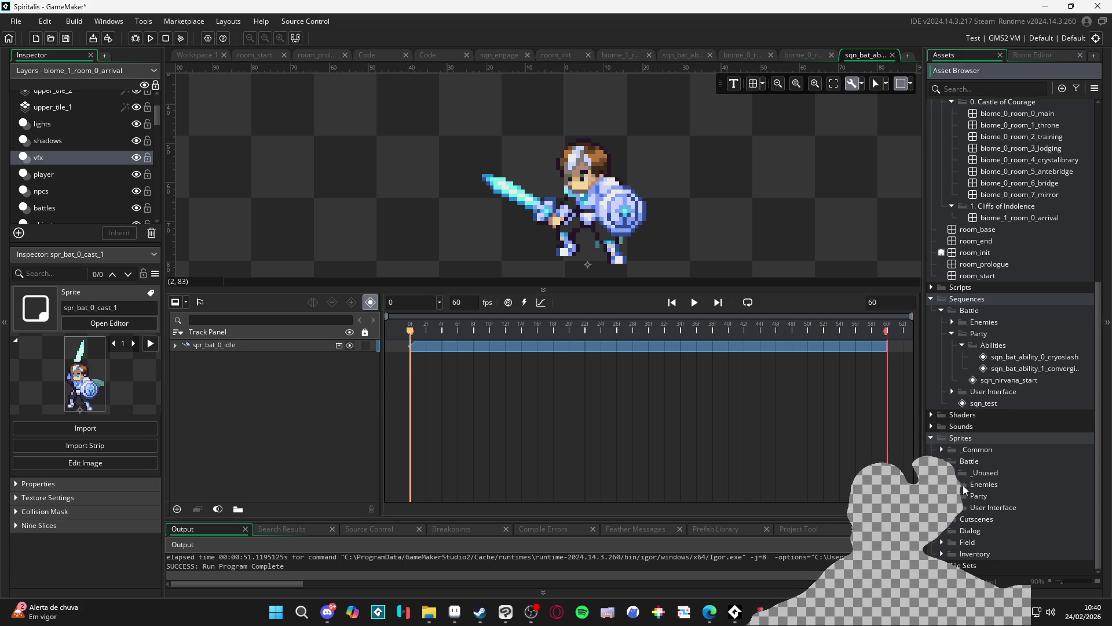
left_click(952, 495)
scroll(969, 508, "down", 1)
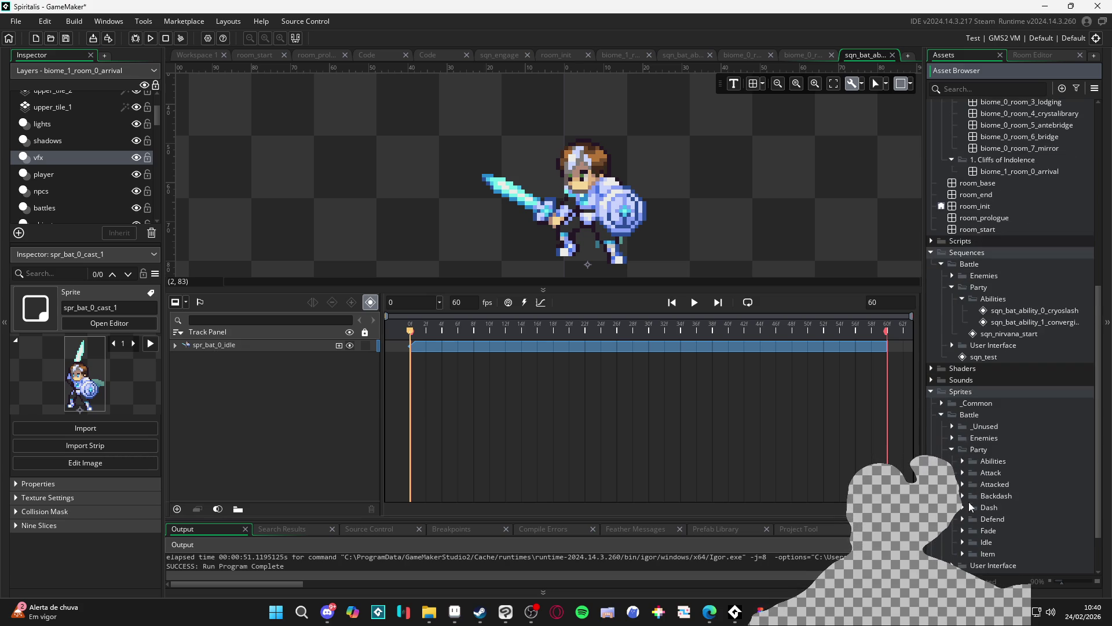
left_click(963, 462)
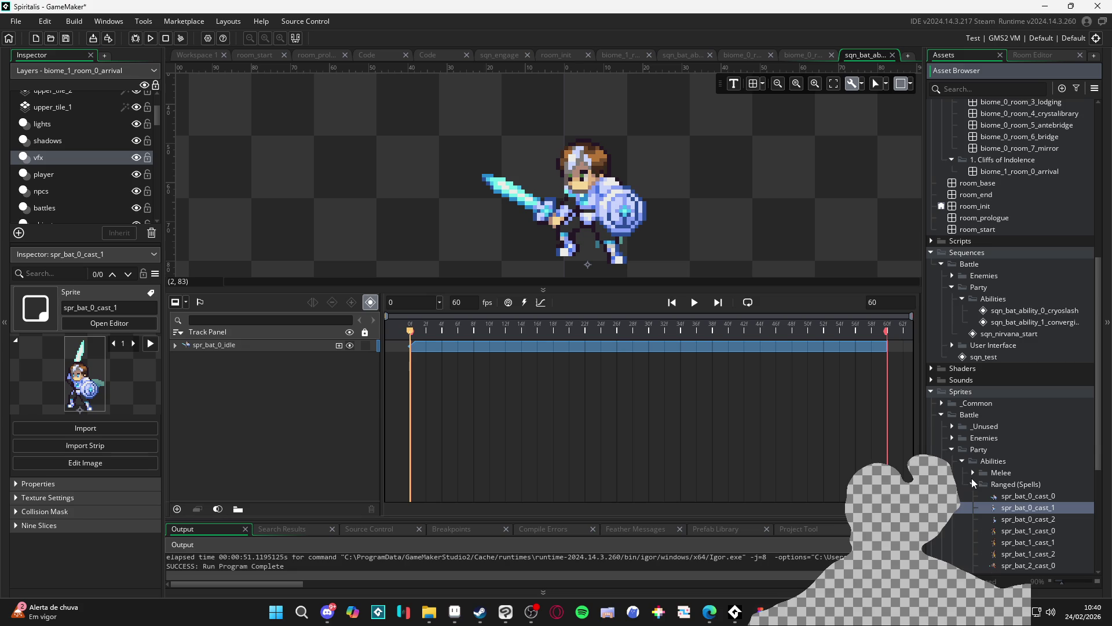
Create a group named bob under the Abilities sprite folder.
left_click(974, 485)
right_click(993, 462)
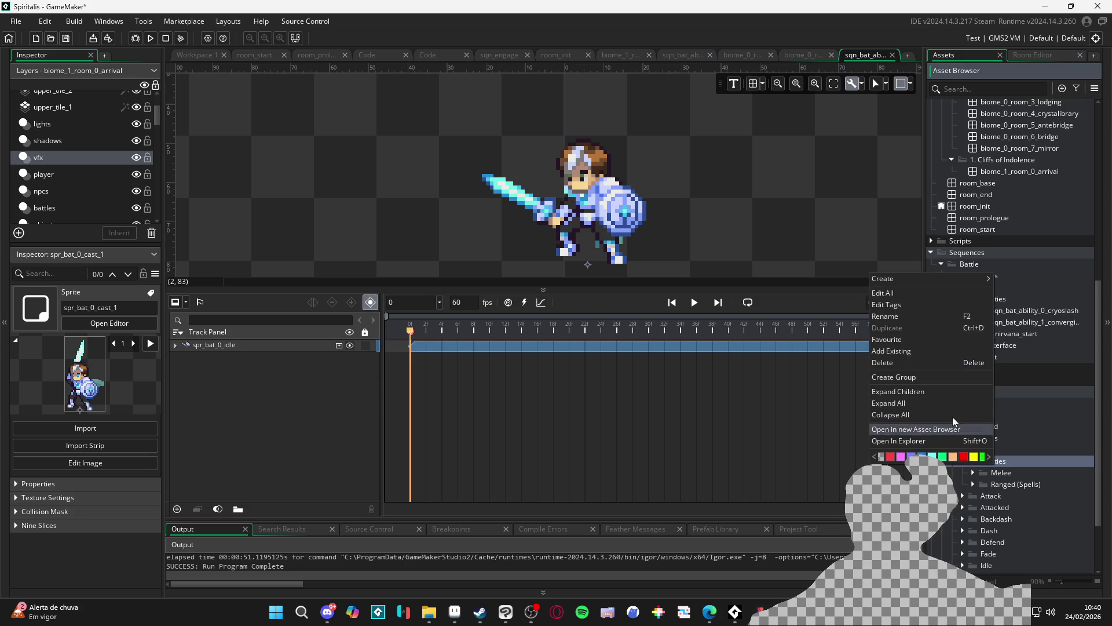
left_click(922, 377)
type("bob")
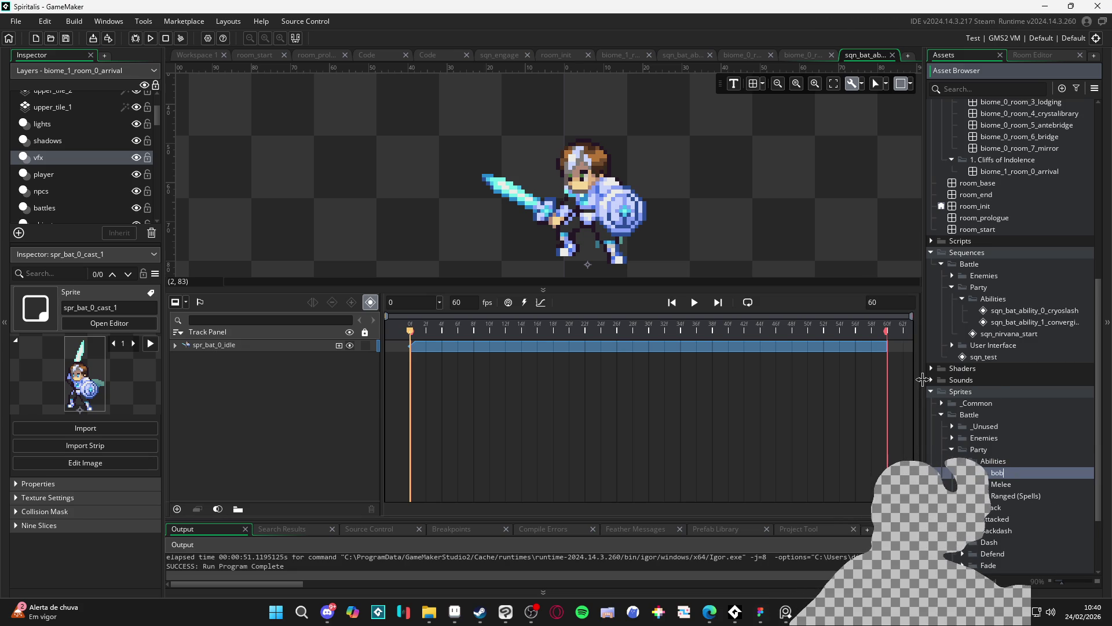
key("Return")
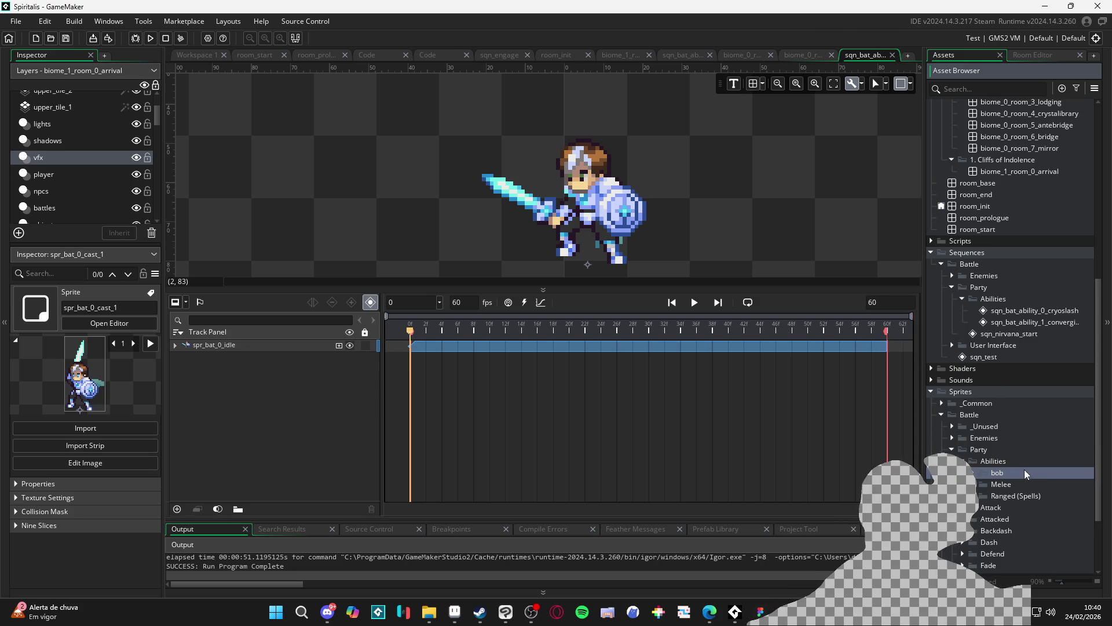
Create a subgroup named converging_light inside bob.
right_click(1025, 469)
left_click(960, 382)
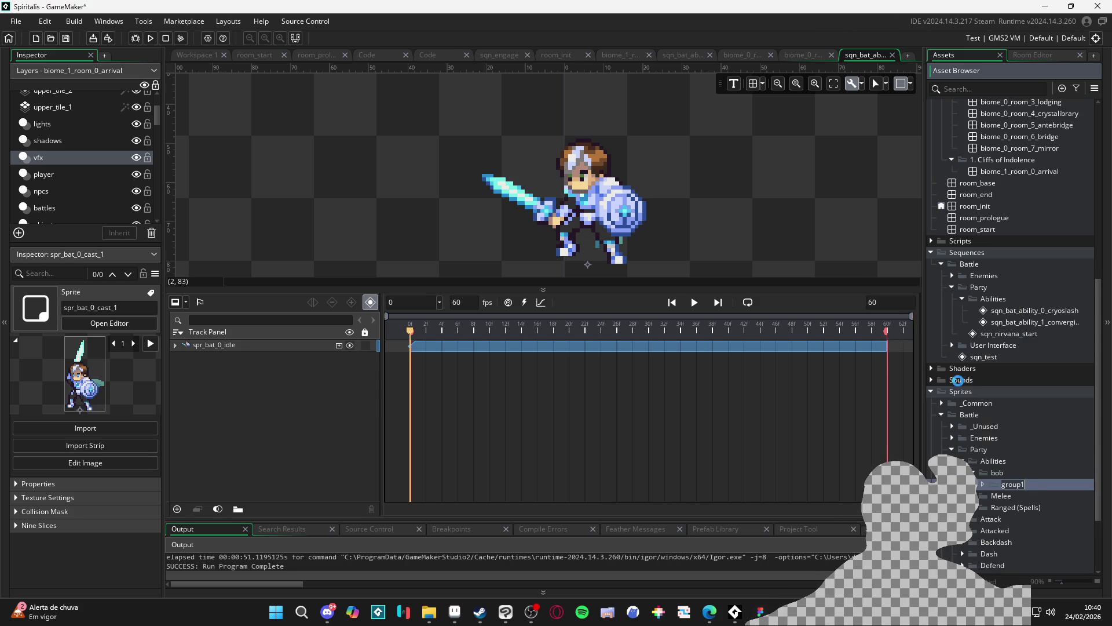
type("converg")
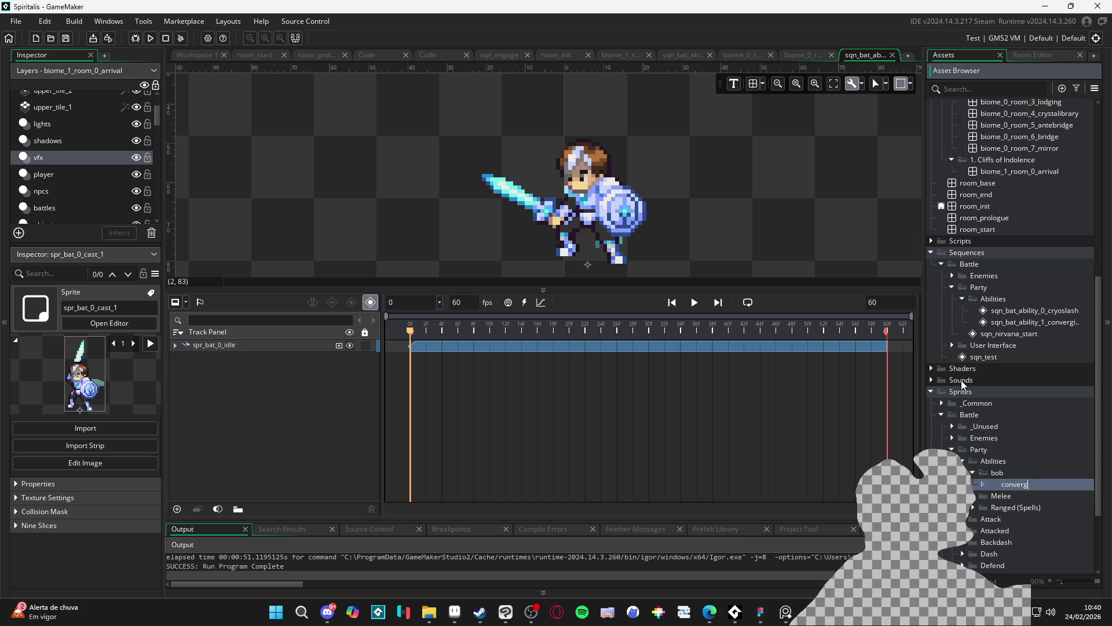
type("ing_ligh")
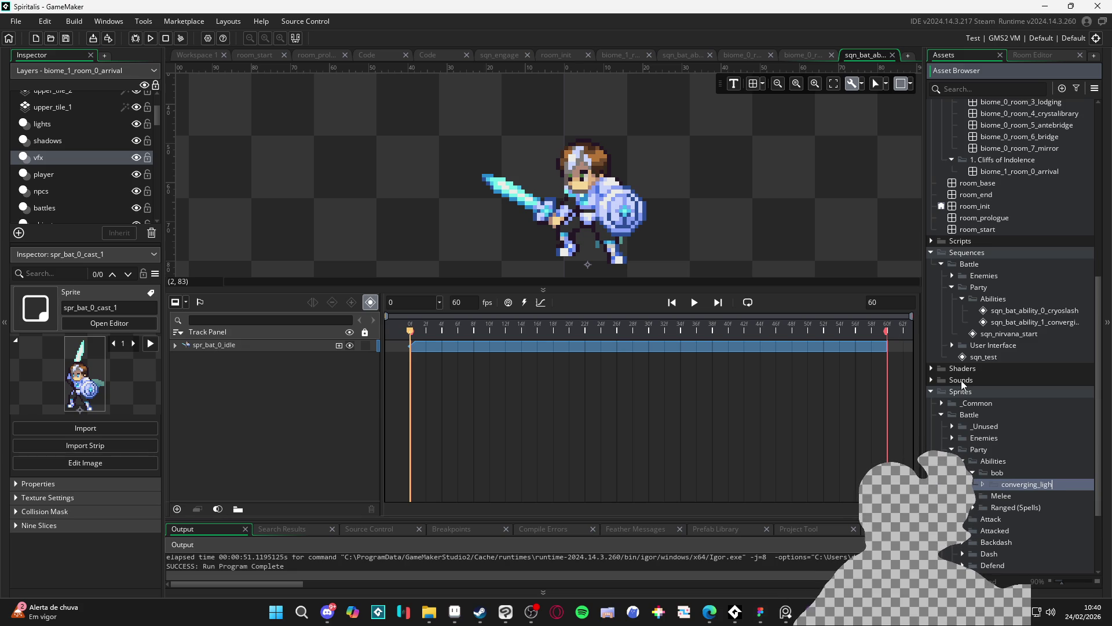
type("t")
key("Return")
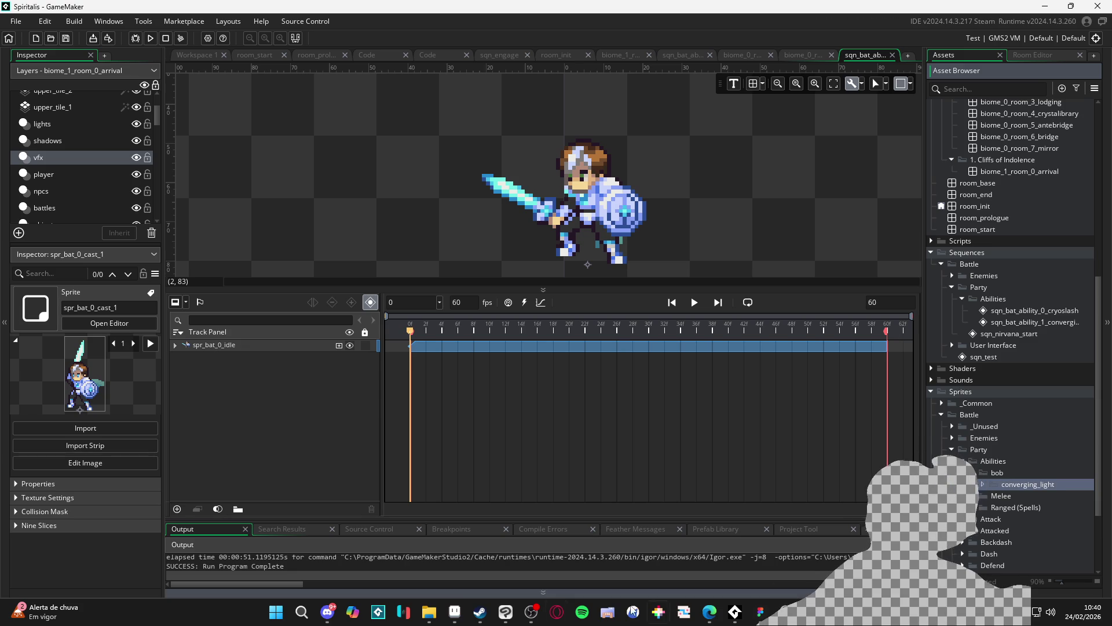
left_click(429, 611)
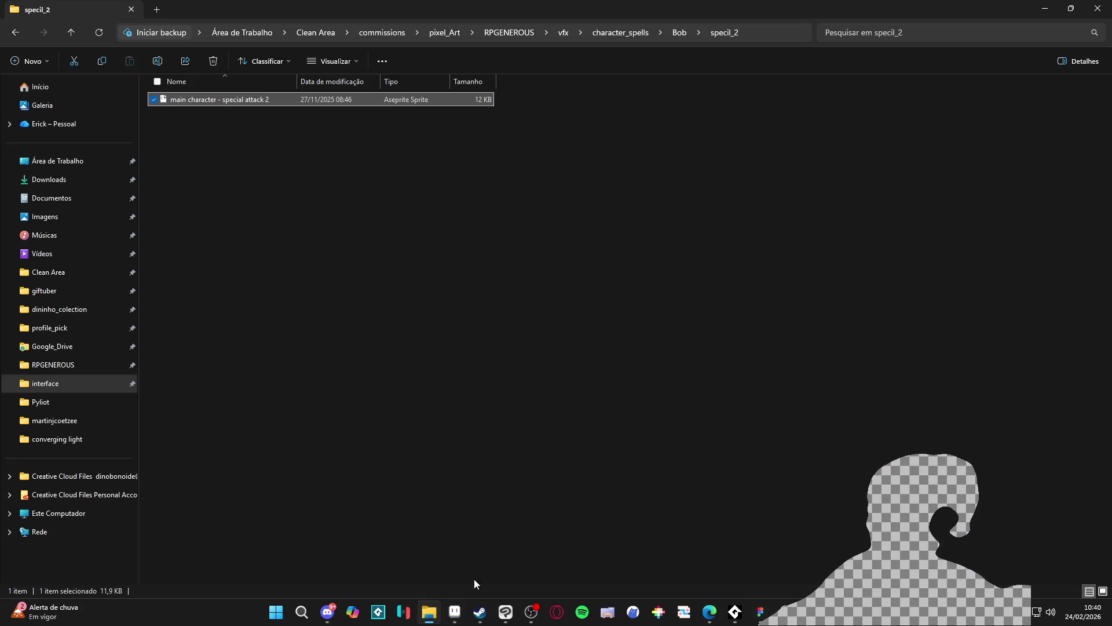
left_click(631, 34)
left_click_drag(406, 9, 193, 231)
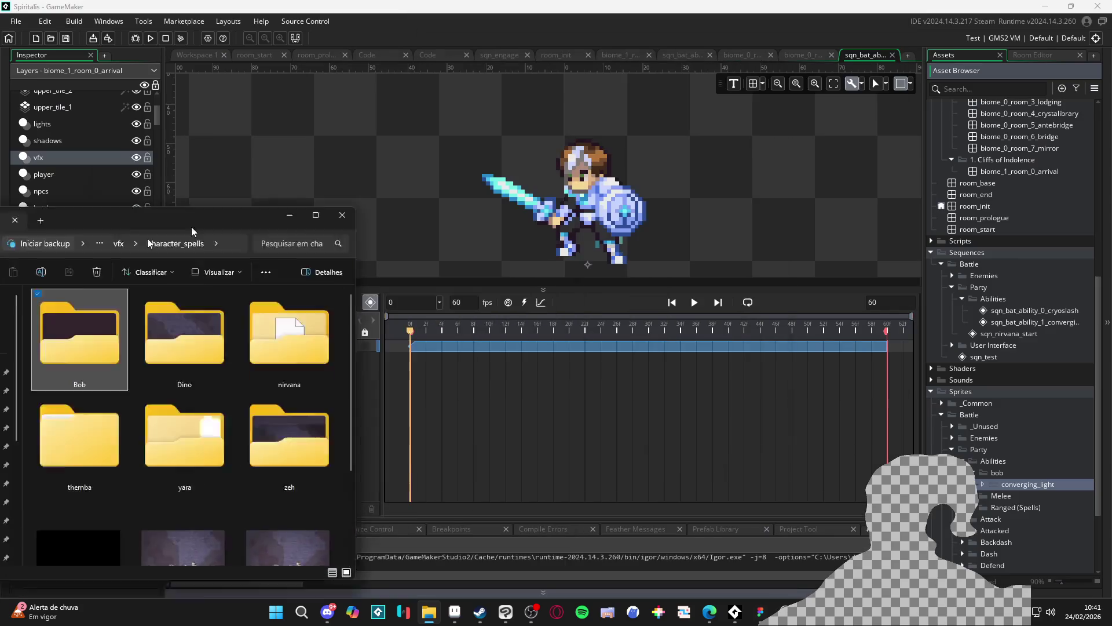
left_click(289, 215)
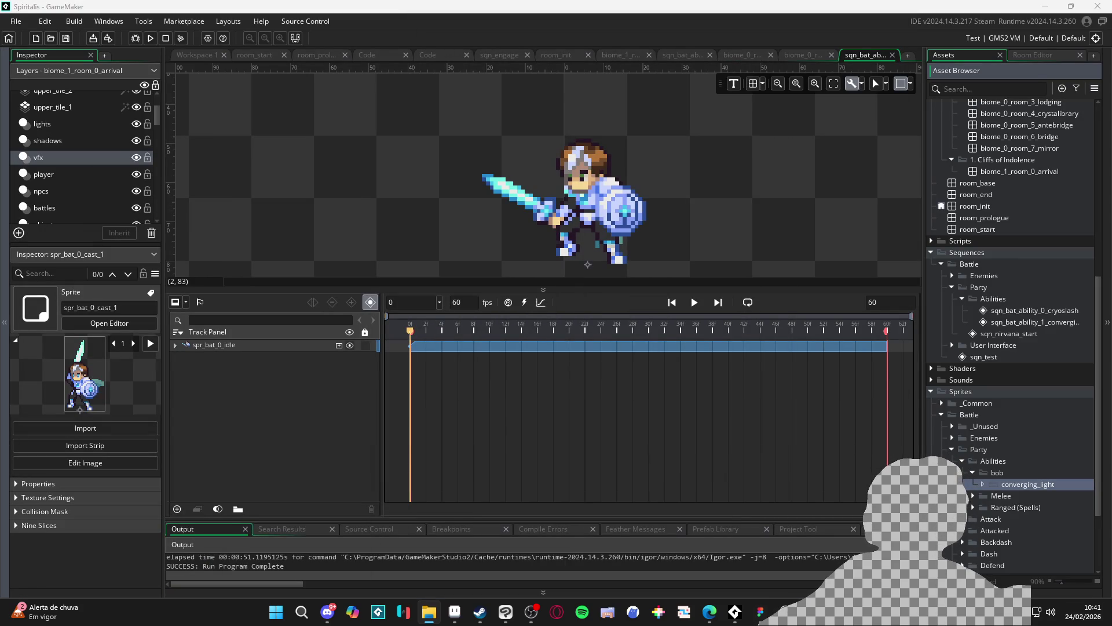
Add sprite spr_sfx_converging_light_front to converging_light and bring up its frame import dialog.
right_click(1028, 478)
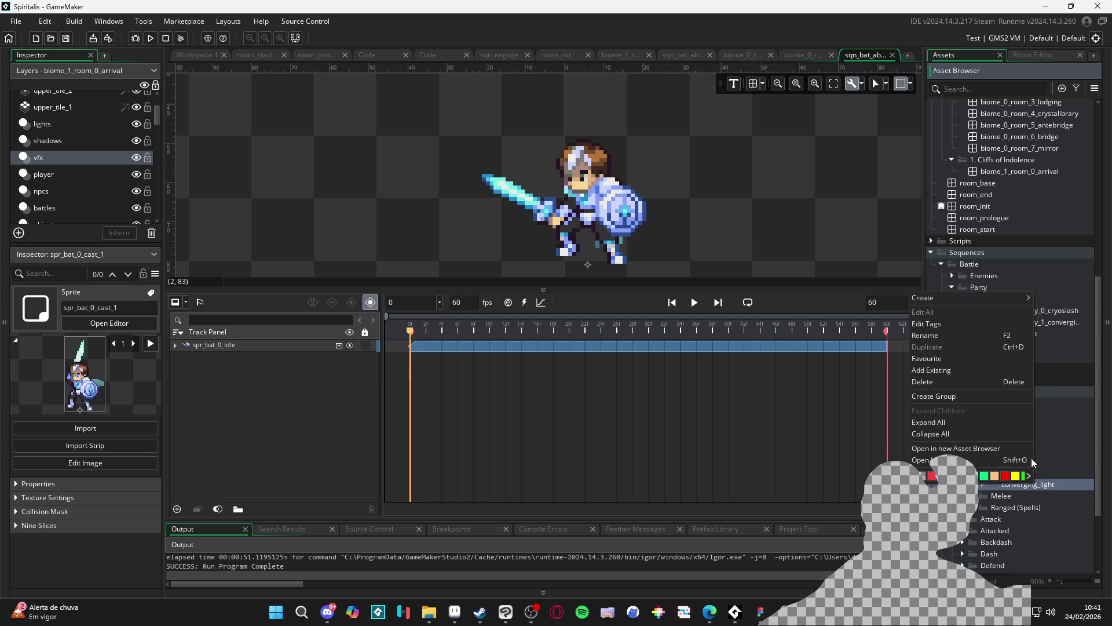
mouse_move(971, 298)
left_click(1057, 478)
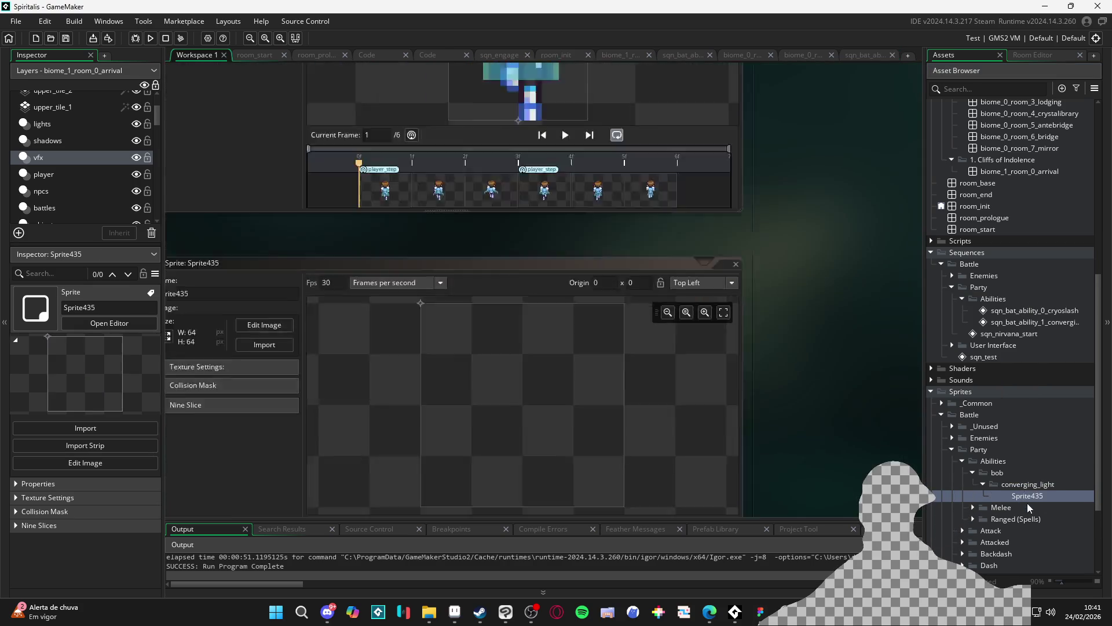
type("spr")
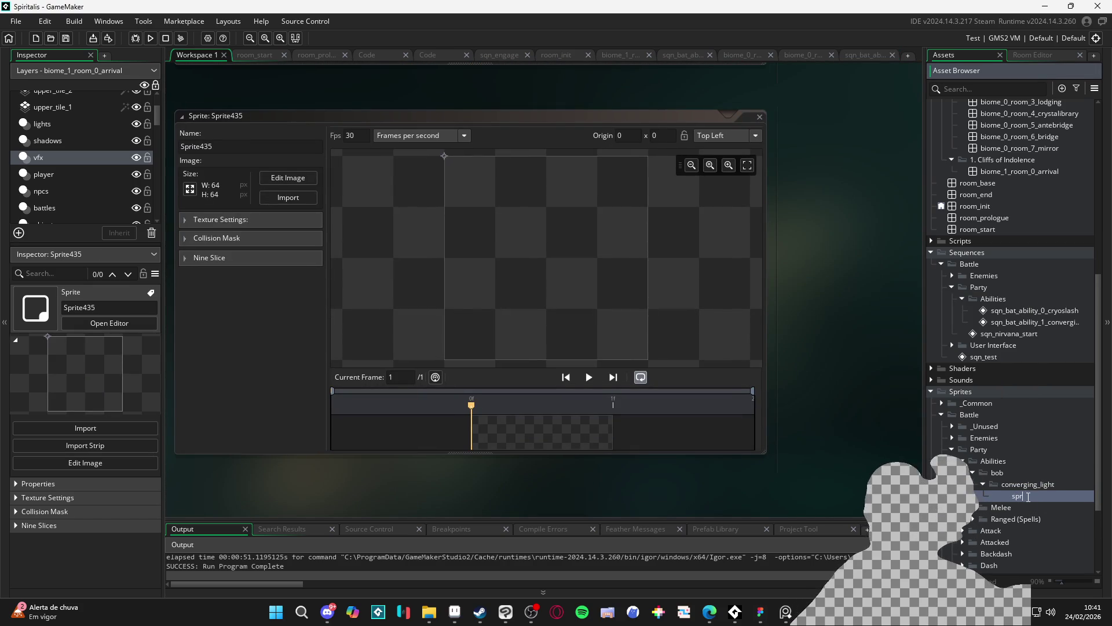
type("_vfx_")
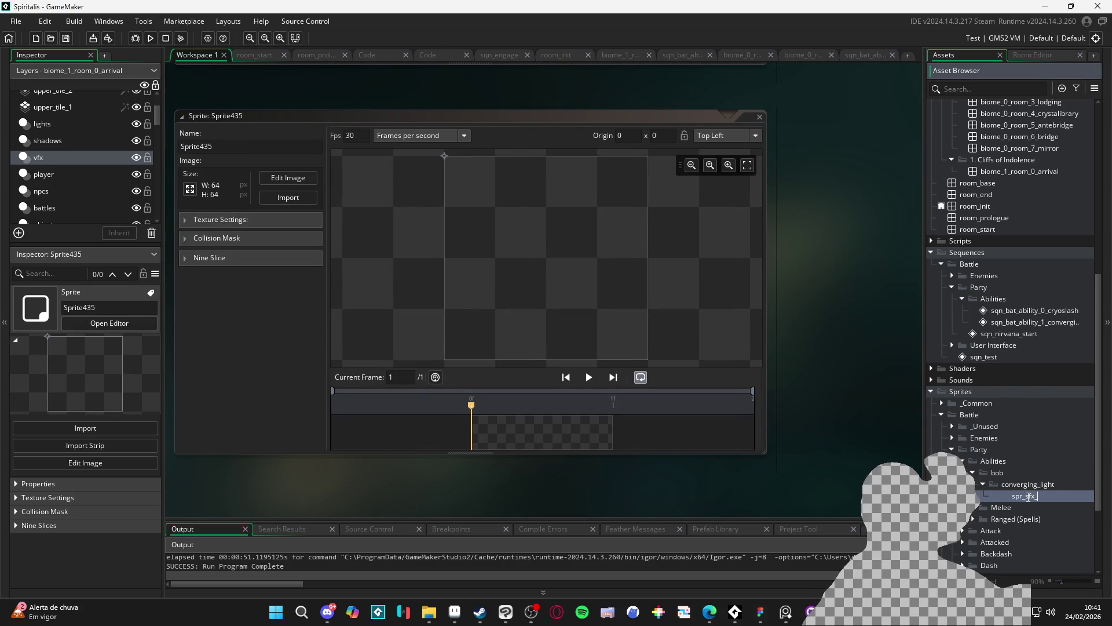
type("converging_li")
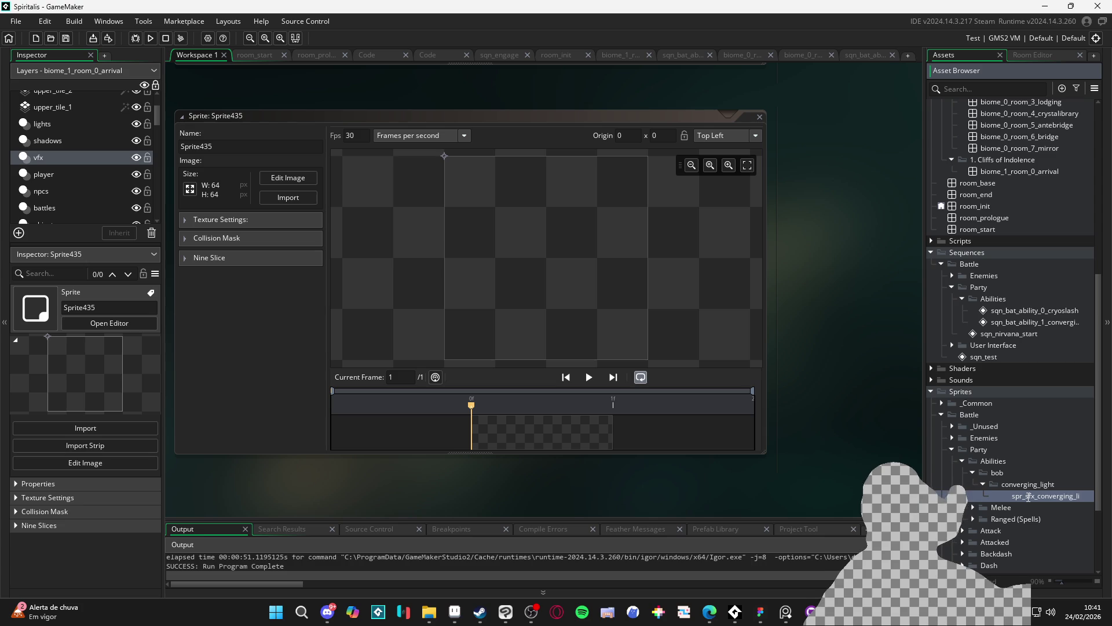
type("ght_front")
key("Return")
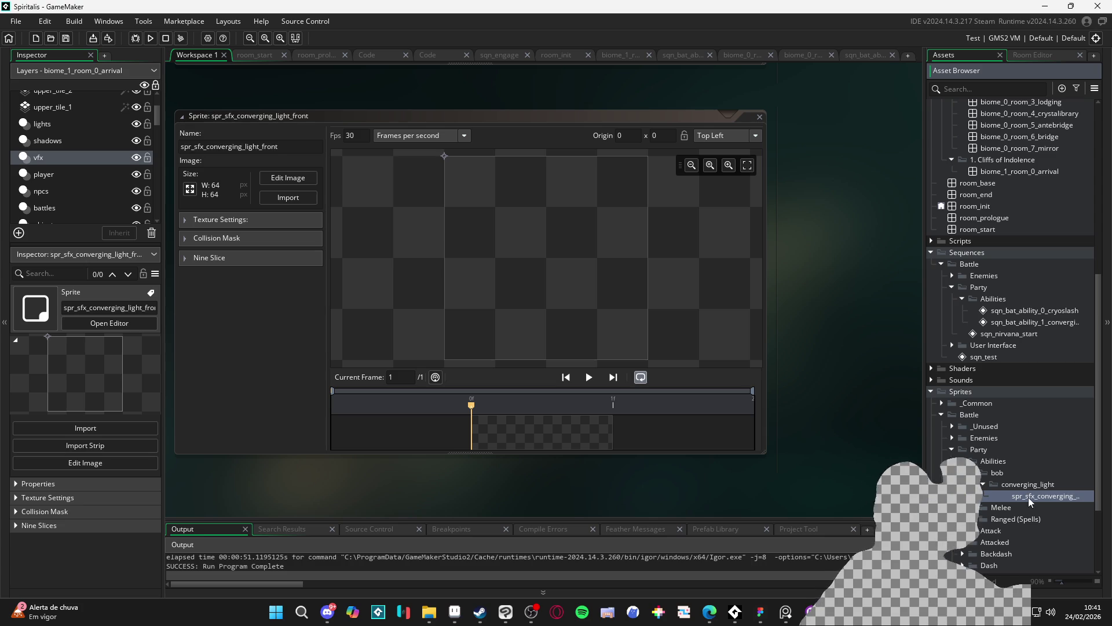
left_click(288, 197)
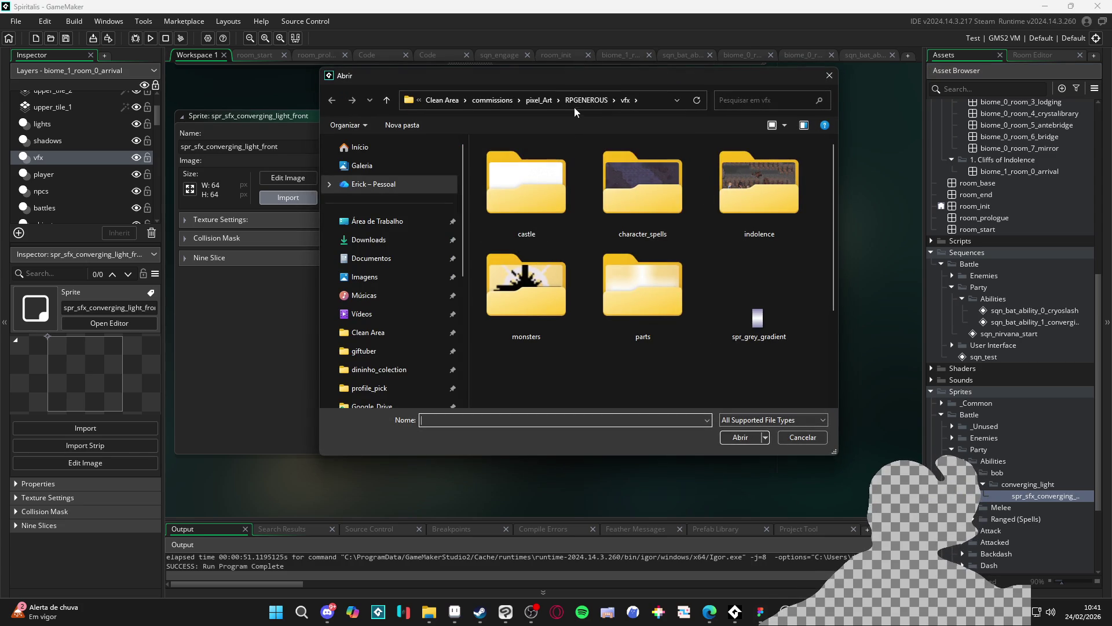
Import all 14 frames from the front_side folder into the sprite.
left_click(650, 99)
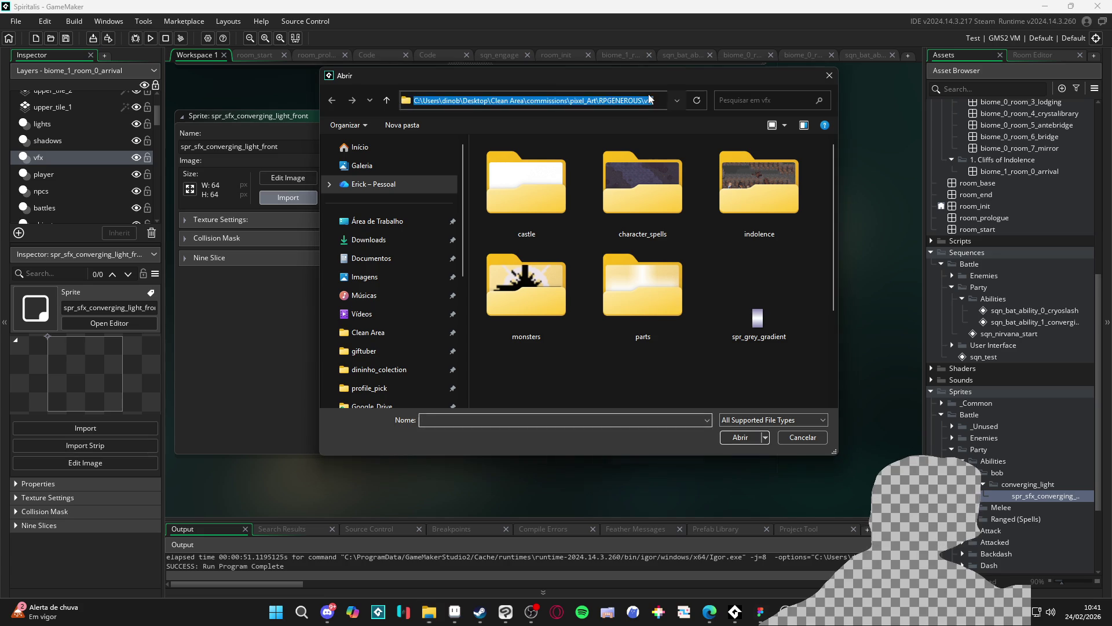
key("Return")
left_click(507, 177)
left_click(723, 331, "shift")
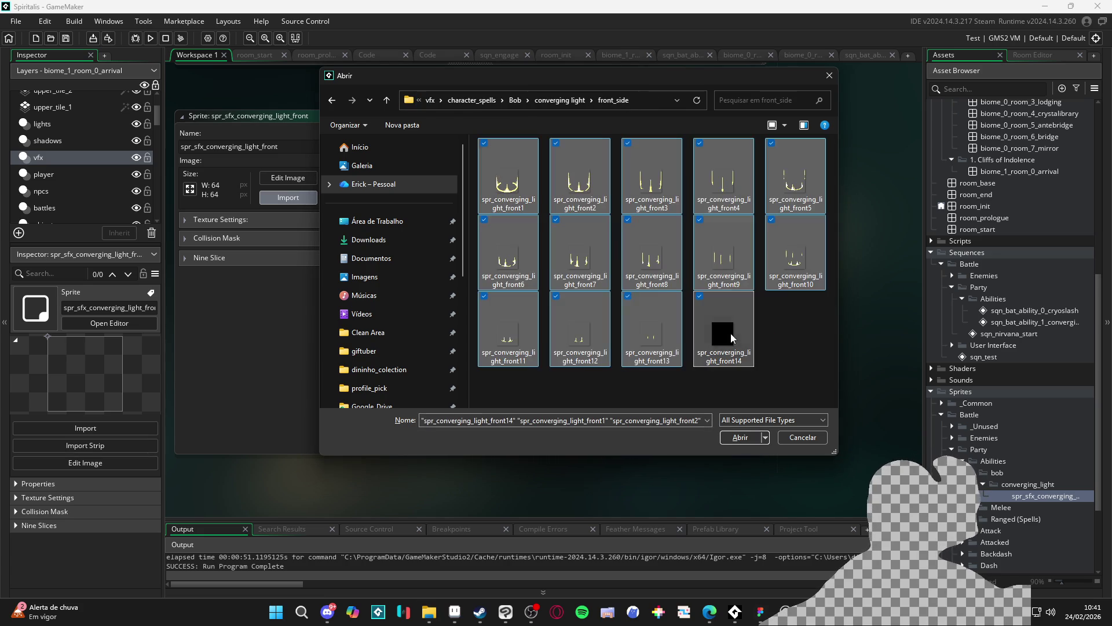
left_click(741, 441)
Set the origin to Bottom Centre (18, 31), preview the animation, and duplicate the sprite.
left_click(726, 138)
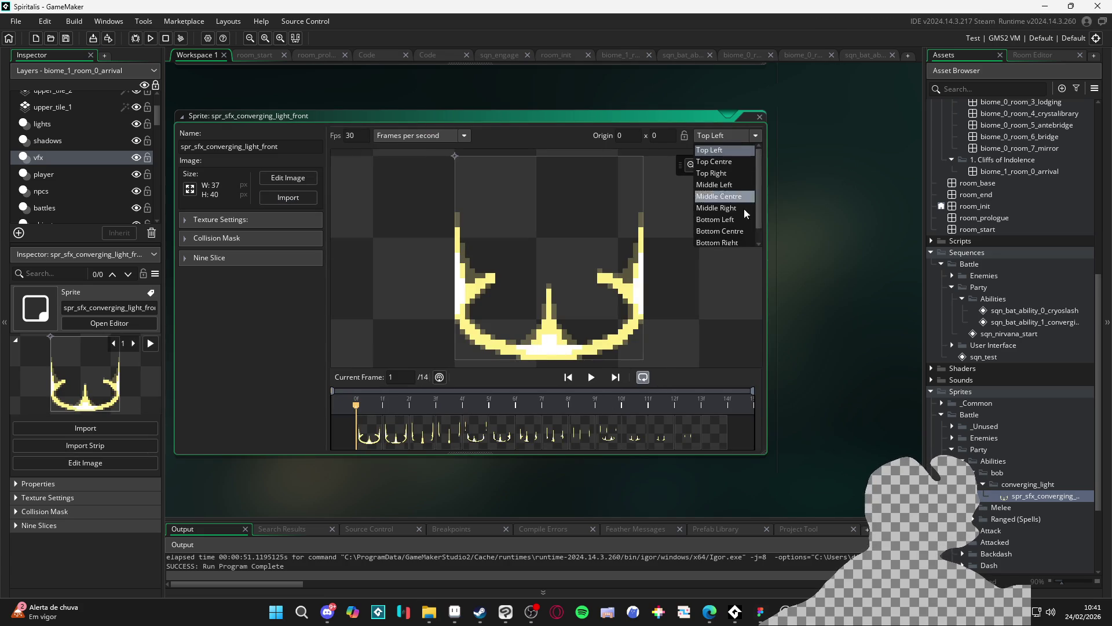
left_click(740, 231)
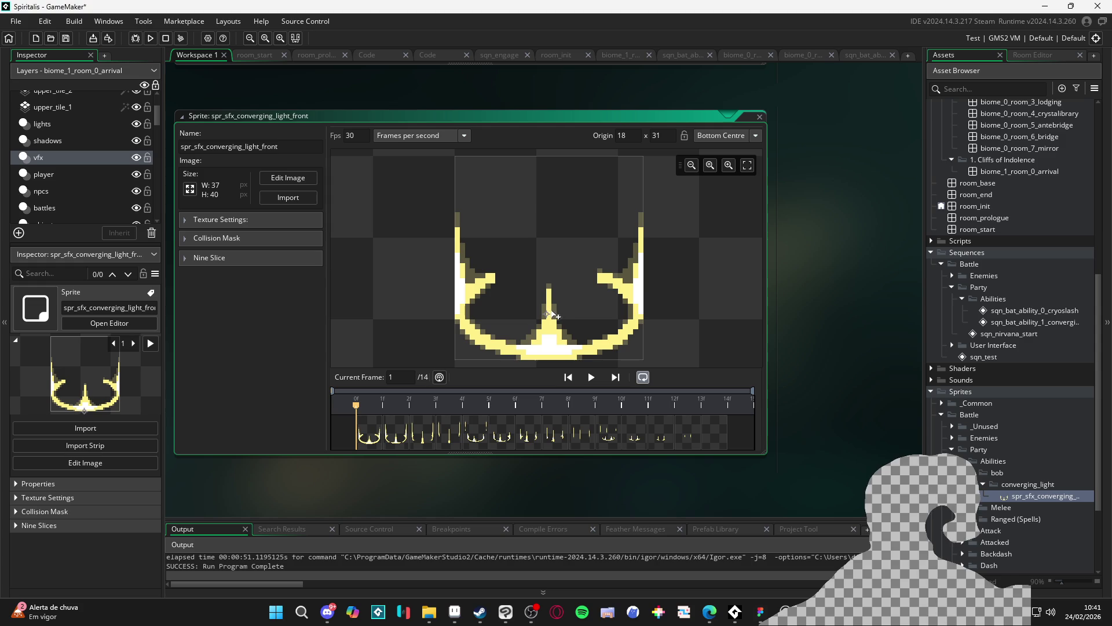
left_click(591, 377)
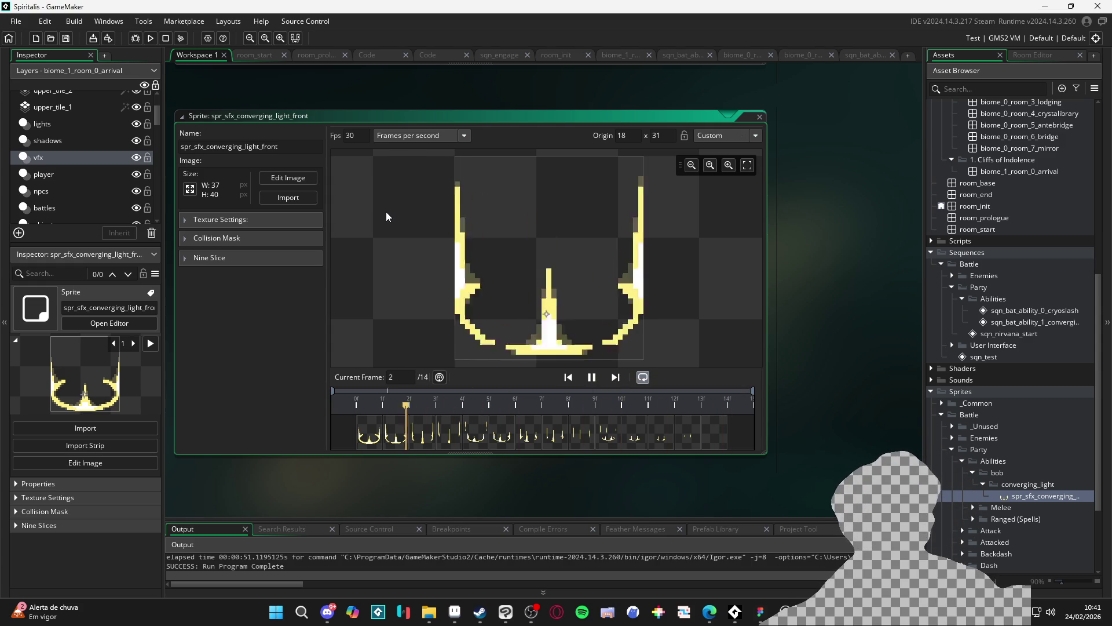
left_click(1004, 502)
key("ctrl+d")
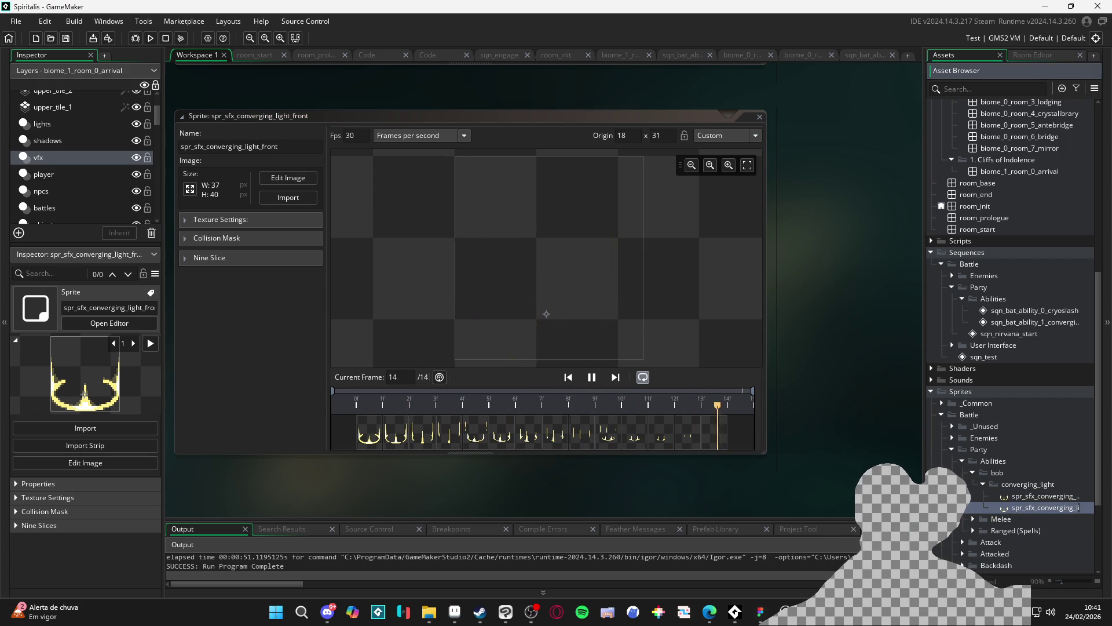
Open spr_sfx_converging_light_back and browse the import dialog to the back_side folder.
left_click_drag(925, 289, 740, 290)
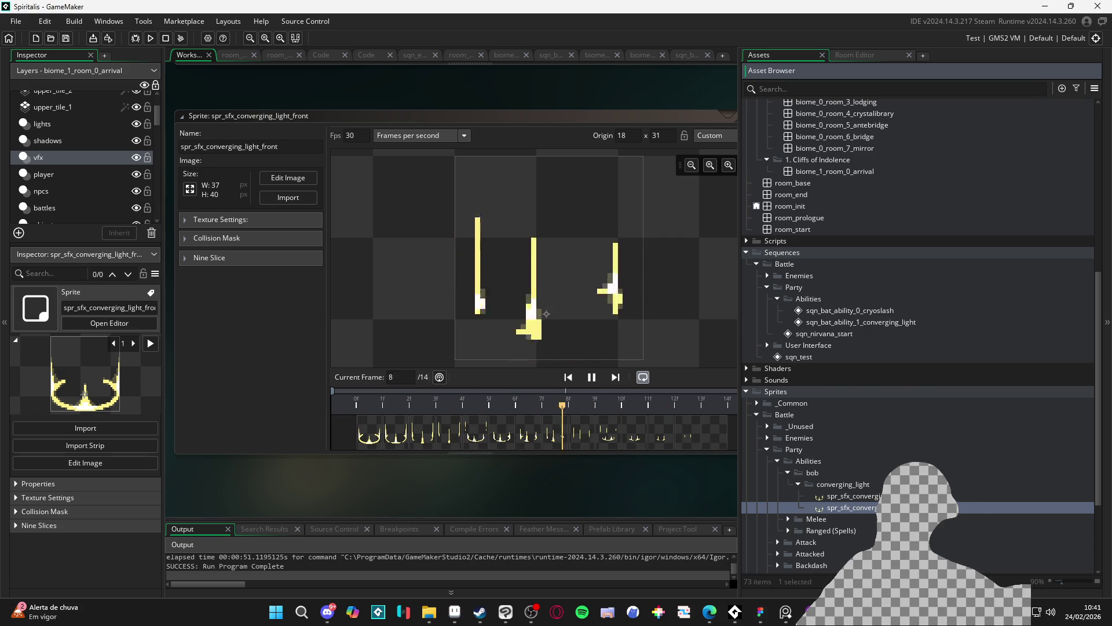
left_click(849, 496)
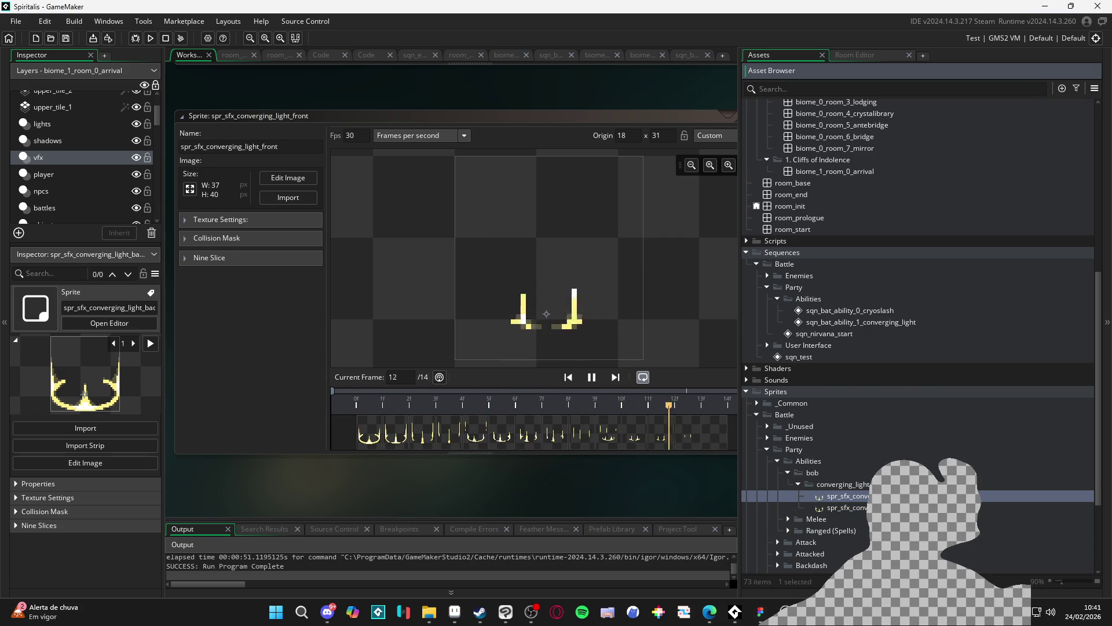
double_click(849, 496)
left_click(272, 198)
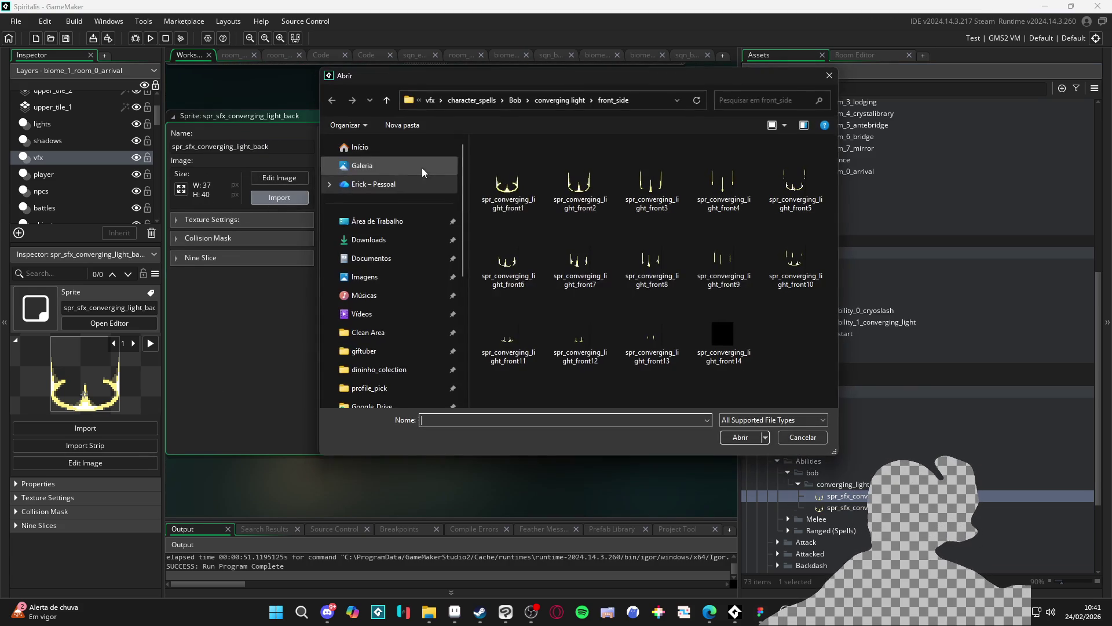
left_click(560, 101)
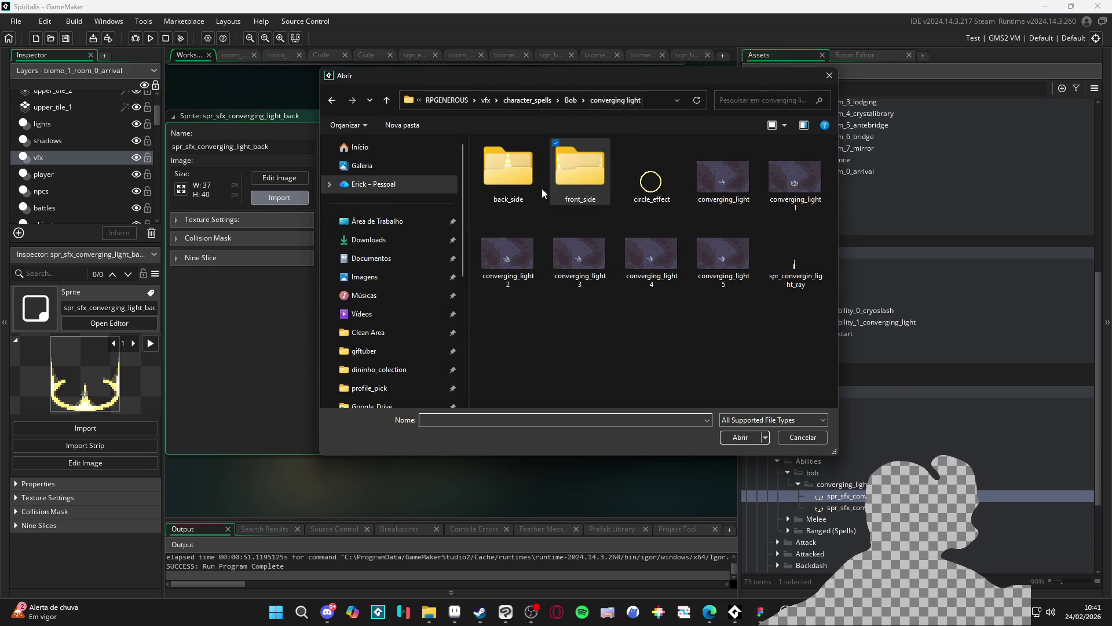
double_click(514, 174)
Import all 14 back_side frames, preview the animation, and return to the ability sequence.
left_click(510, 189)
left_click(738, 343, "shift")
left_click(737, 438)
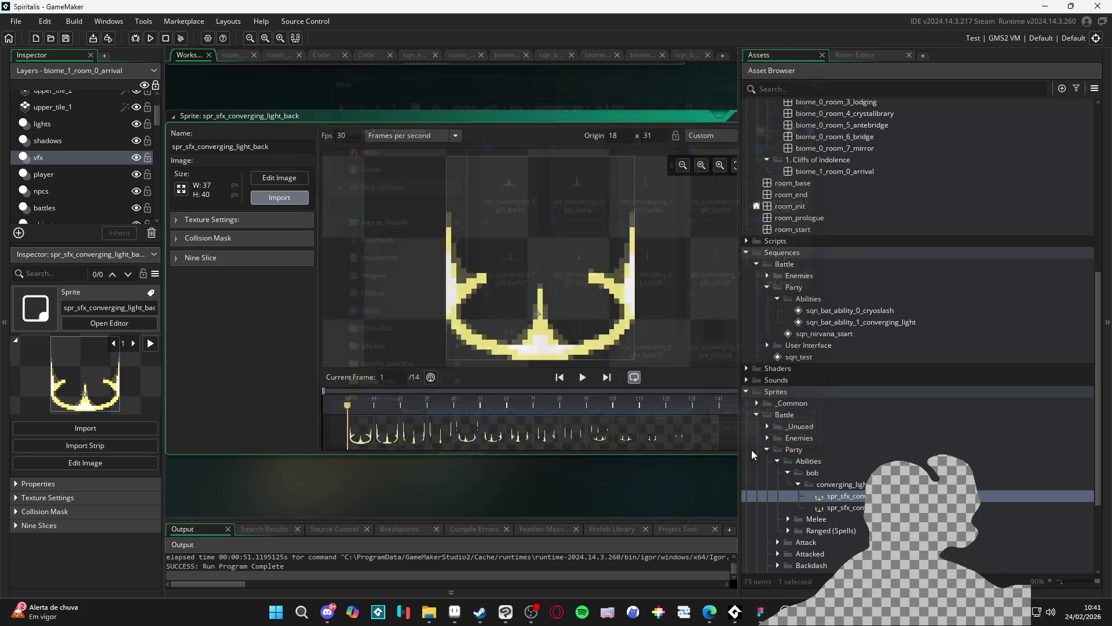
left_click_drag(739, 456, 953, 456)
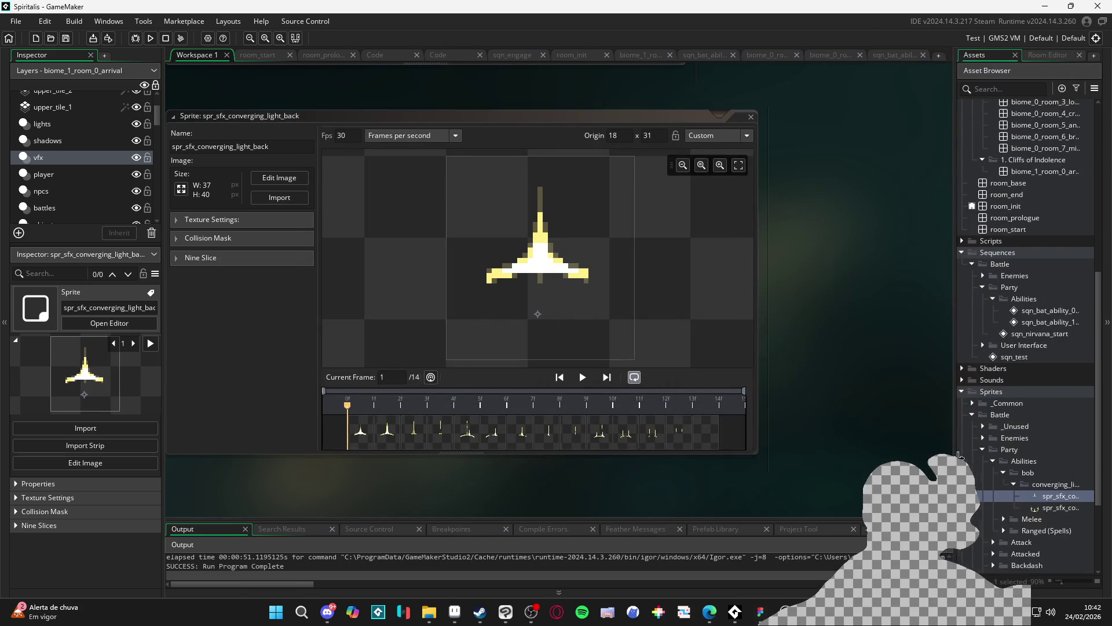
left_click(649, 385)
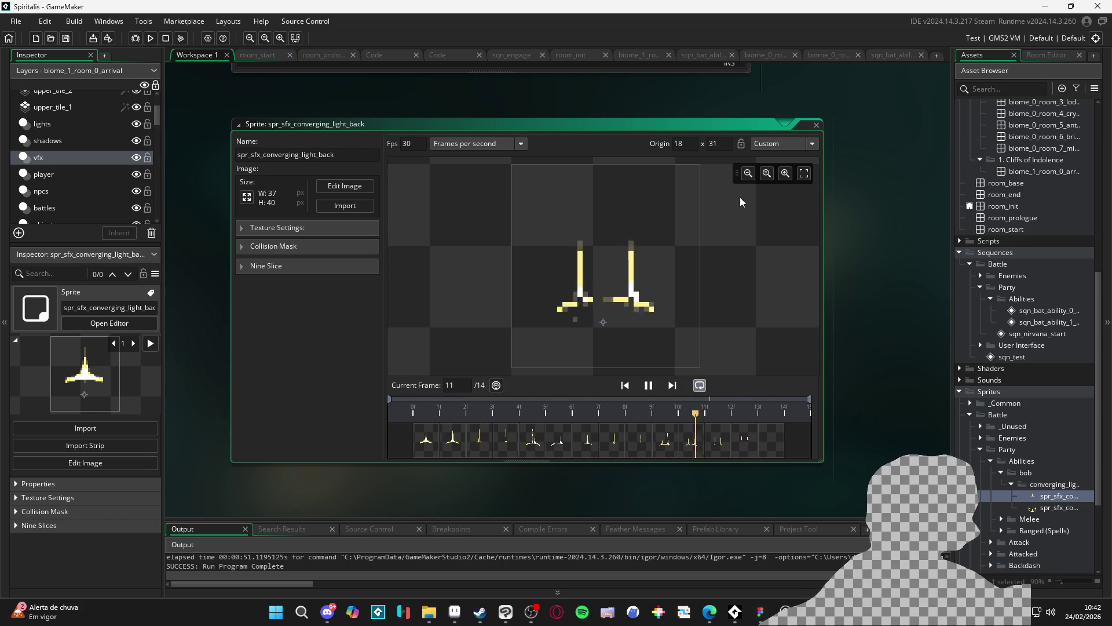
left_click(883, 54)
Place spr_sfx_converging_light_front as a new track over the knight at 5.549, 77.802.
left_click_drag(830, 50, 890, 56)
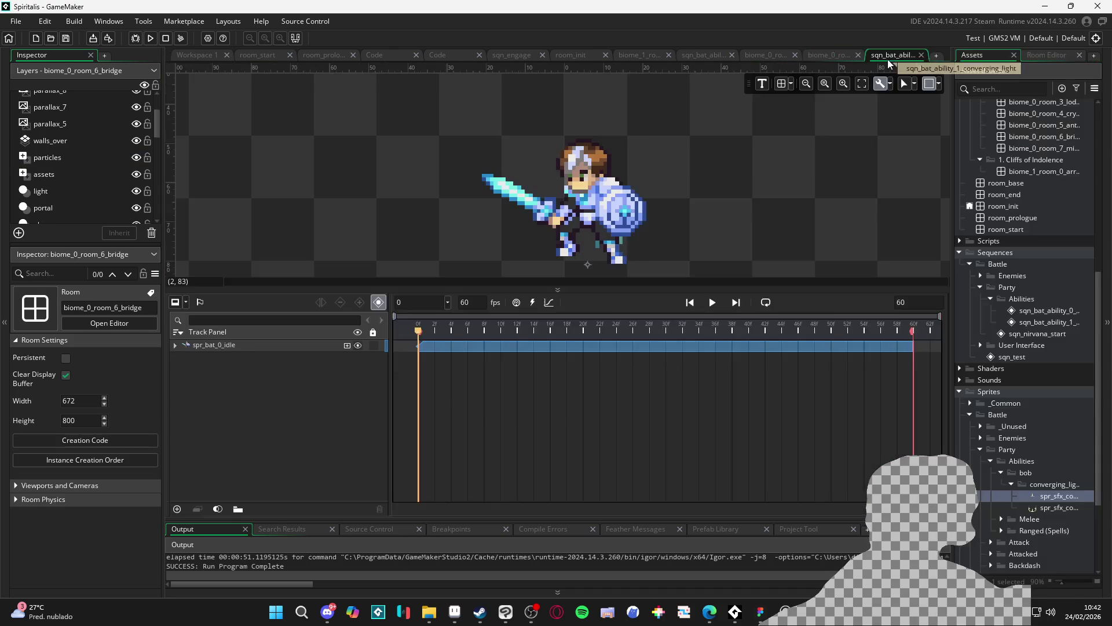
left_click_drag(658, 286, 658, 390)
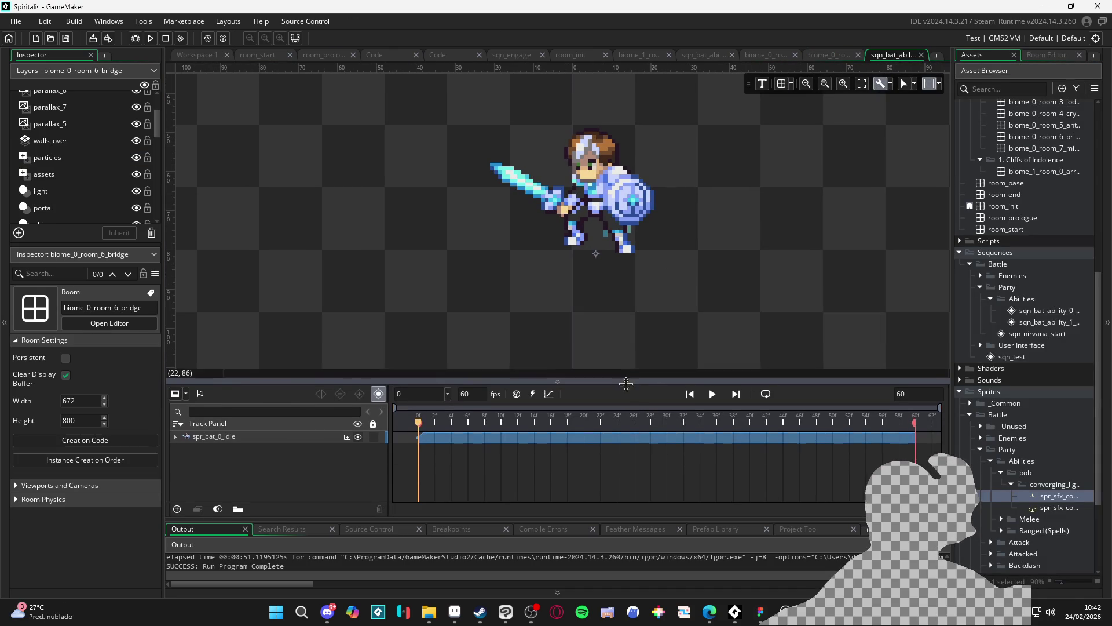
scroll(643, 290, "down", 3)
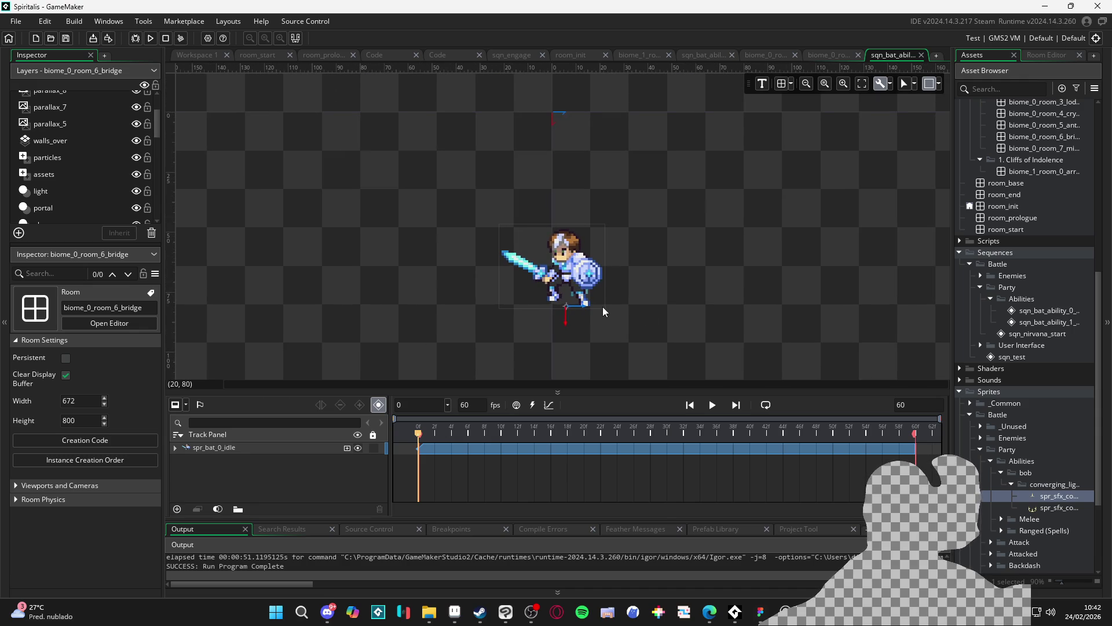
left_click_drag(754, 390, 753, 391)
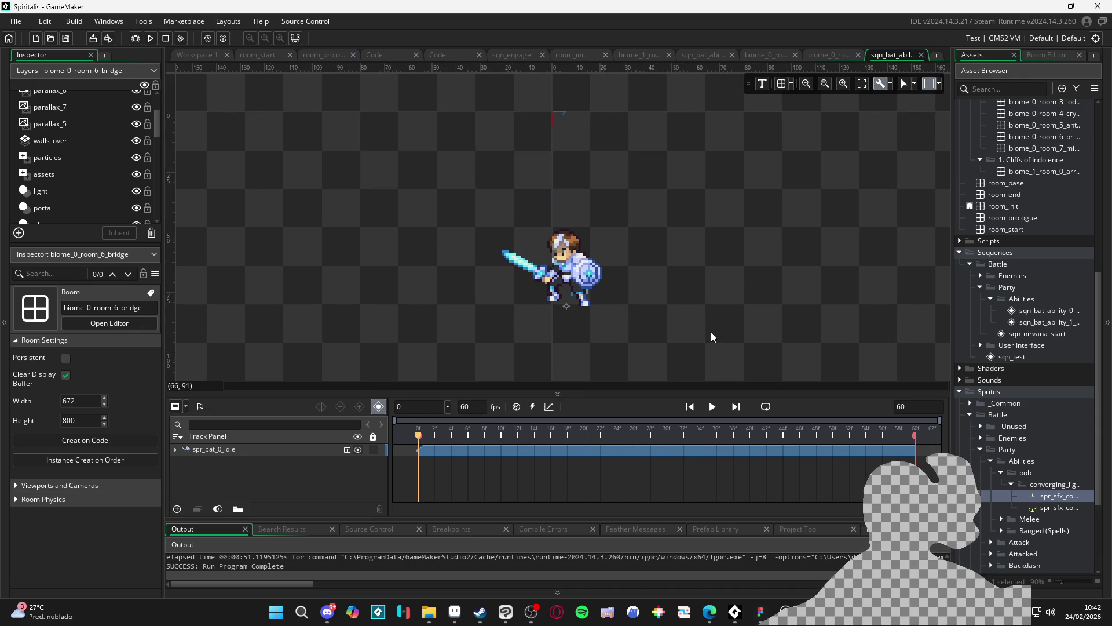
left_click(1047, 510)
mouse_move(1044, 508)
left_mouse_down()
mouse_move(578, 307)
mouse_move(959, 545)
mouse_move(1035, 506)
left_mouse_up()
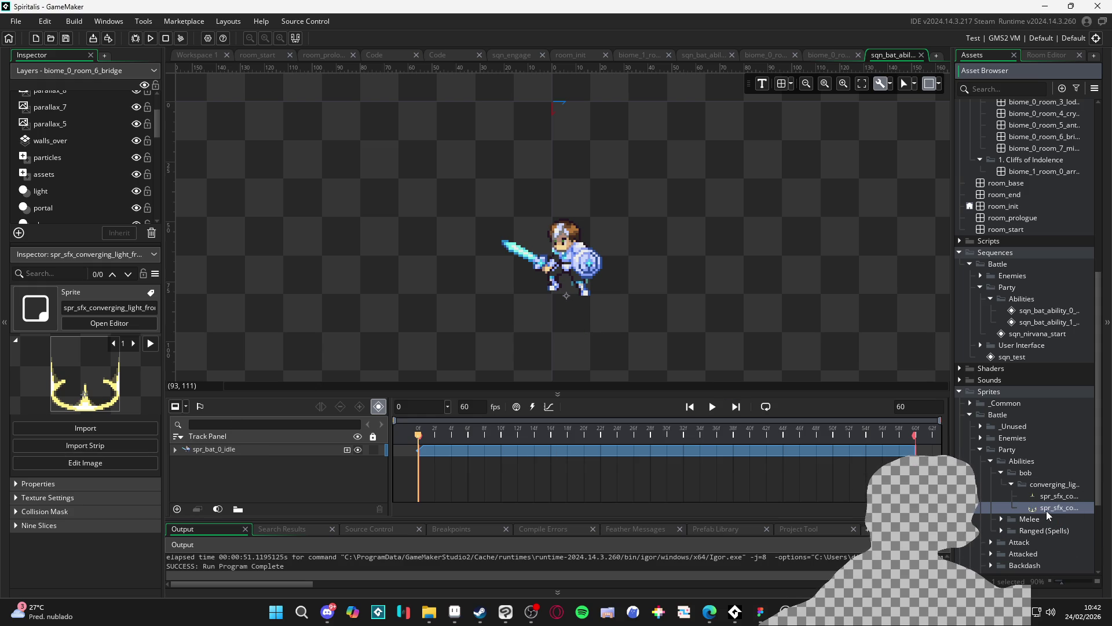
mouse_move(1047, 510)
left_mouse_down()
mouse_move(477, 264)
mouse_move(567, 310)
left_mouse_up()
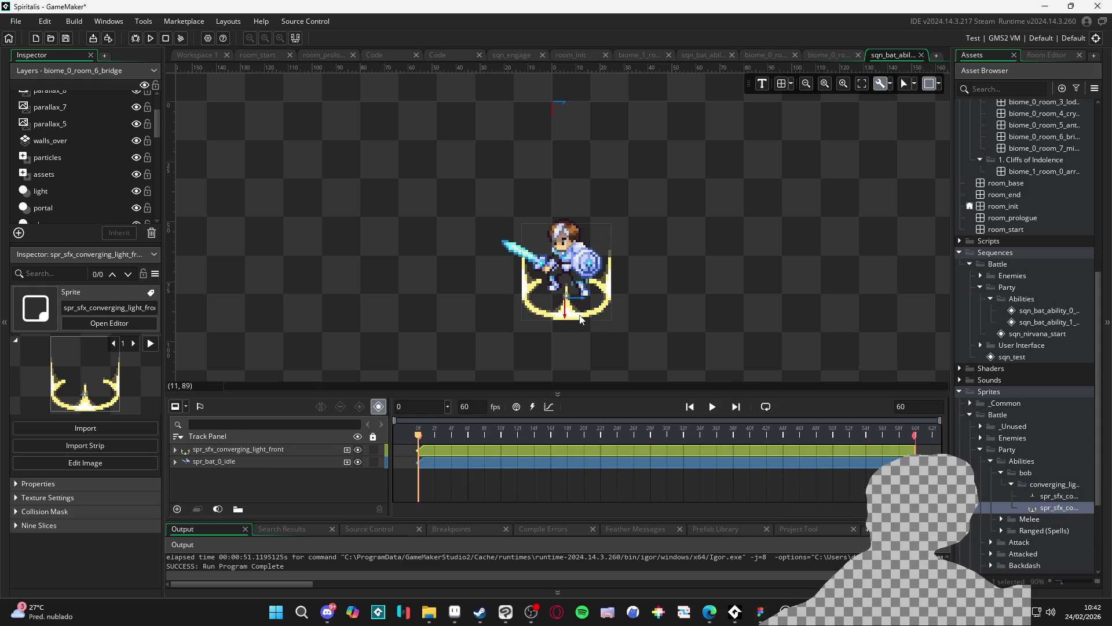
left_click(570, 314)
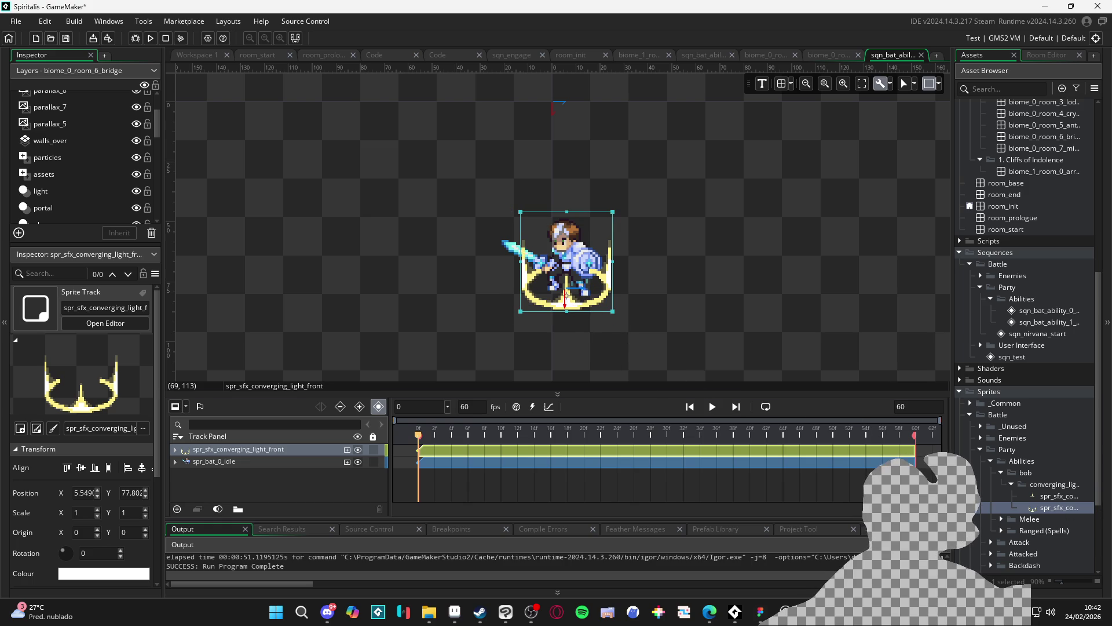
Add spr_sfx_converging_light_back as a track and layer the front light above spr_bat_0_idle.
left_click_drag(1050, 496, 577, 264)
mouse_move(246, 461)
left_mouse_down()
mouse_move(253, 496)
mouse_move(250, 482)
left_mouse_up()
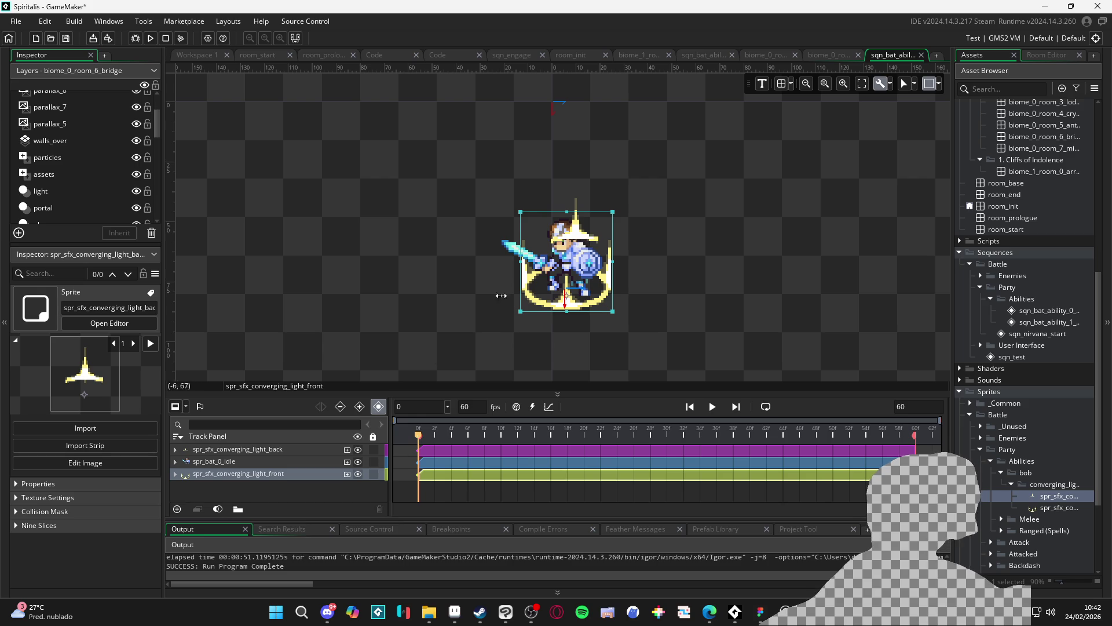
mouse_move(241, 471)
left_mouse_down()
mouse_move(259, 455)
mouse_move(288, 480)
left_mouse_up()
left_click(283, 451)
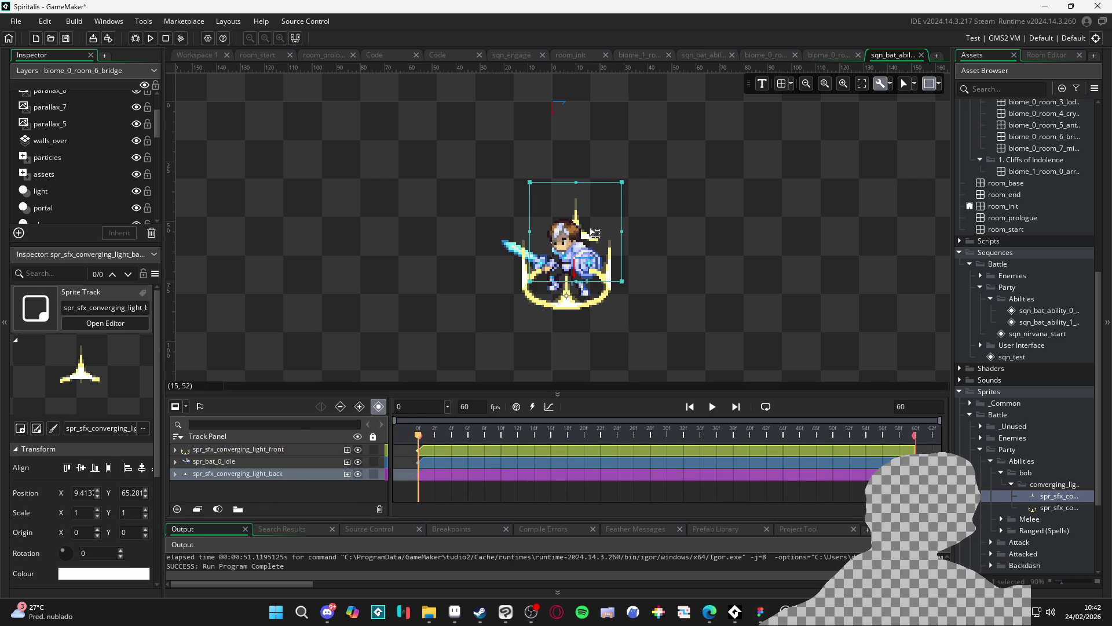
scroll(593, 232, "up", 3)
left_click_drag(592, 232, 568, 317)
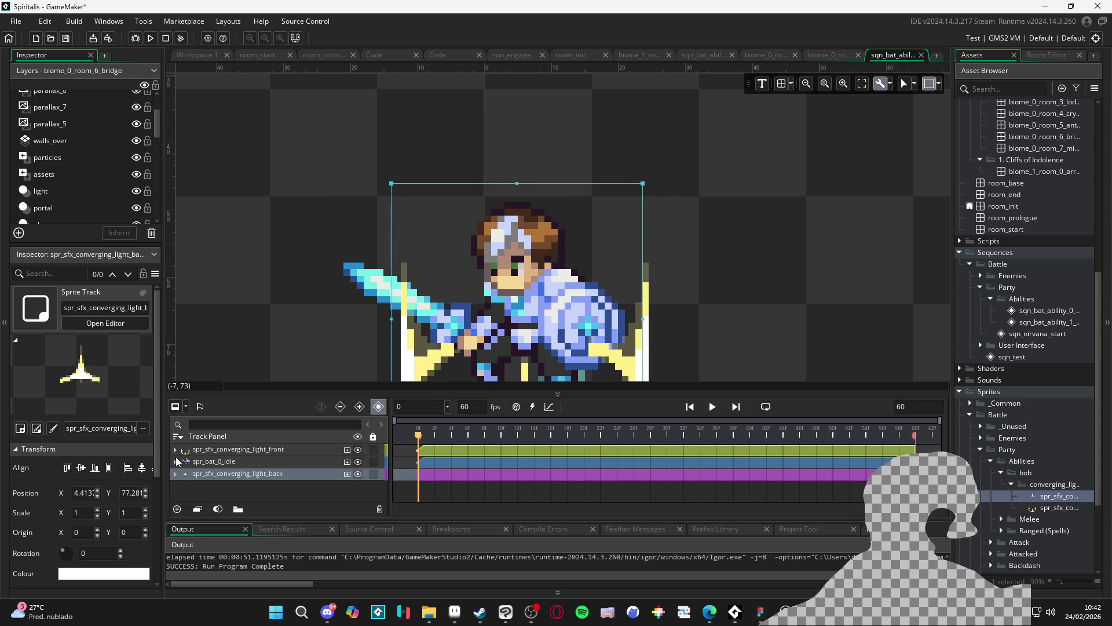
With the idle sprite hidden, adjust the front light and nudge the back light one unit right.
left_click(537, 338)
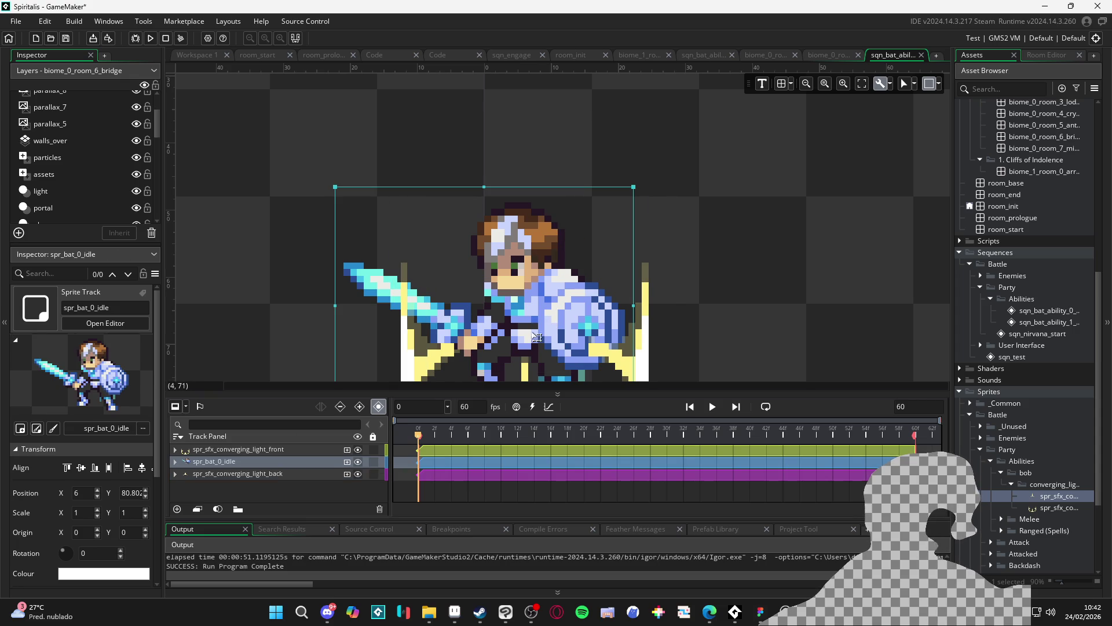
left_click(358, 463)
left_click(546, 316)
mouse_move(546, 316)
left_mouse_down()
mouse_move(529, 313)
mouse_move(529, 323)
mouse_move(525, 276)
left_mouse_up()
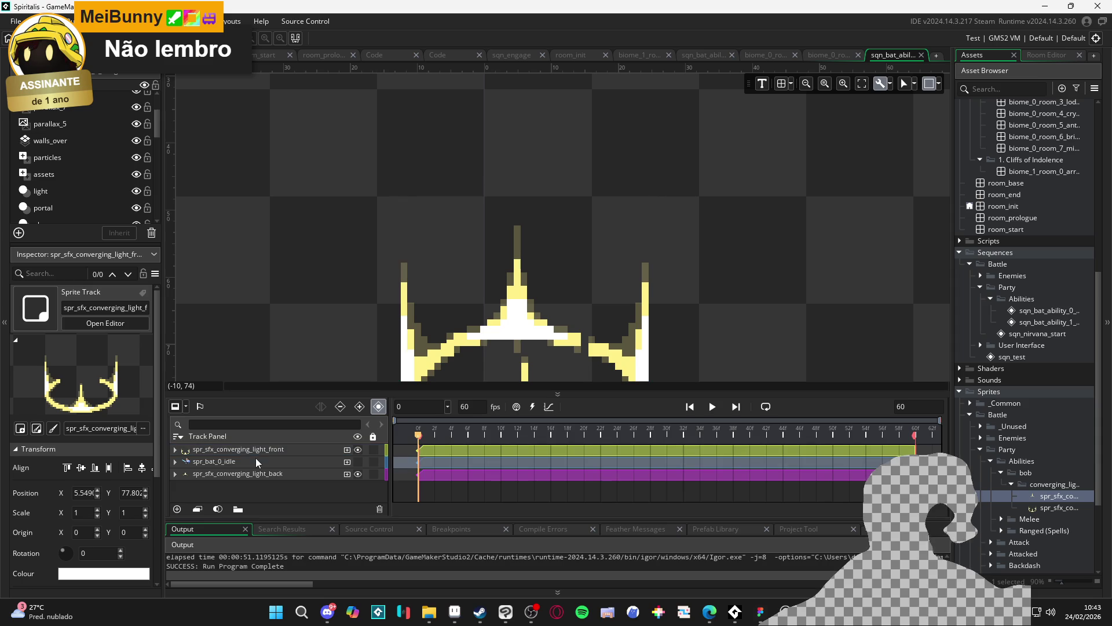
left_click(212, 476)
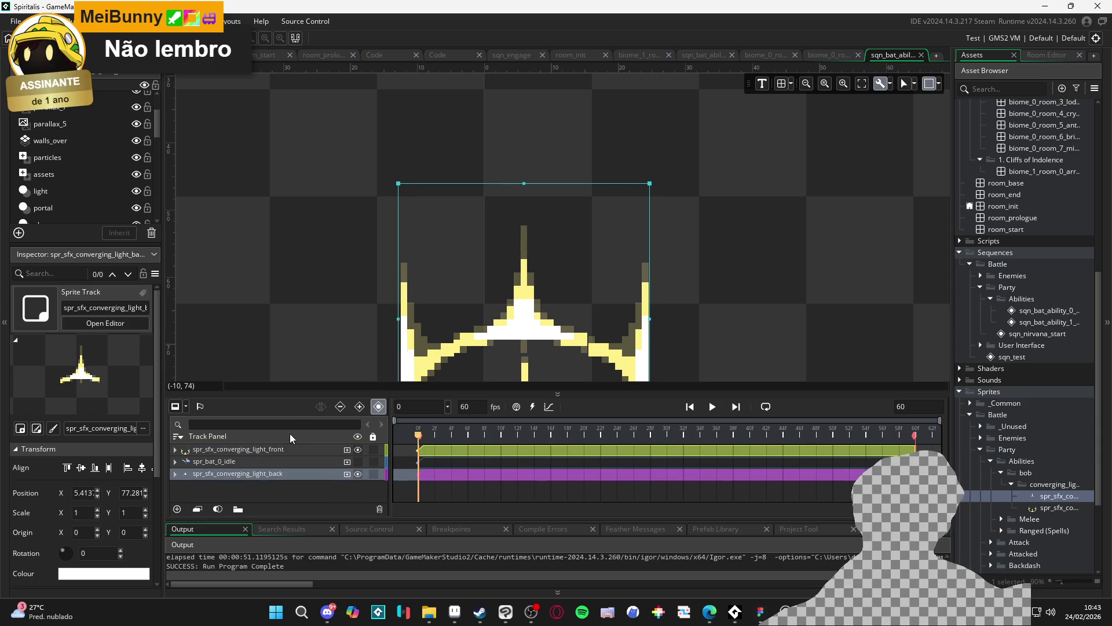
key("Right")
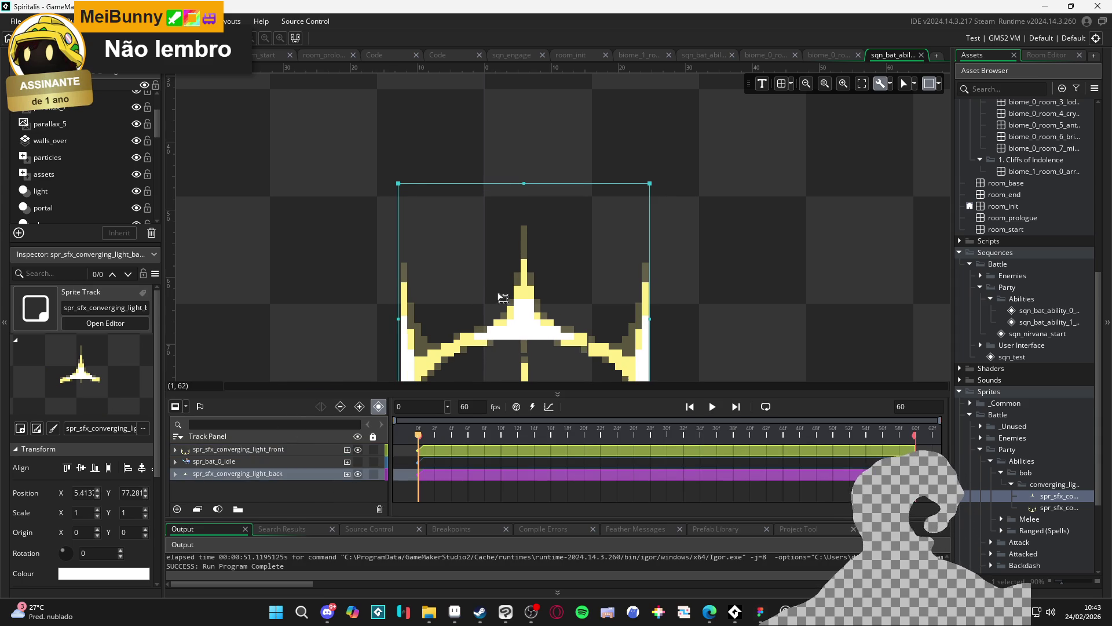
scroll(503, 298, "down", 5)
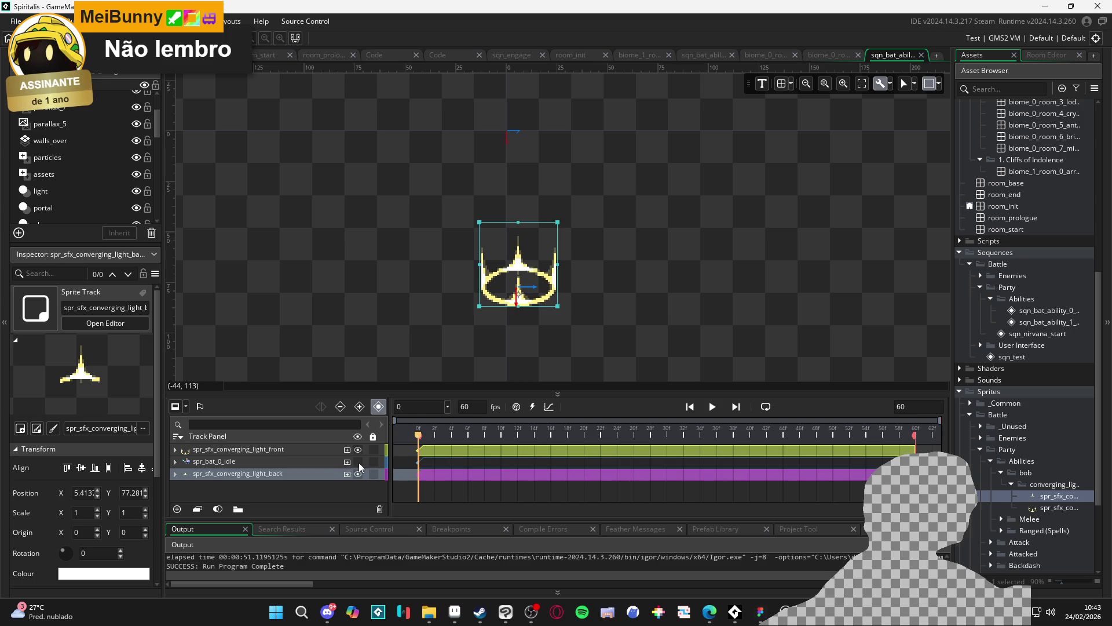
left_click(358, 463)
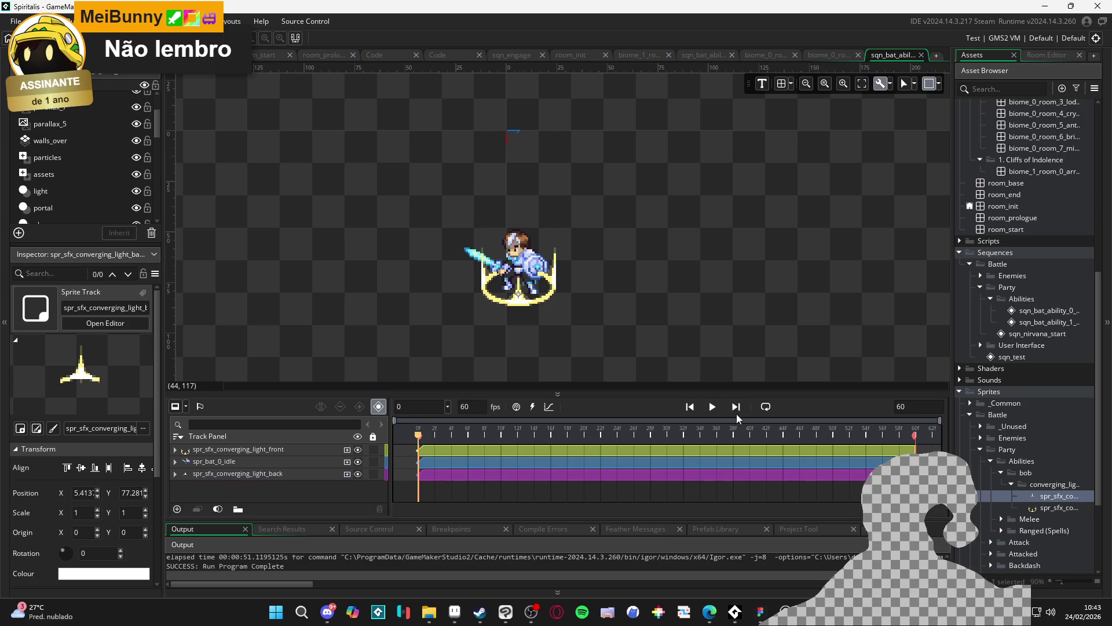
Trim both converging-light clips to end at frame 27, then return the playhead to frame 3.
left_click(712, 407)
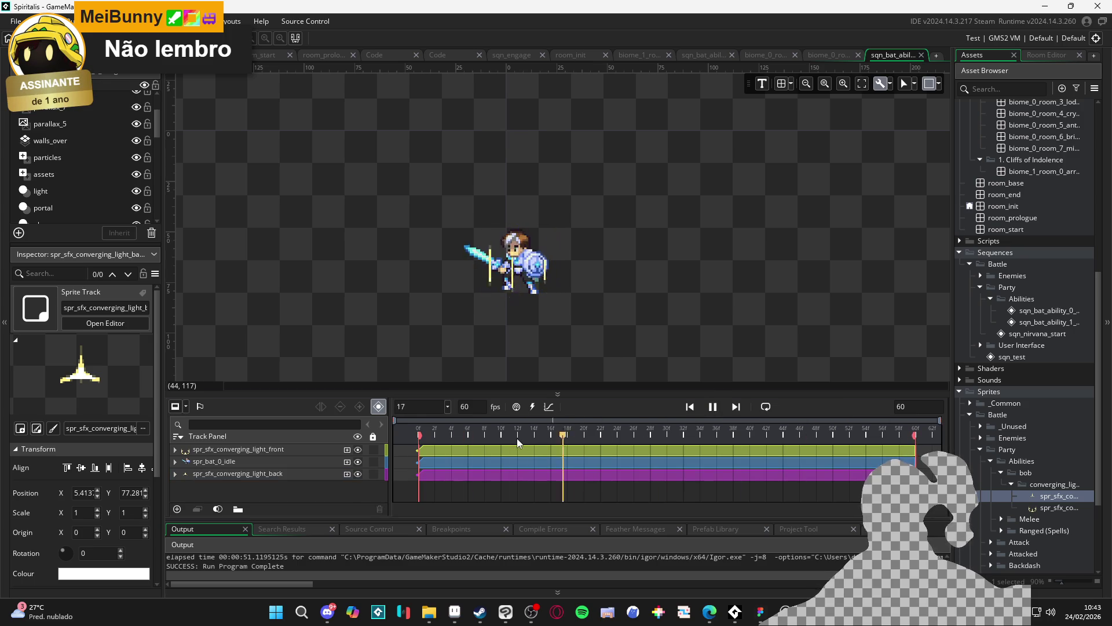
left_click(554, 429)
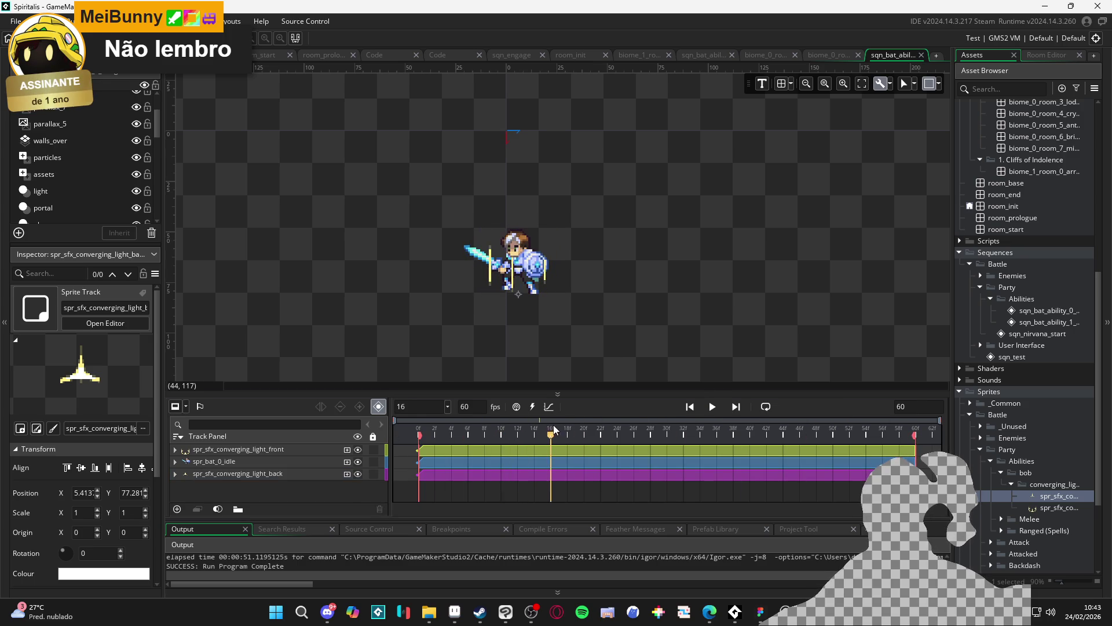
left_click_drag(554, 430, 646, 433)
left_click(902, 455)
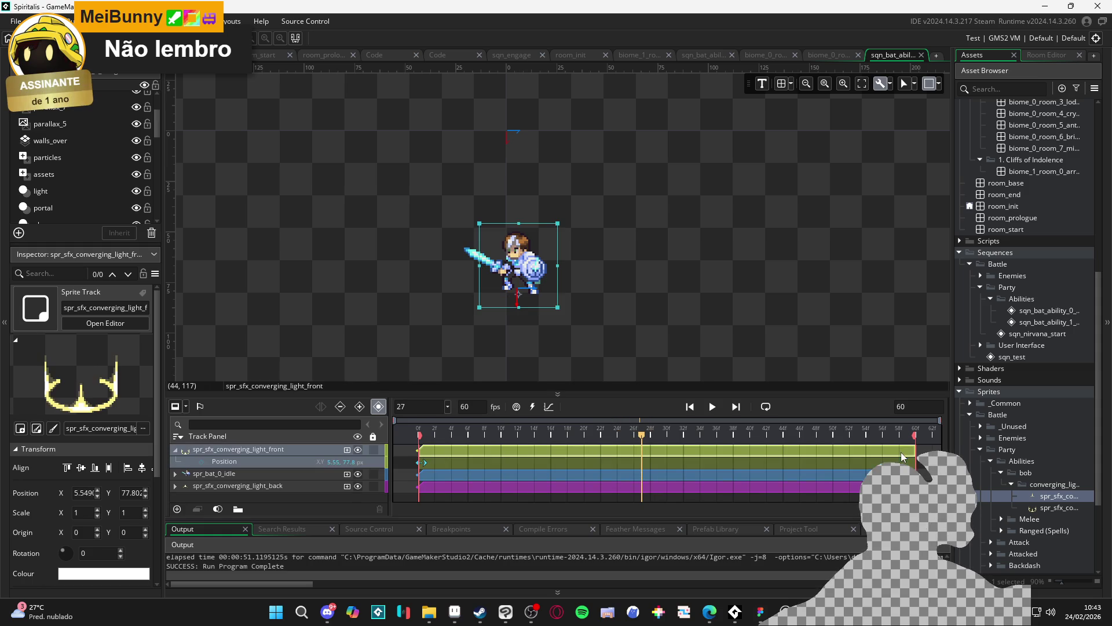
left_click_drag(916, 455, 641, 452)
left_click(637, 474)
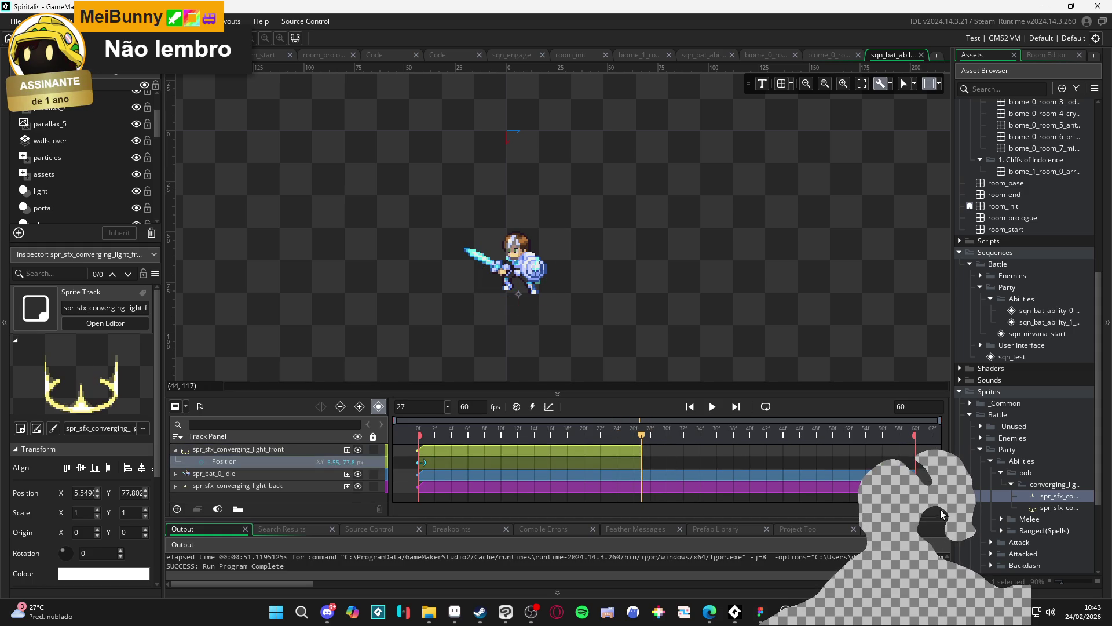
left_click_drag(916, 474, 642, 474)
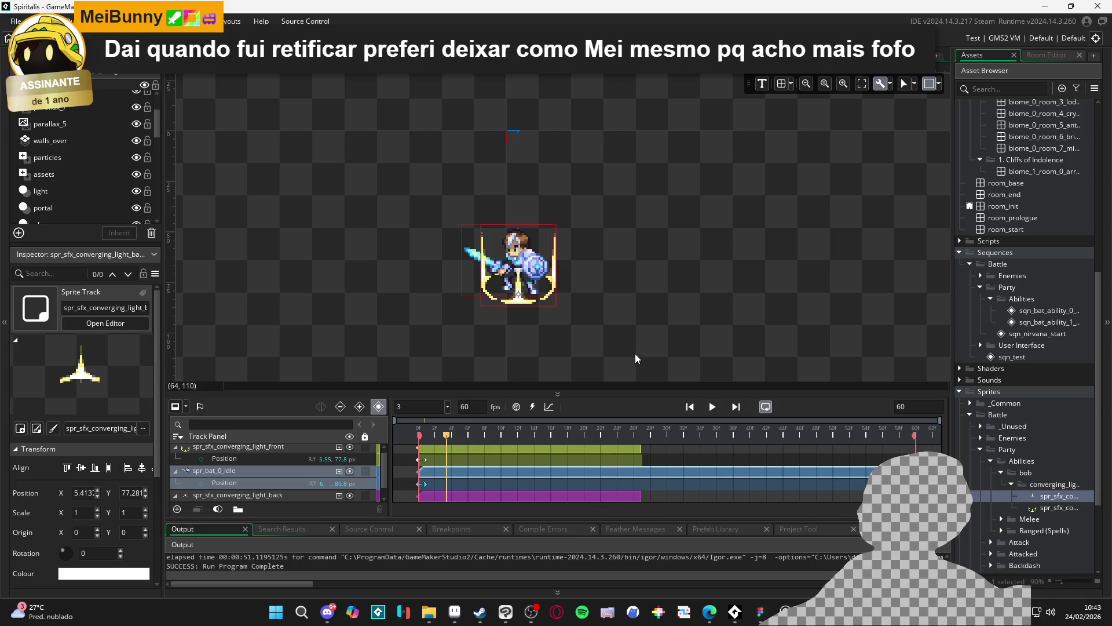
left_click(475, 294)
Expand Particles > Battle and preview part_constant_shine, part_remaning_flares_big and part_stagger_start.
scroll(475, 294, "up", 2)
scroll(995, 299, "up", 8)
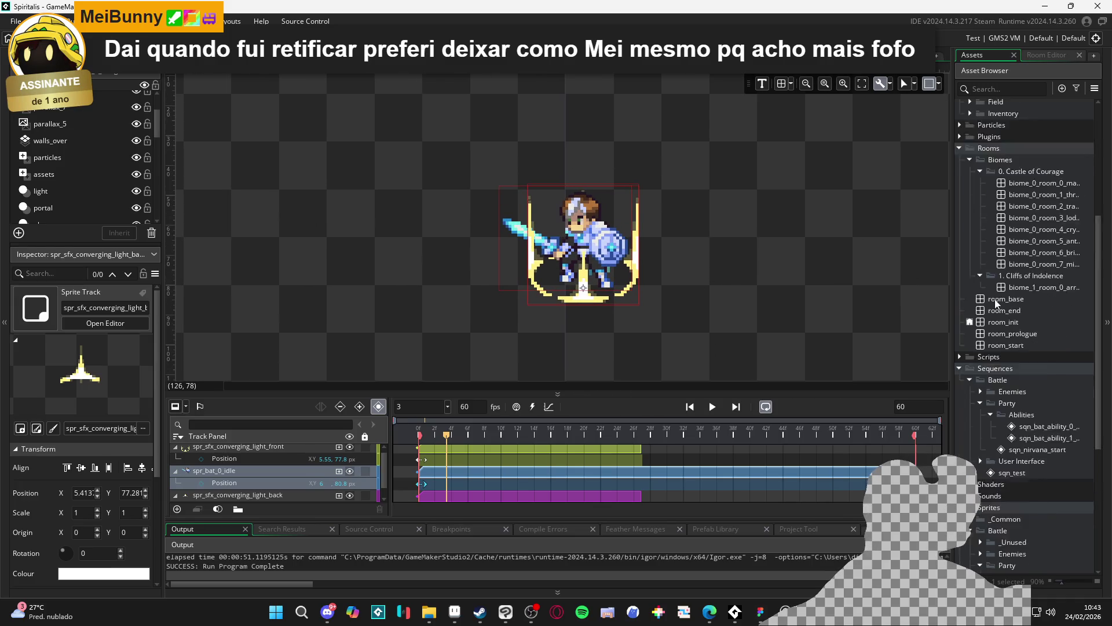
scroll(1016, 296, "up", 2)
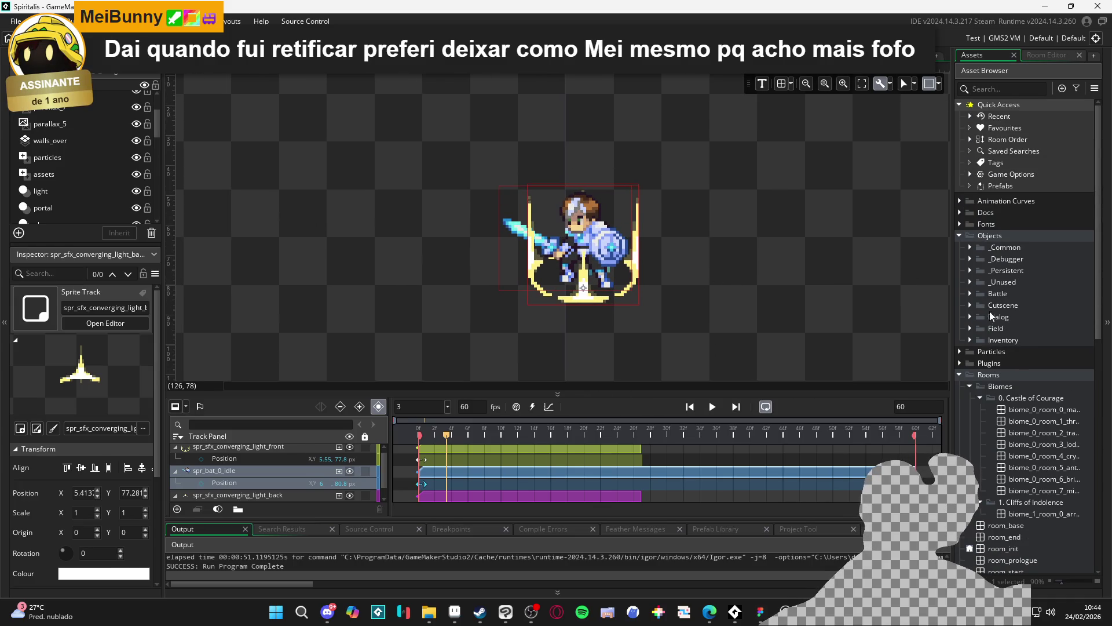
left_click(960, 374)
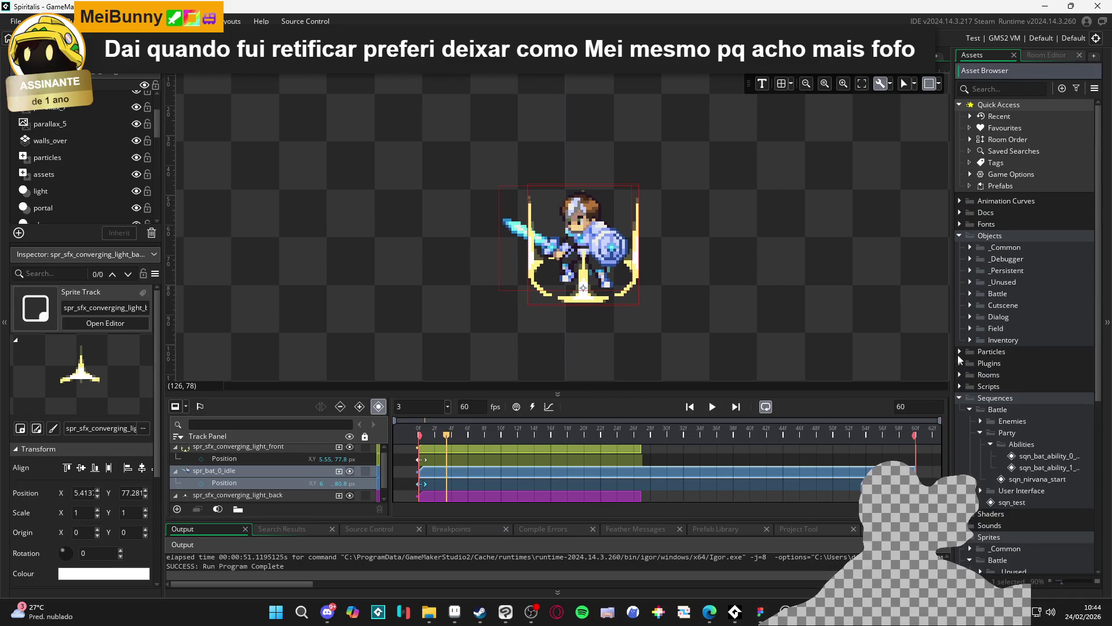
left_click(959, 351)
left_click(972, 363)
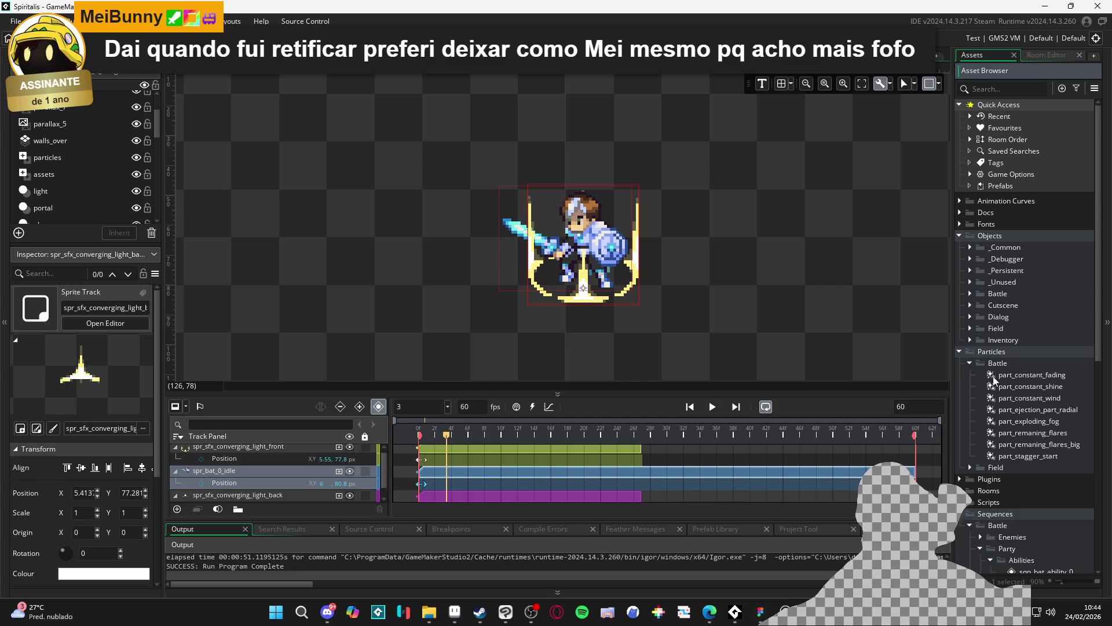
left_click(1013, 386)
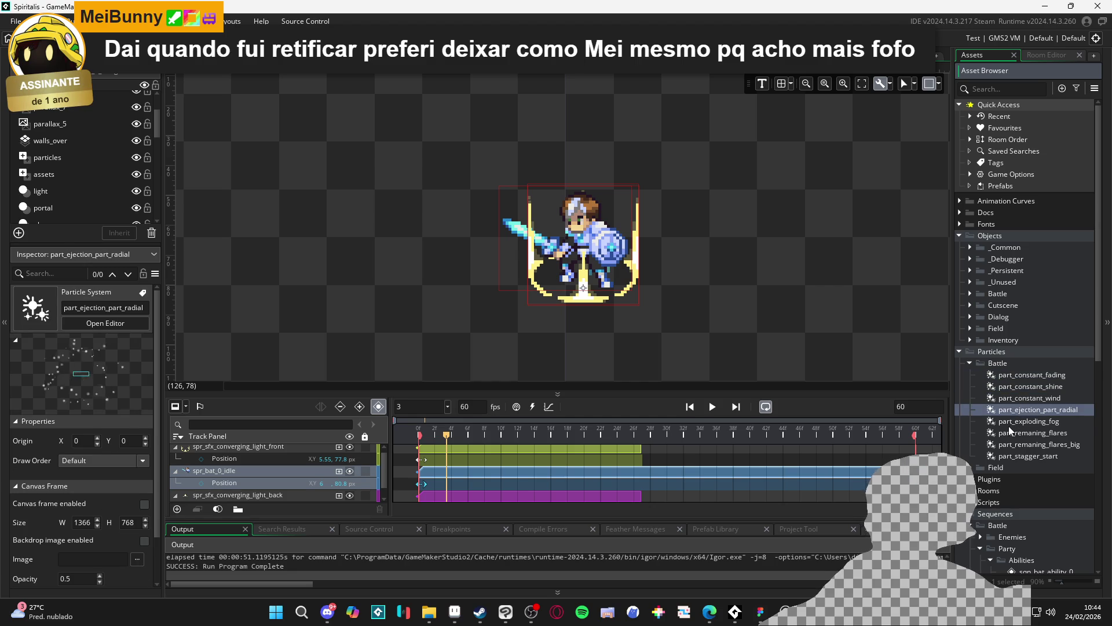
left_click(1007, 443)
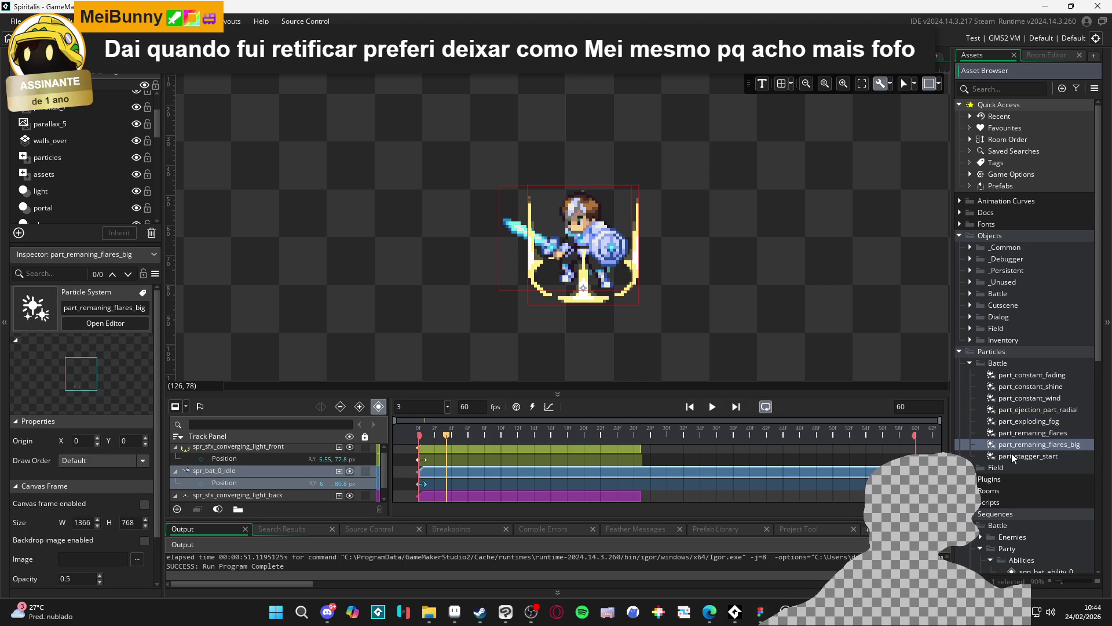
left_click(1011, 454)
Expand the Field particles and preview part_ethereal, part_fire_candelabrum and part_armors.
left_click(971, 467)
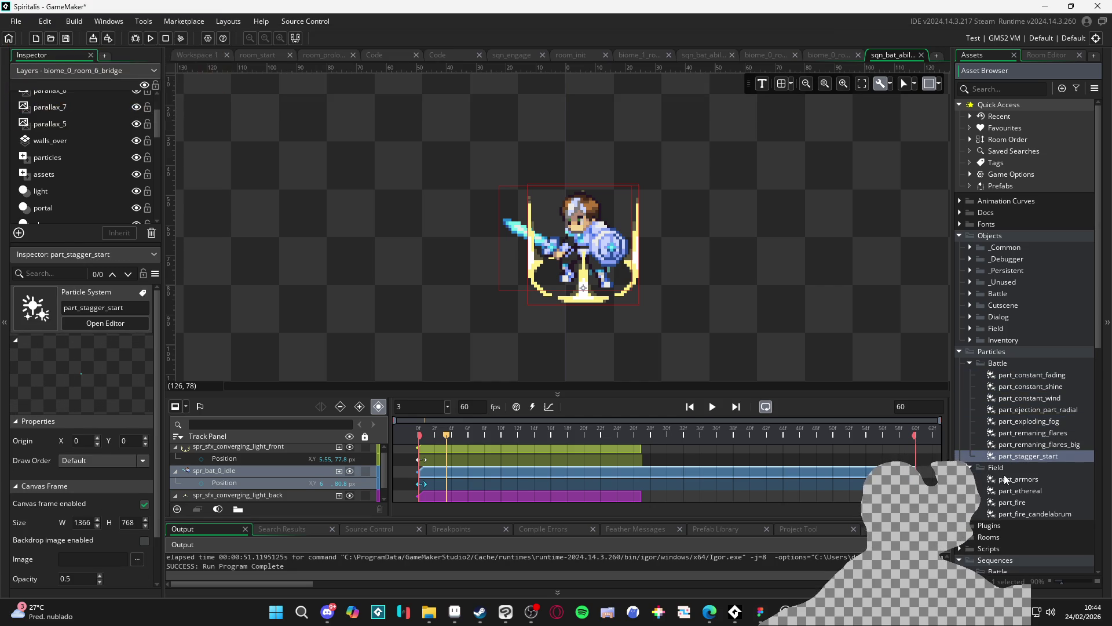
left_click(1020, 490)
left_click(1011, 511)
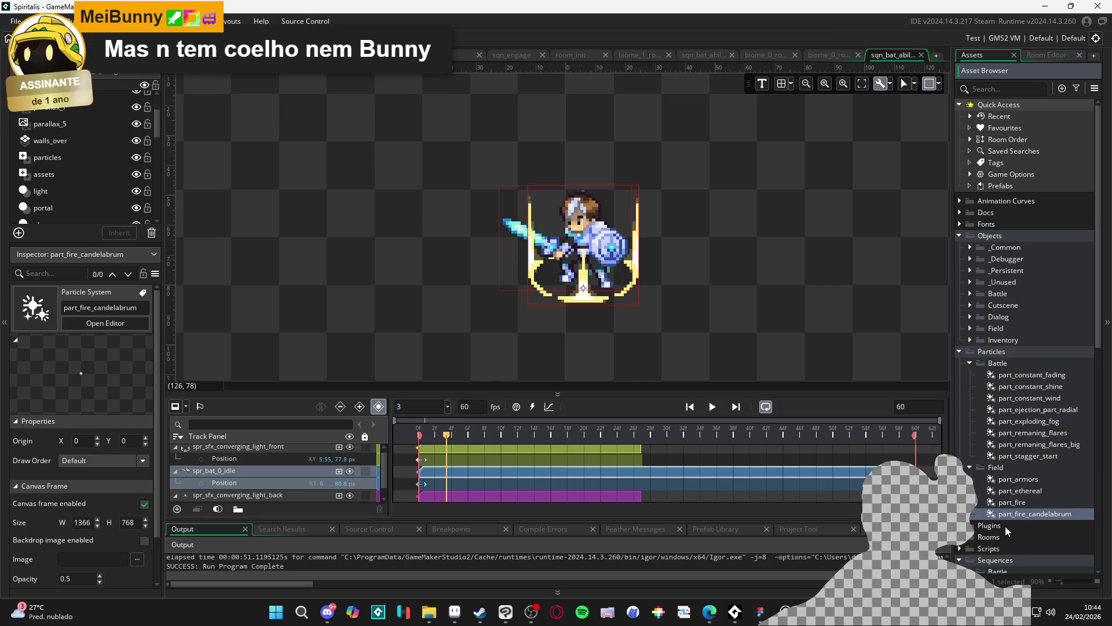
left_click(1015, 478)
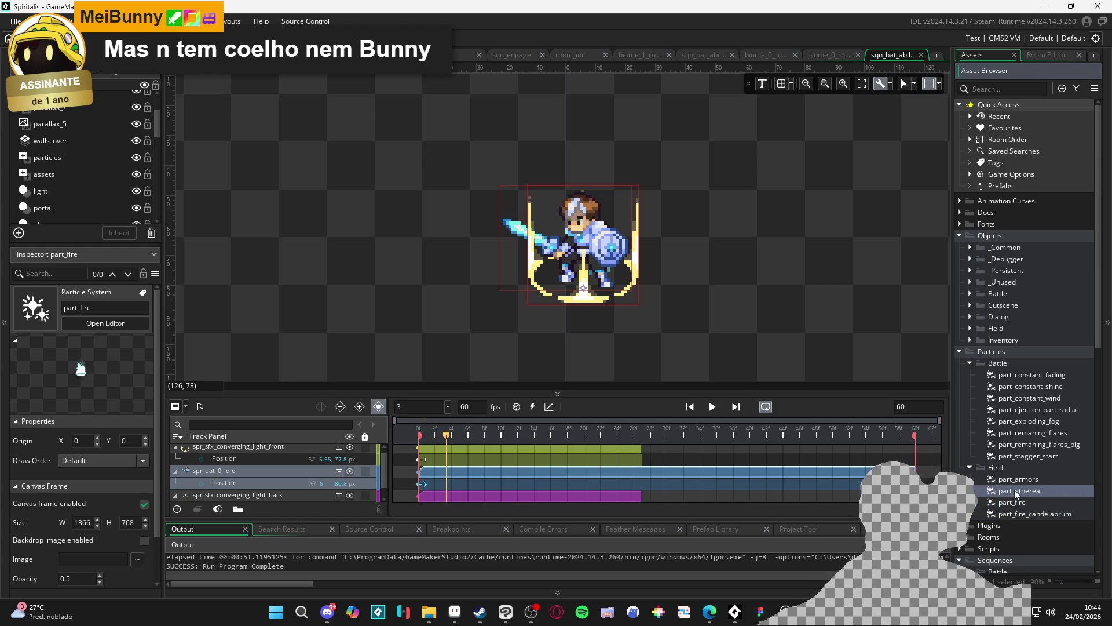
Re-preview the Battle particle systems from part_remaning_flares to part_constant_fading, then rewind to frame 0.
left_click(1022, 445)
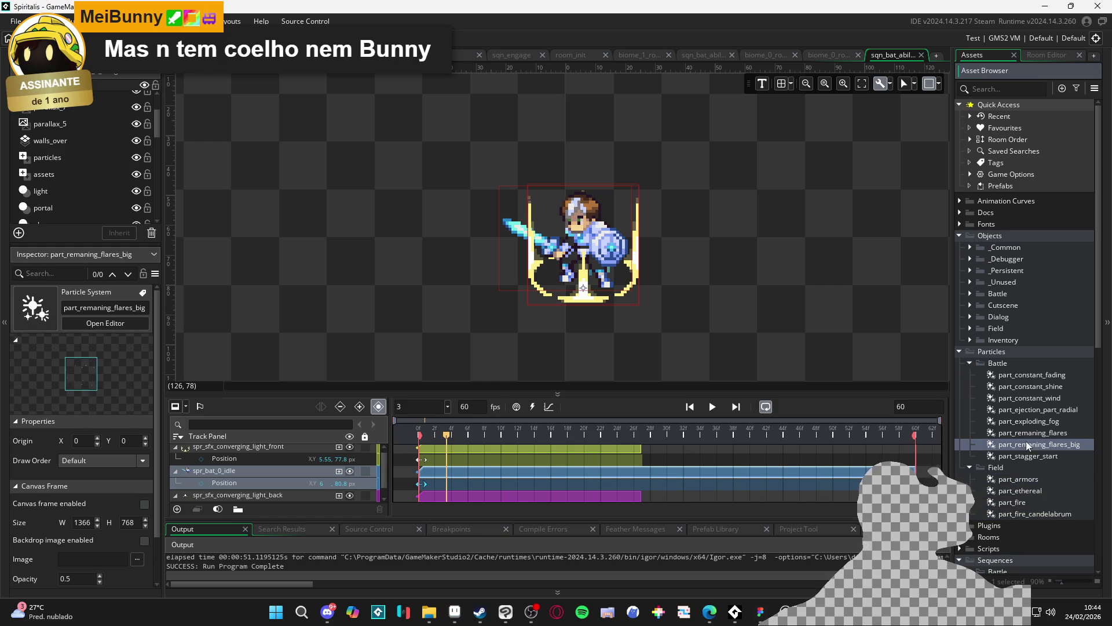
left_click(1029, 435)
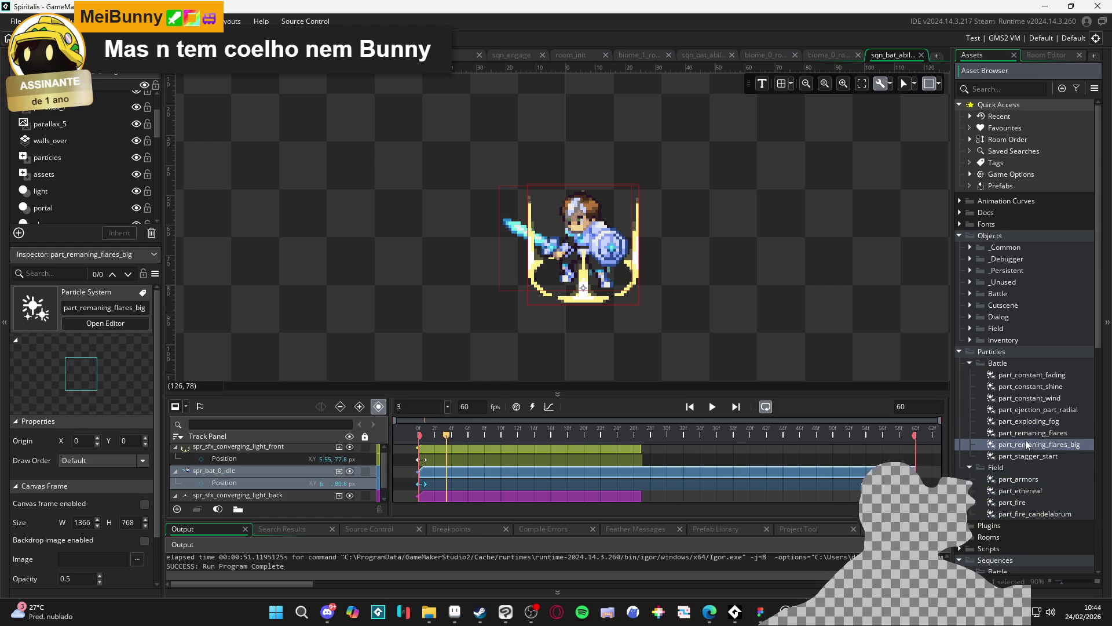
left_click(1028, 423)
left_click(1026, 409)
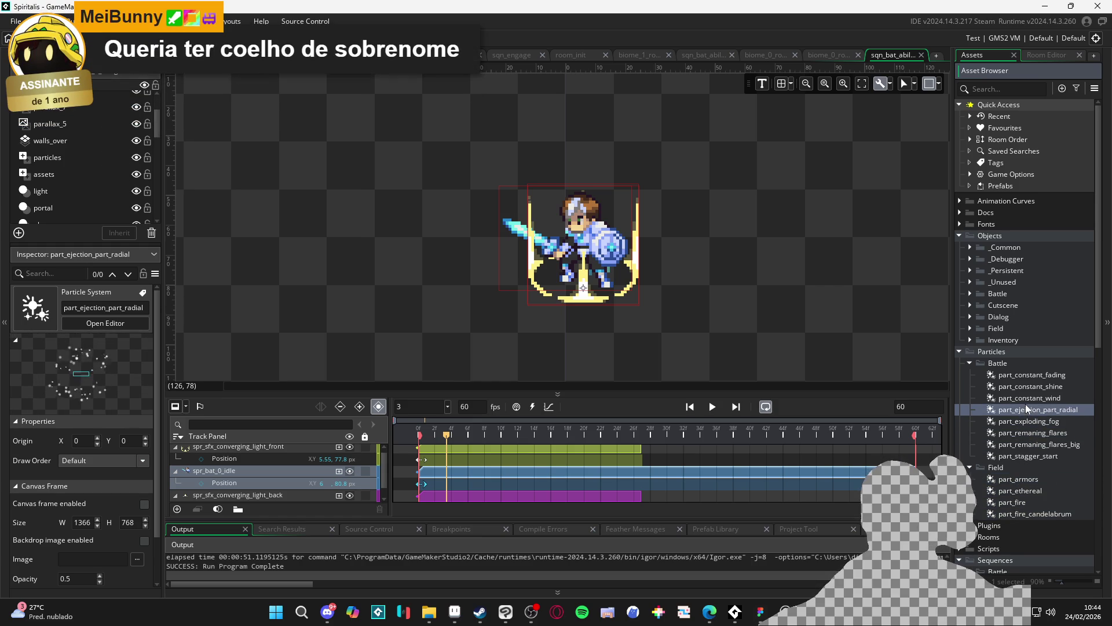
left_click(1024, 395)
left_click(1028, 374)
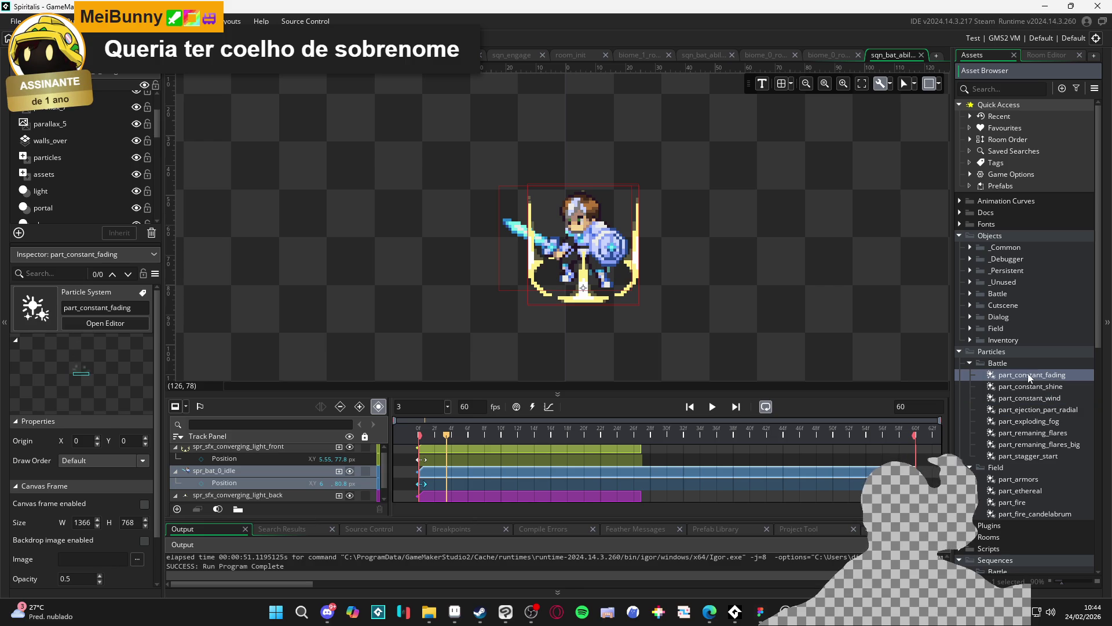
left_click(1023, 398)
left_click(1023, 421)
left_click(1018, 444)
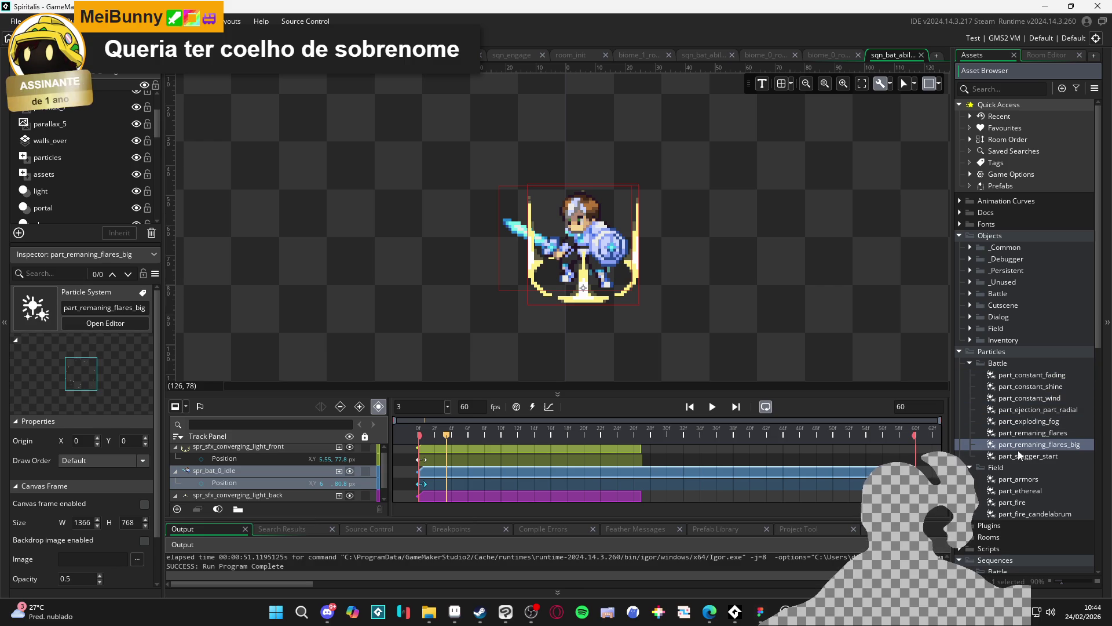
left_click(1018, 453)
left_click(1018, 445)
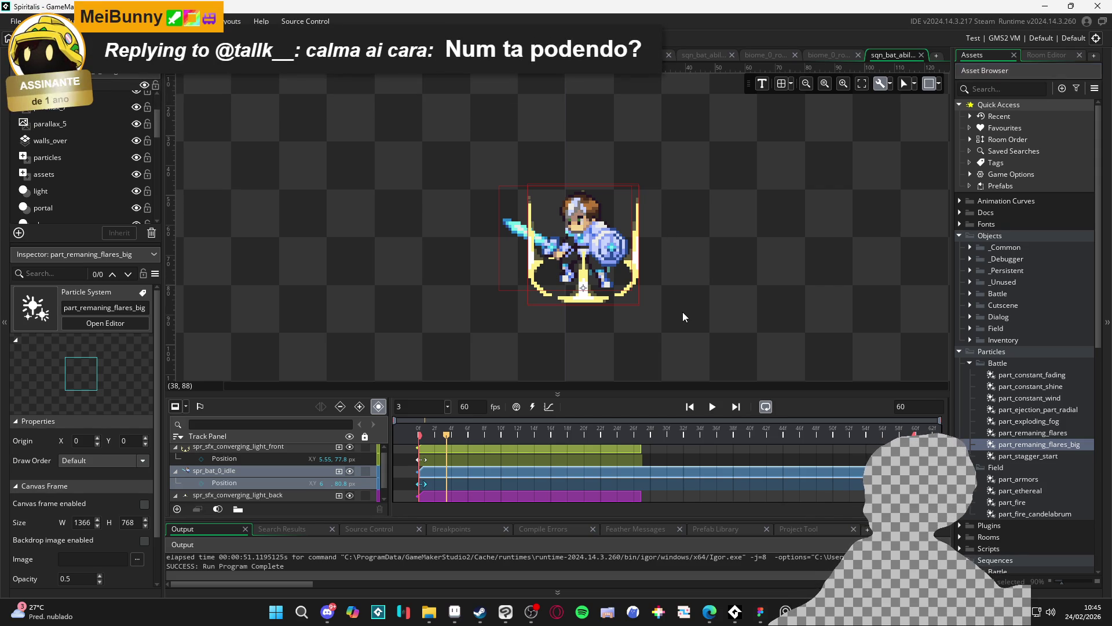
left_click_drag(618, 436, 287, 434)
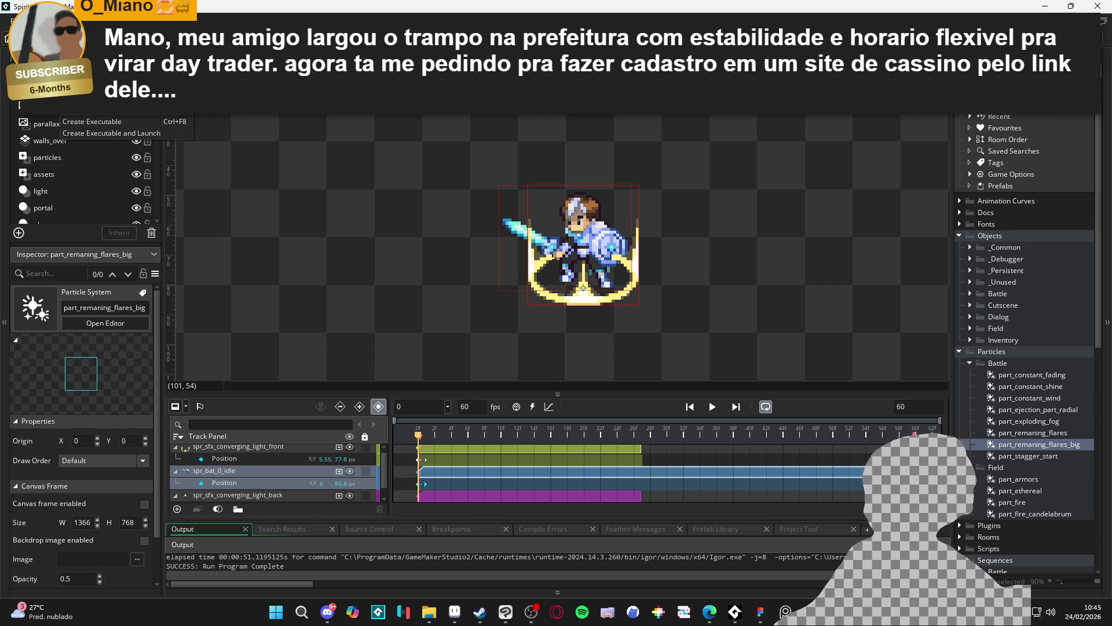
left_click(106, 23)
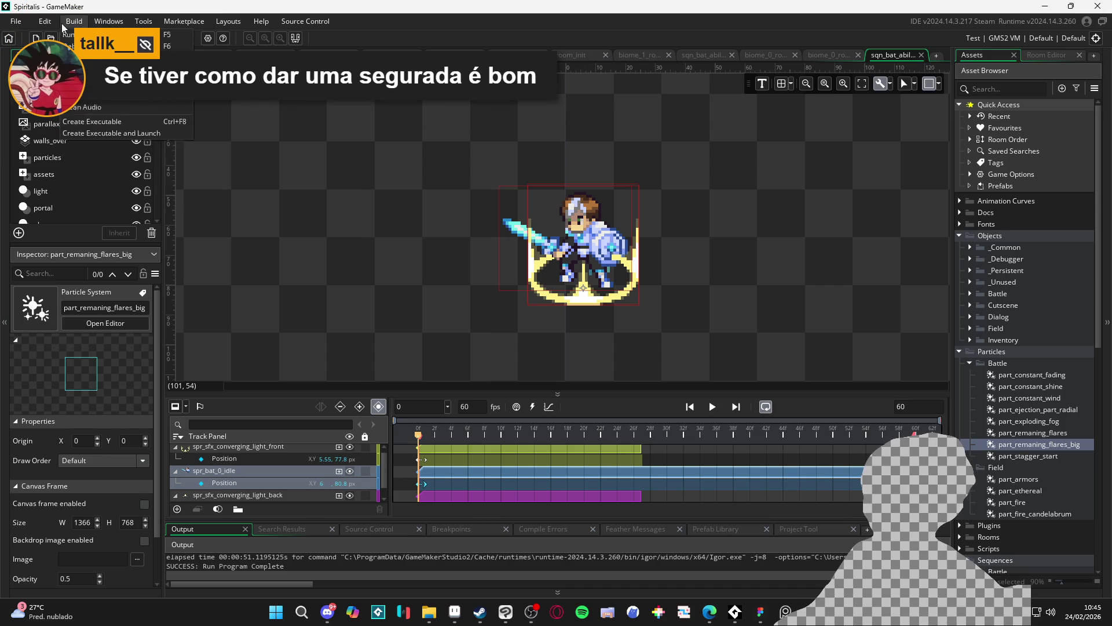
mouse_move(16, 24)
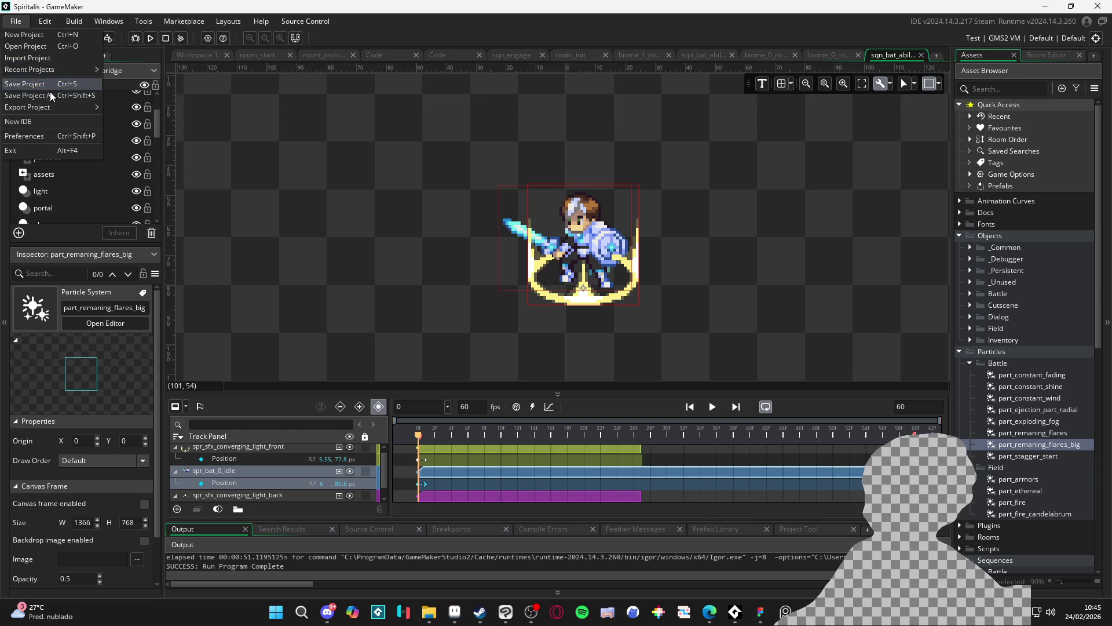
mouse_move(67, 113)
mouse_move(35, 69)
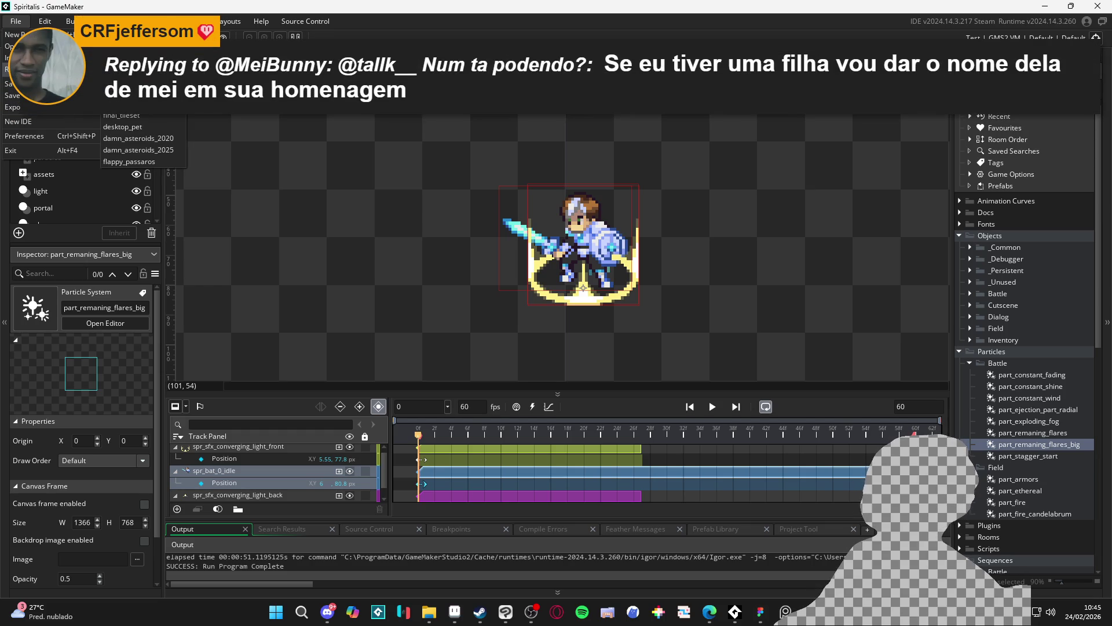
left_click(493, 30)
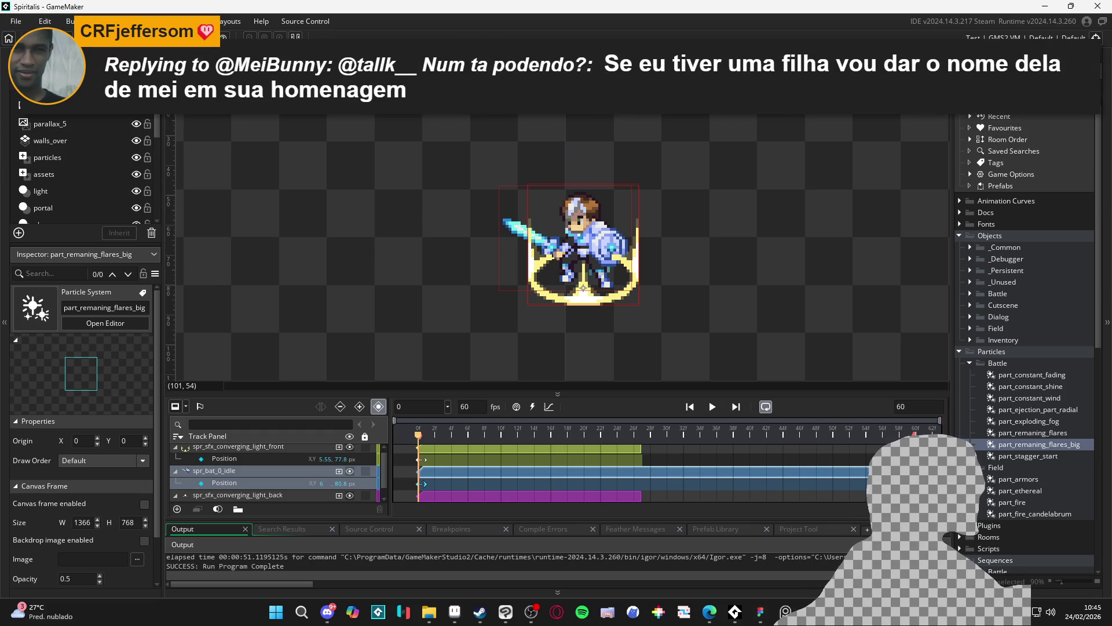
left_click(17, 23)
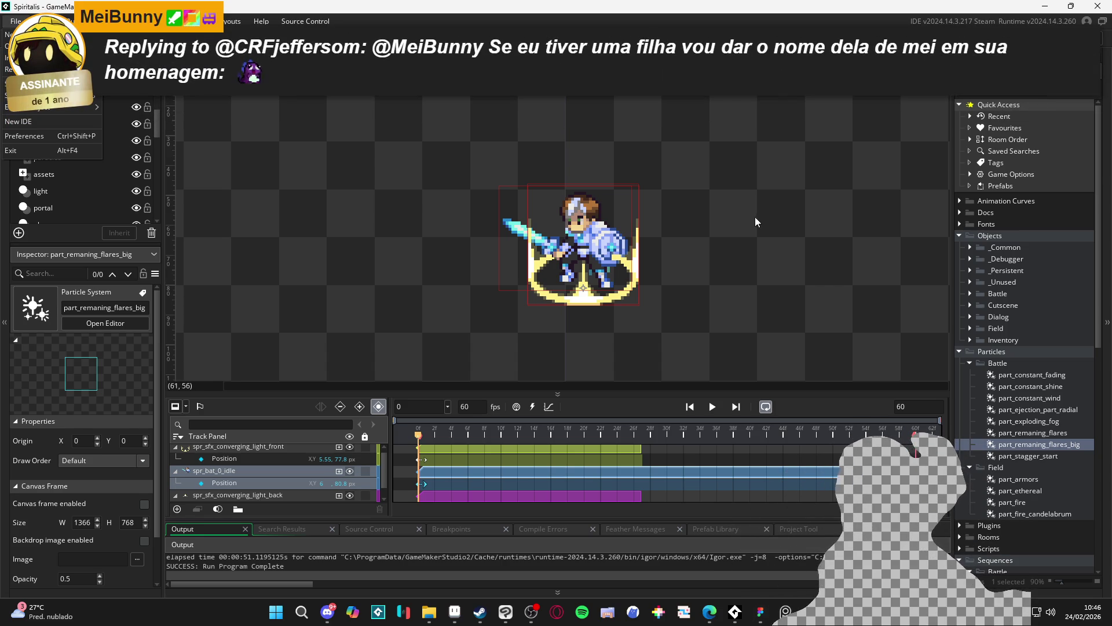
left_click(609, 256)
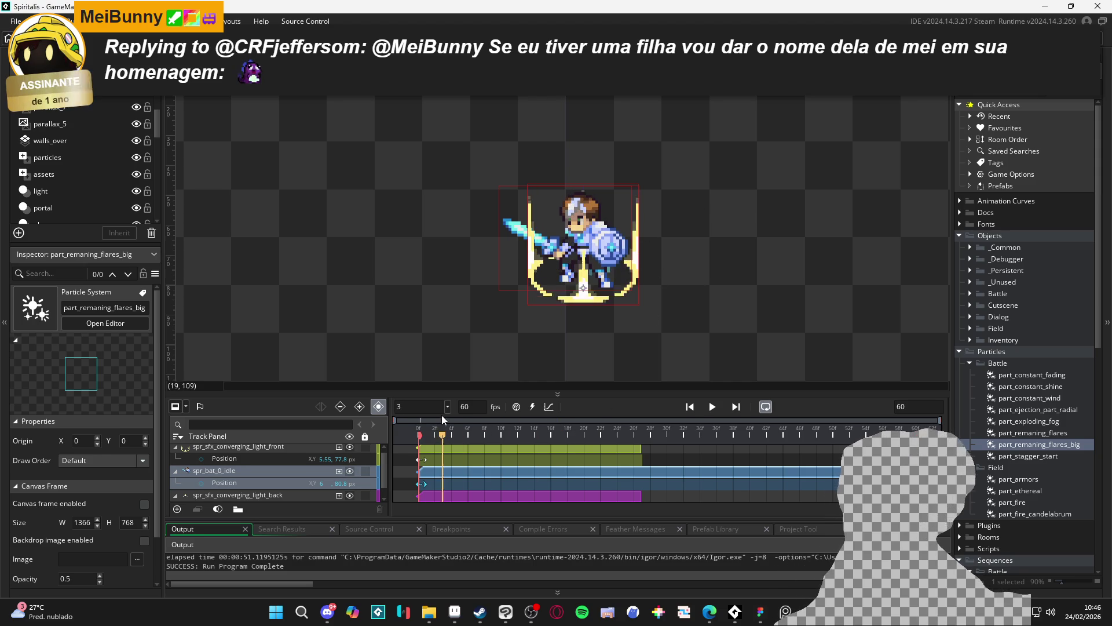
mouse_move(445, 415)
left_mouse_down()
mouse_move(544, 415)
mouse_move(445, 397)
mouse_move(402, 405)
mouse_move(752, 415)
left_mouse_up()
key("space")
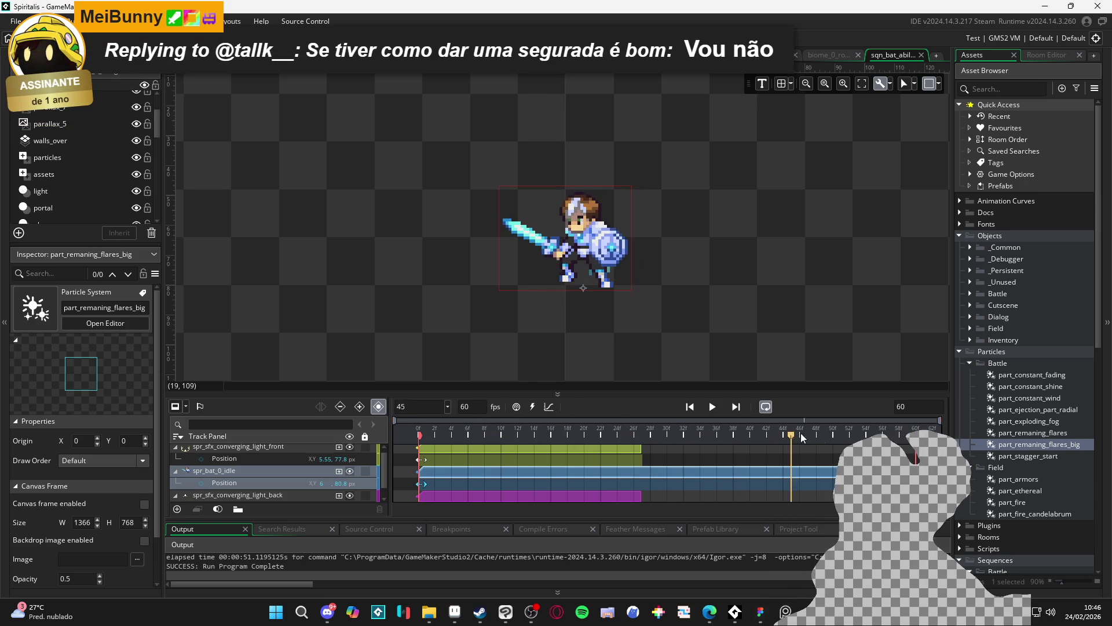
left_click(413, 433)
left_click(712, 407)
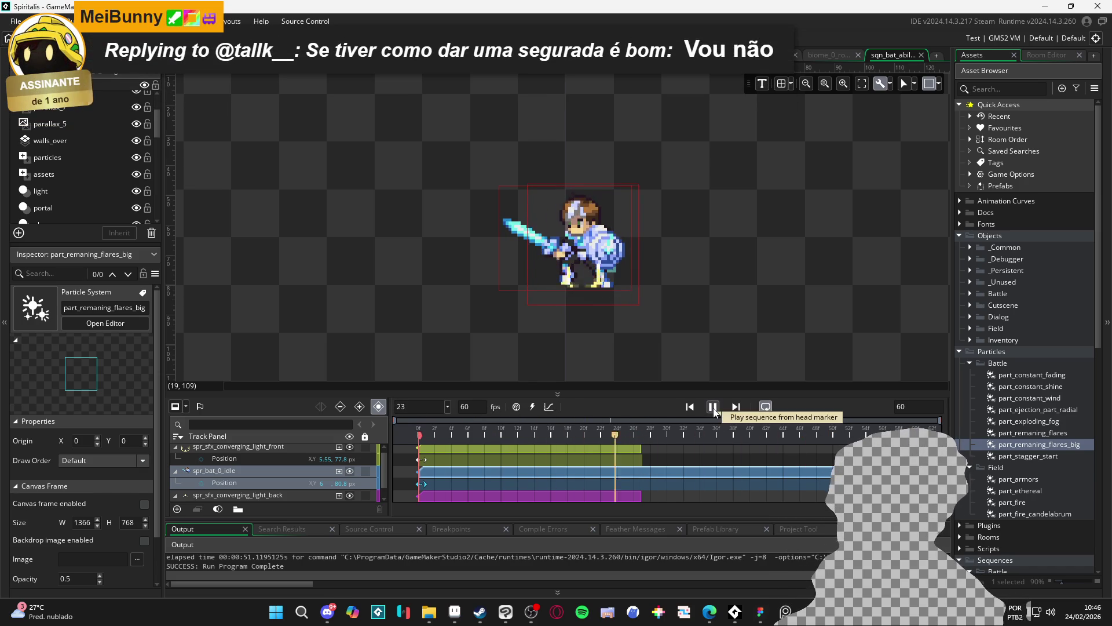
left_click(714, 408)
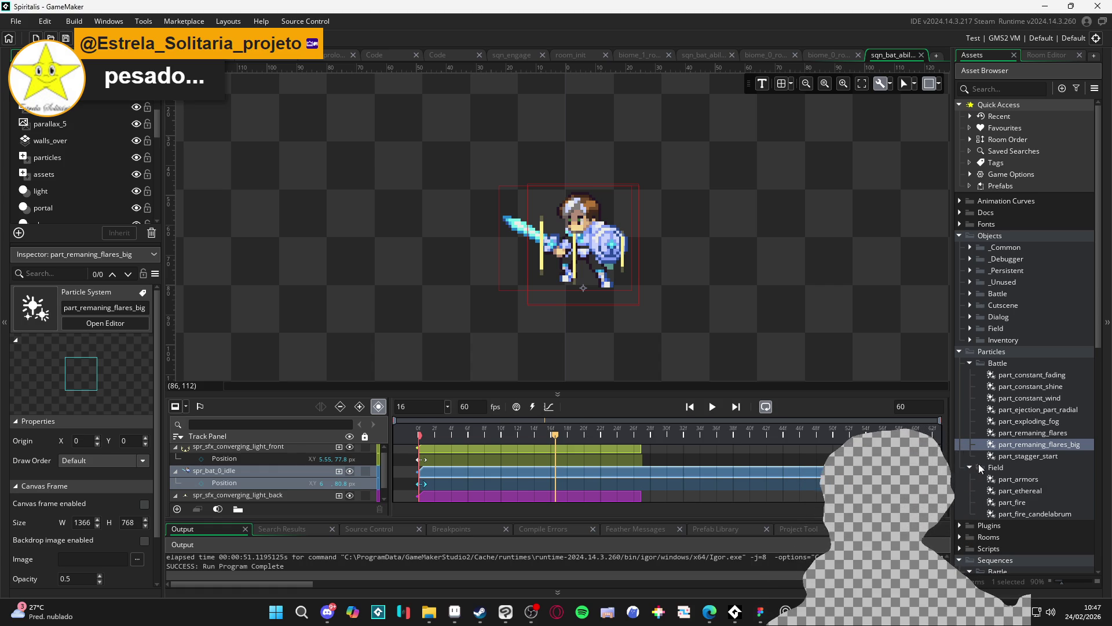
left_click(713, 407)
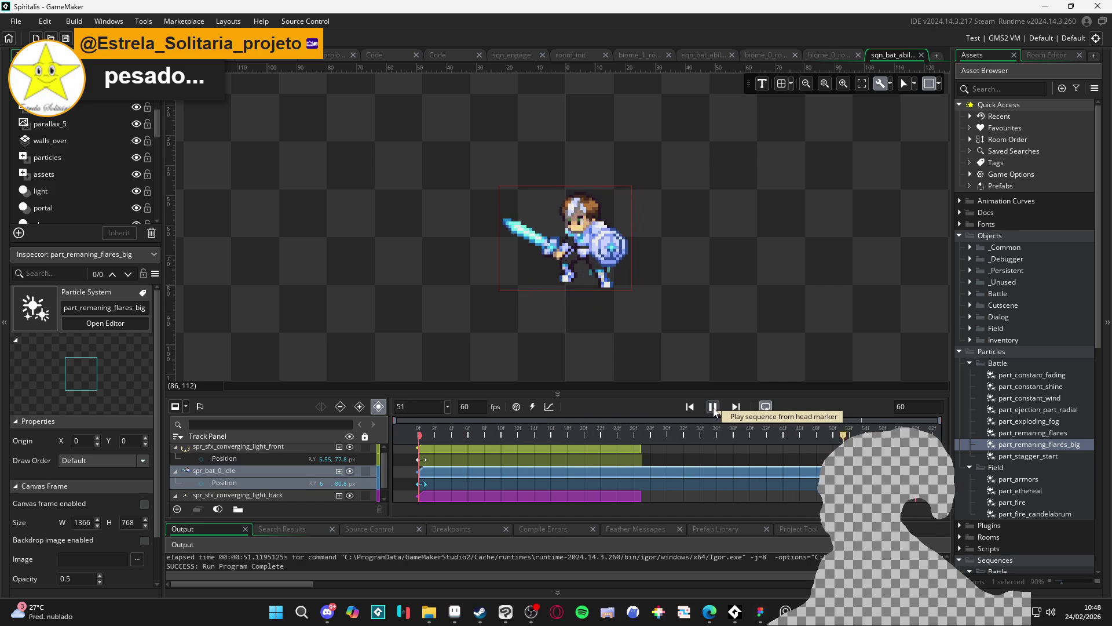
left_click(714, 408)
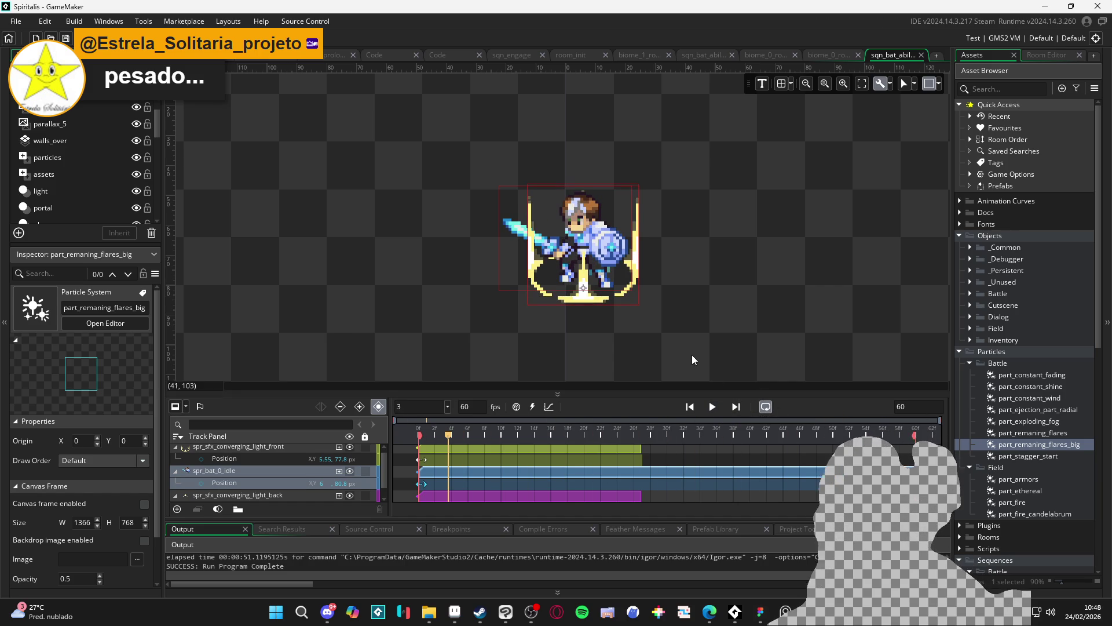
Open part_exploding_fog, part_ejection_part_radial, part_constant_wind, part_constant_fading and part_stagger_start.
double_click(1024, 421)
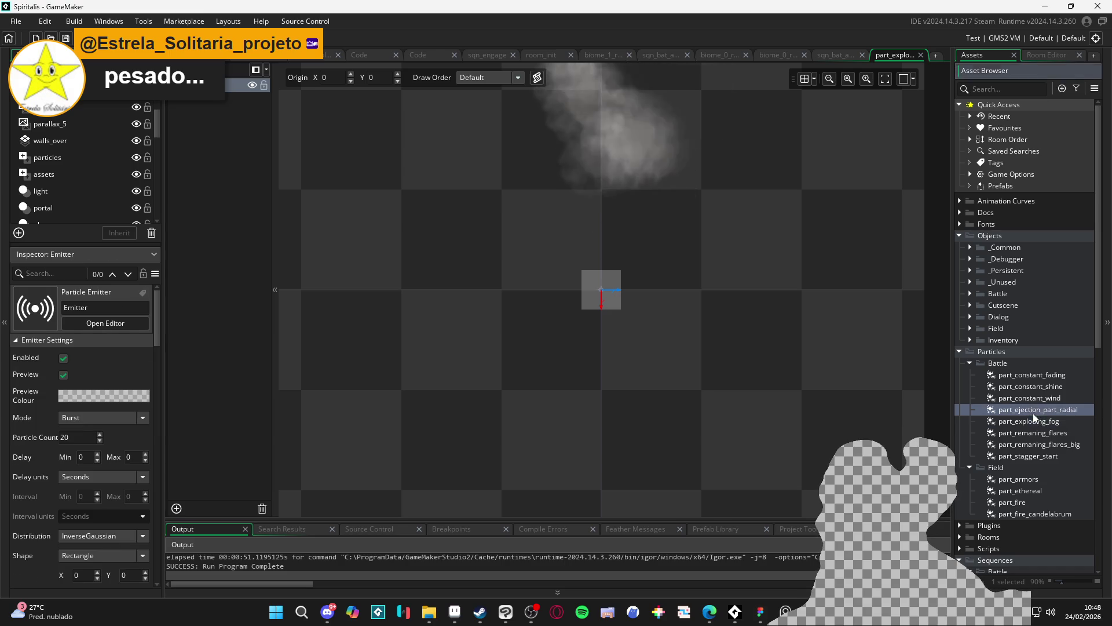
double_click(1035, 410)
double_click(1035, 396)
double_click(1026, 374)
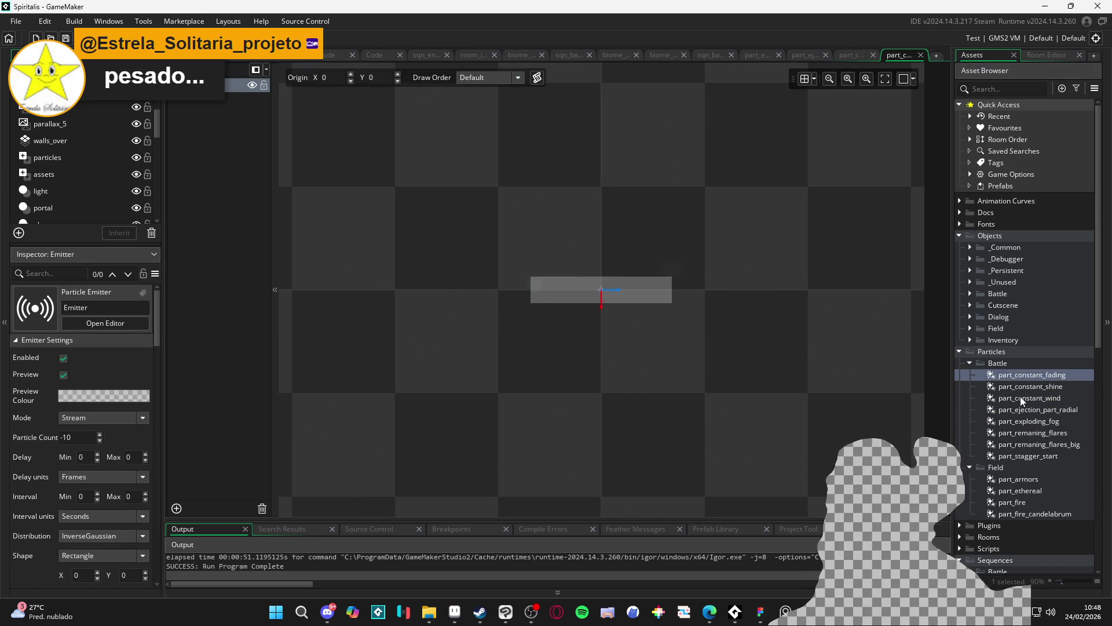
double_click(1029, 457)
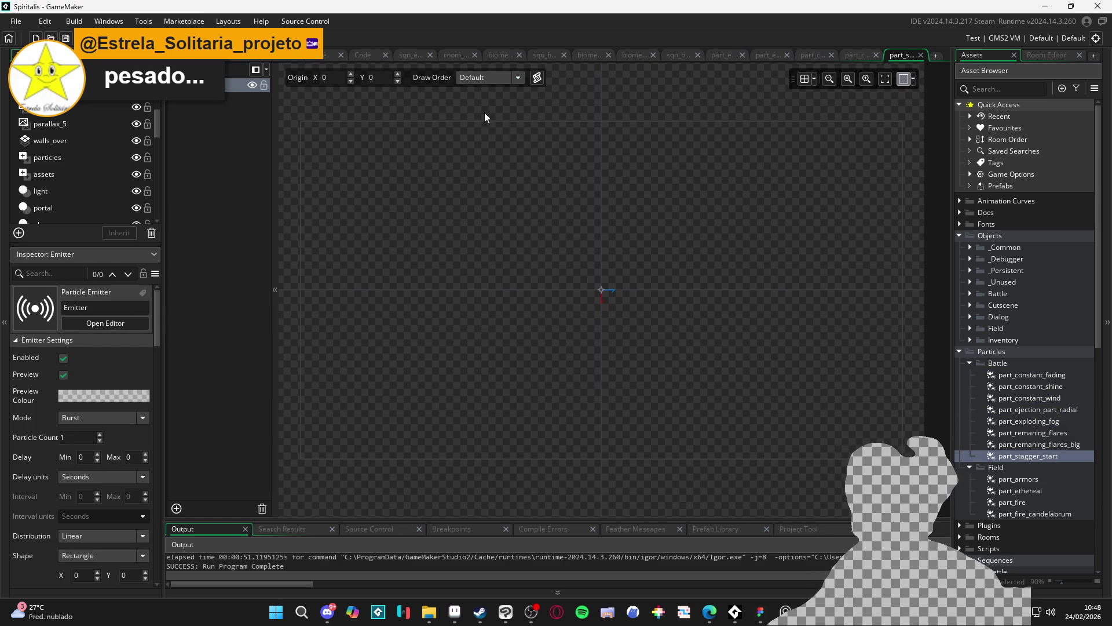
Exit GameMaker and switch to GitHub Desktop.
left_click(15, 22)
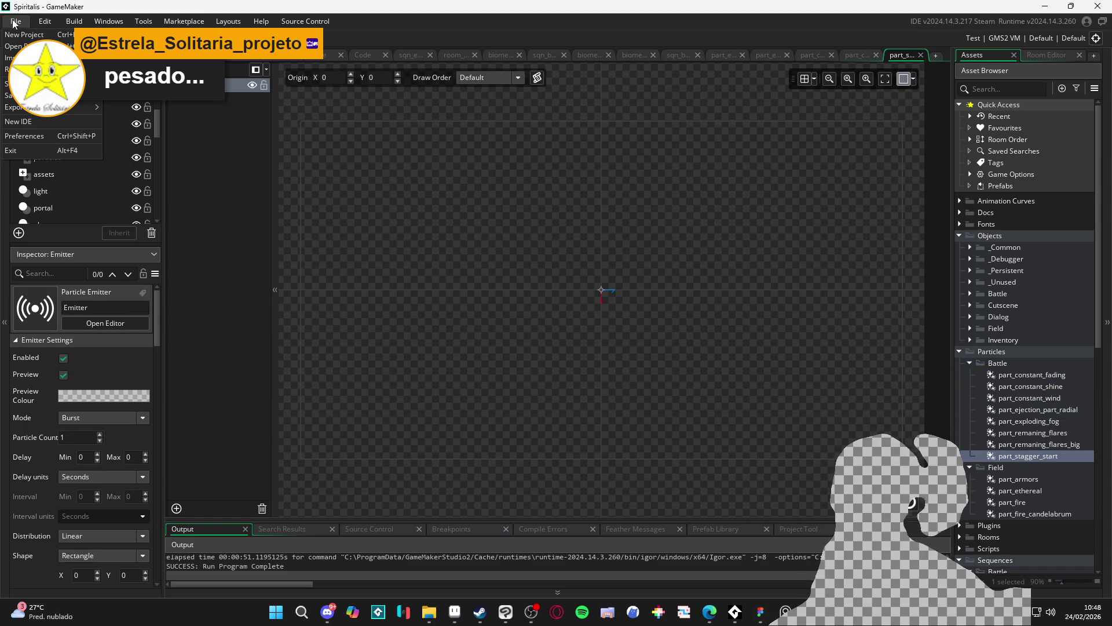
left_click(39, 151)
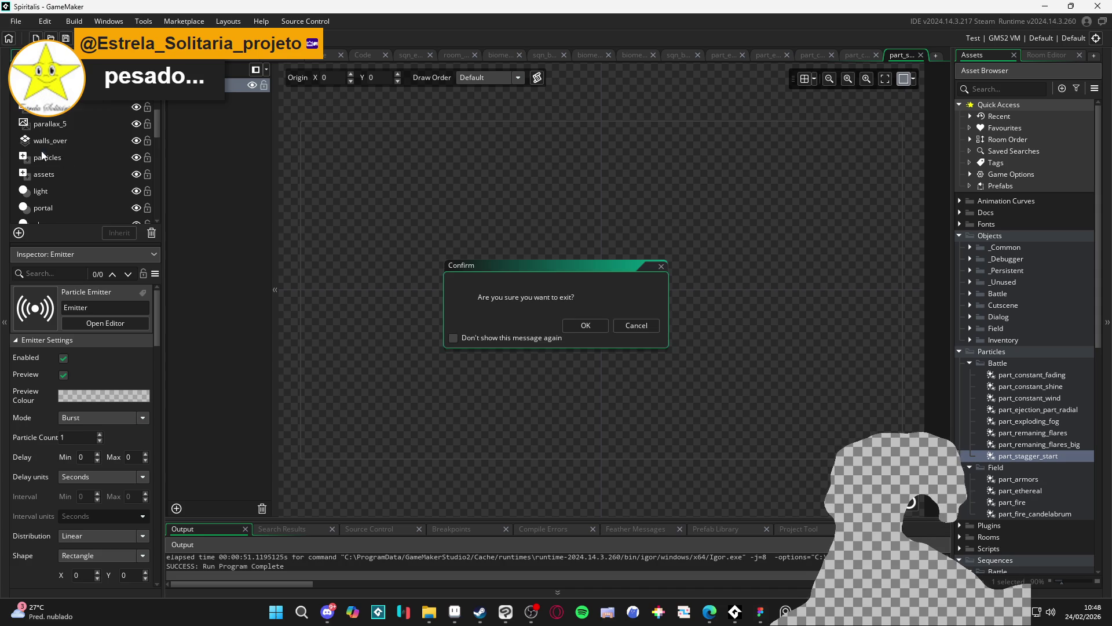
left_click(580, 326)
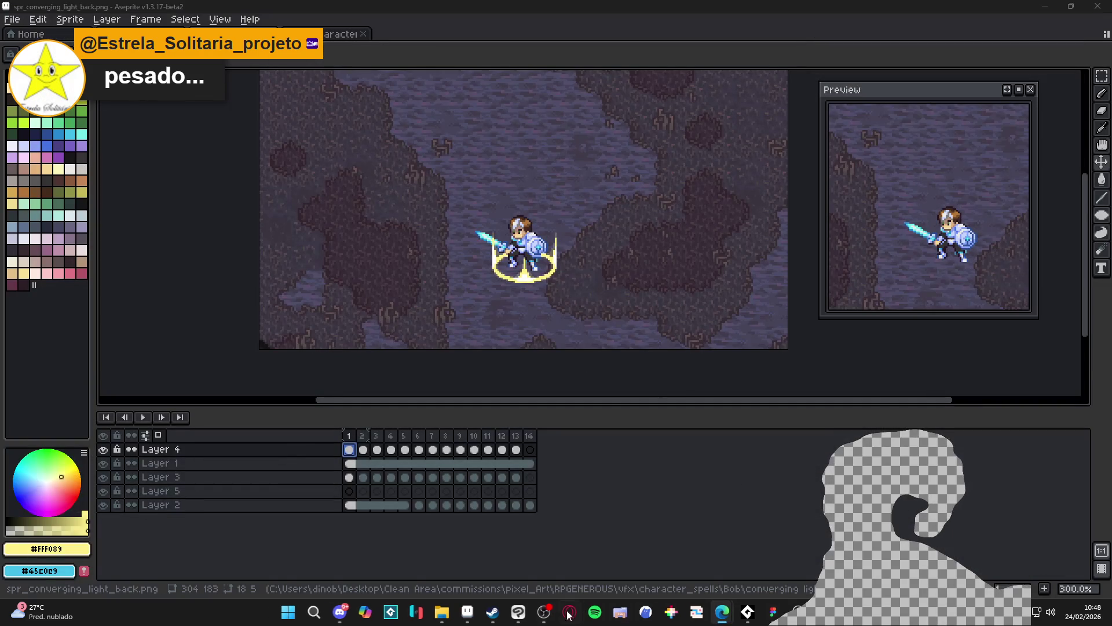
mouse_move(493, 613)
left_click(646, 613)
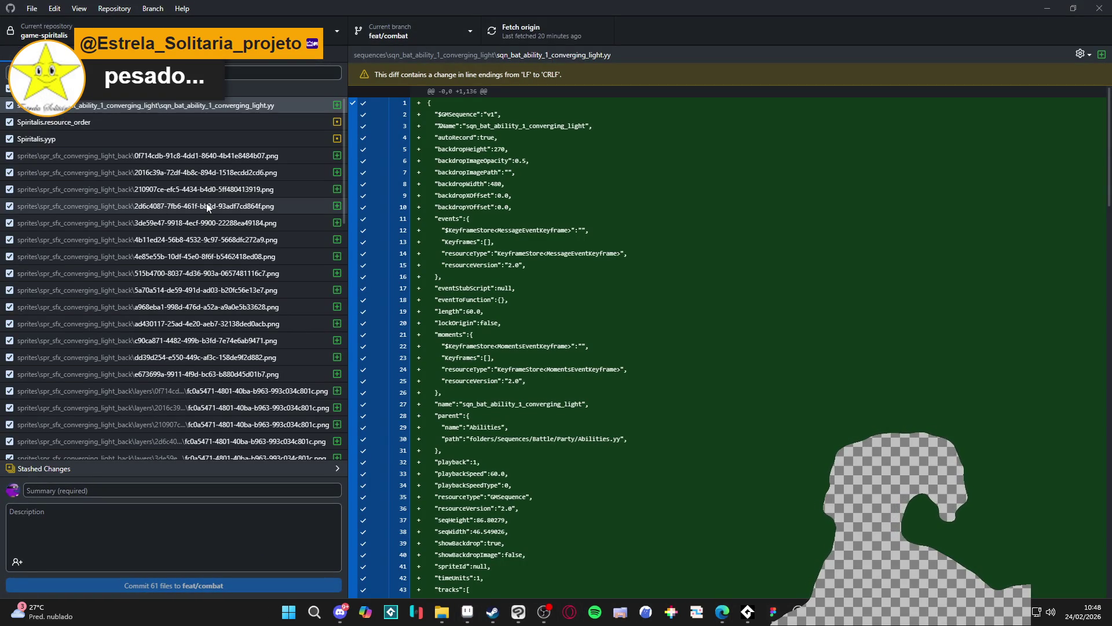
Try switching to dino-devlopment, then back out of overwriting the stash and cancel the switch.
scroll(210, 205, "down", 5)
scroll(224, 190, "up", 5)
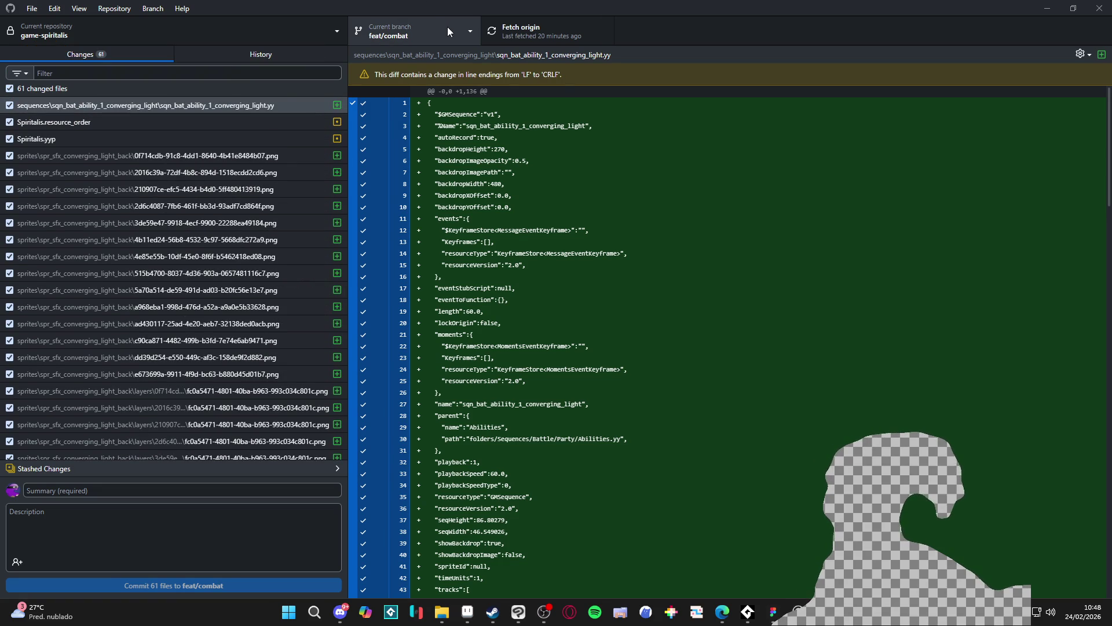
left_click(453, 31)
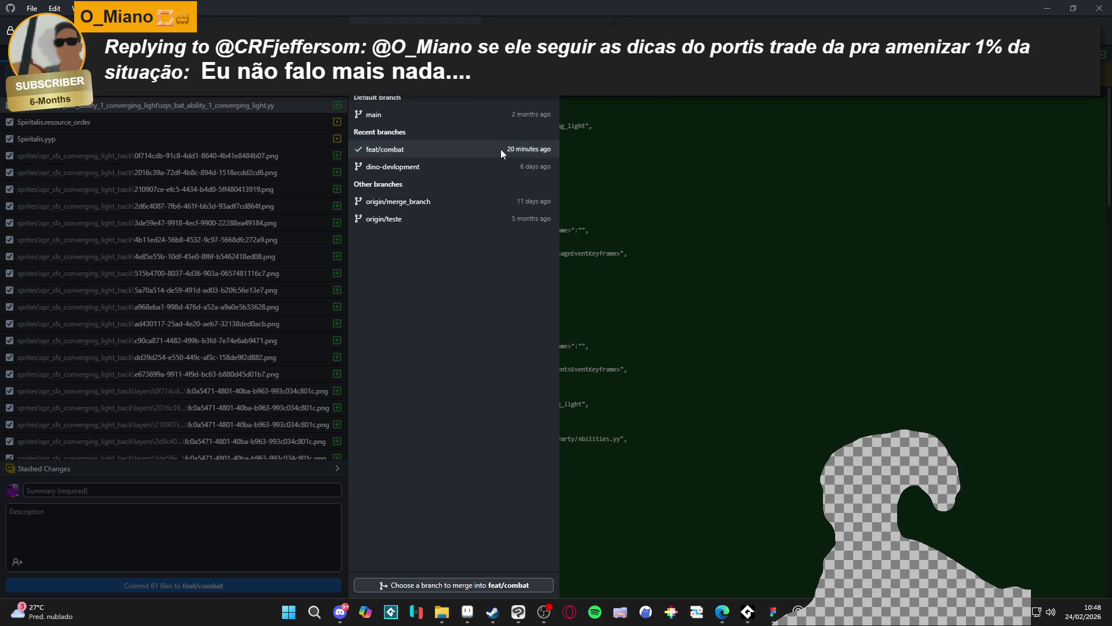
left_click(421, 168)
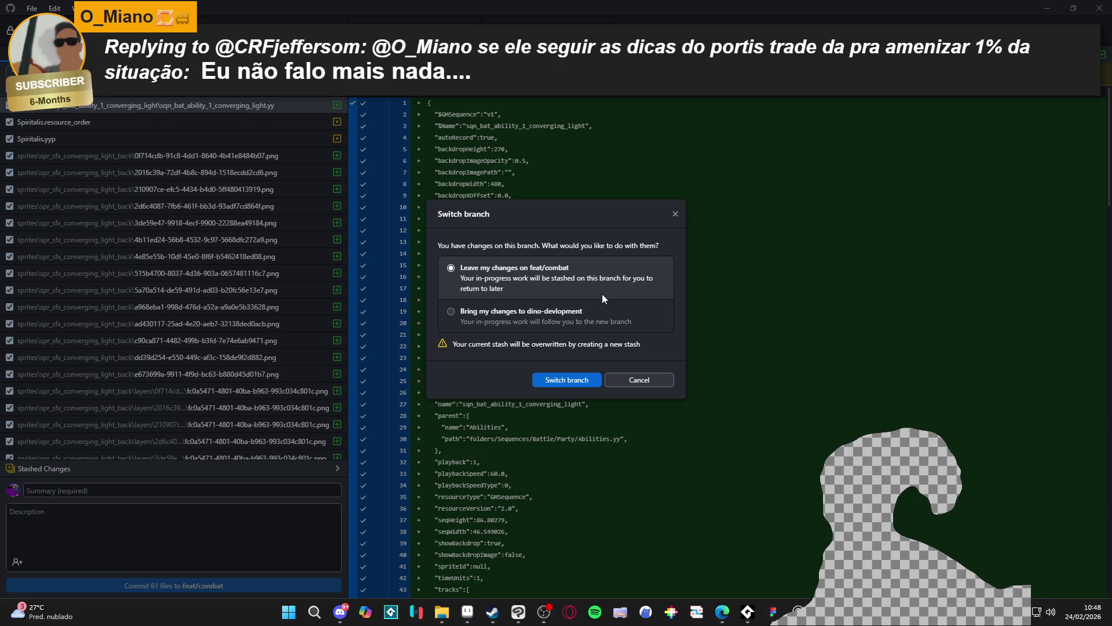
left_click(573, 382)
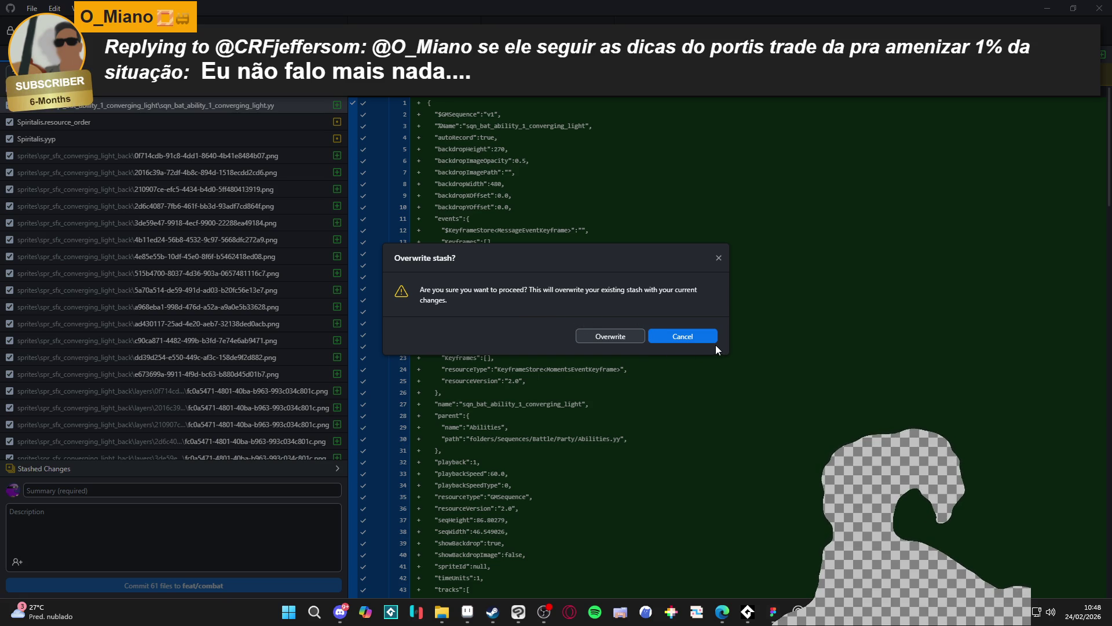
left_click(693, 336)
left_click(655, 377)
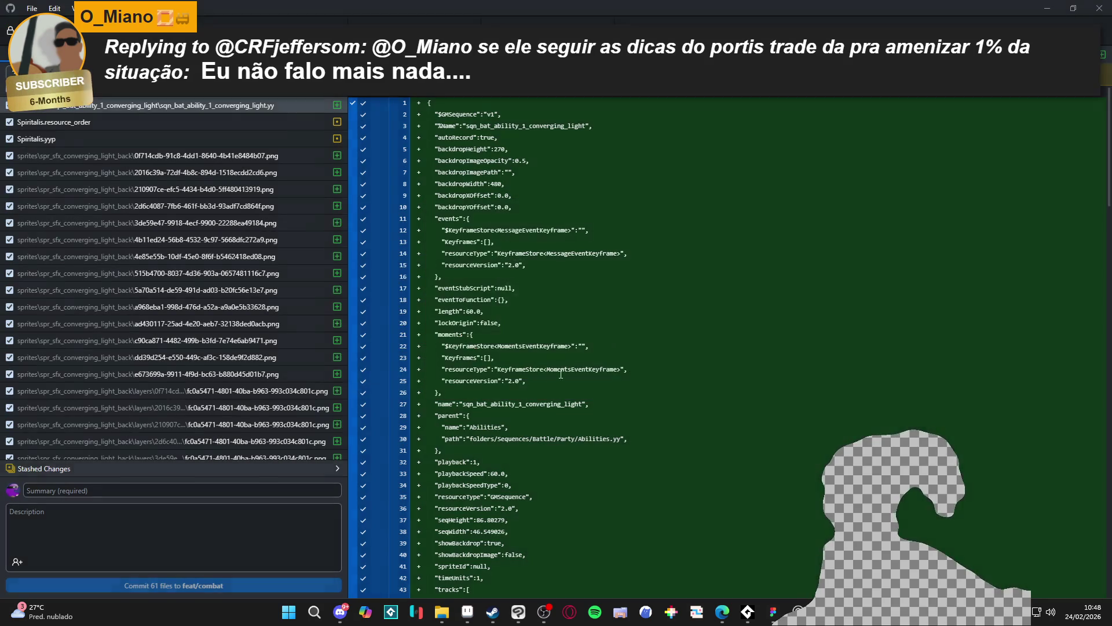
Switch to dino-devlopment, overwriting the old stash with the feat/combat changes.
scroll(179, 156, "down", 7)
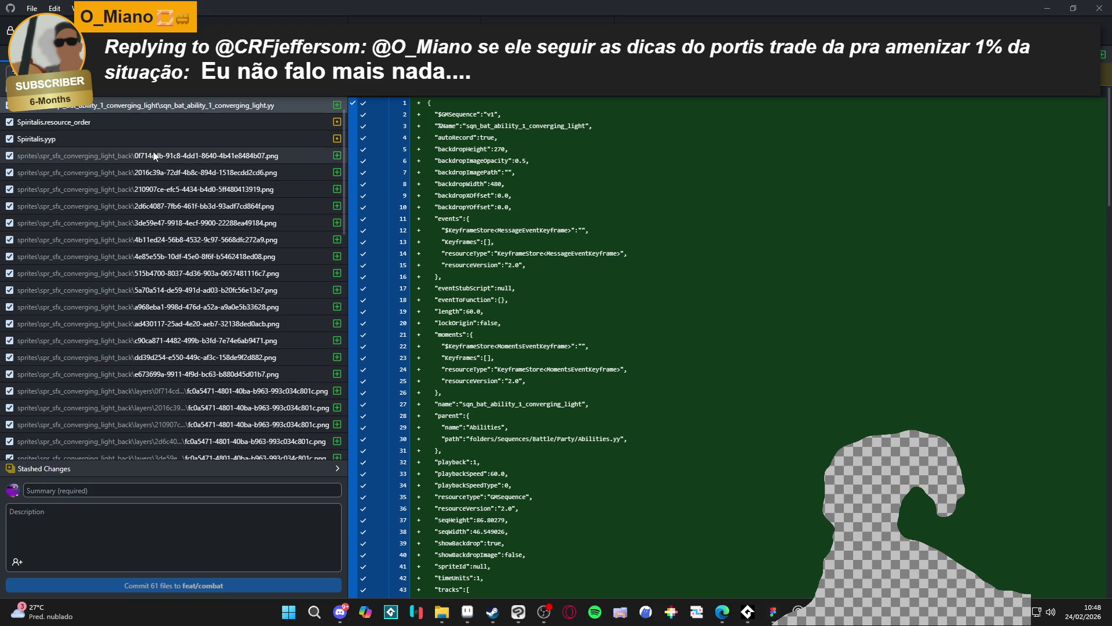
scroll(178, 156, "up", 6)
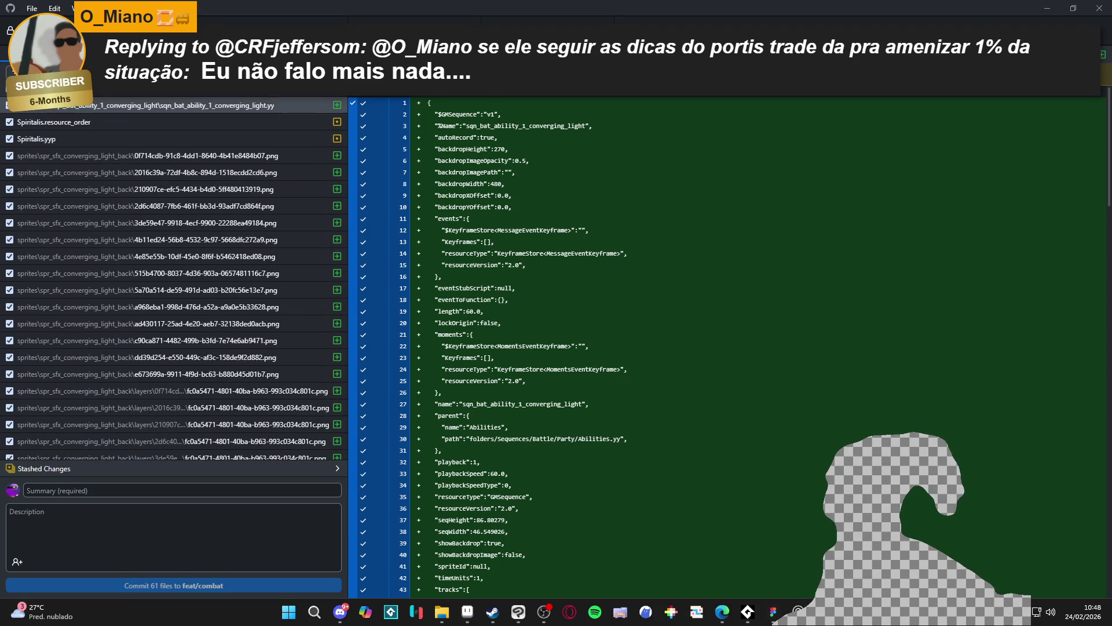
left_click(414, 21)
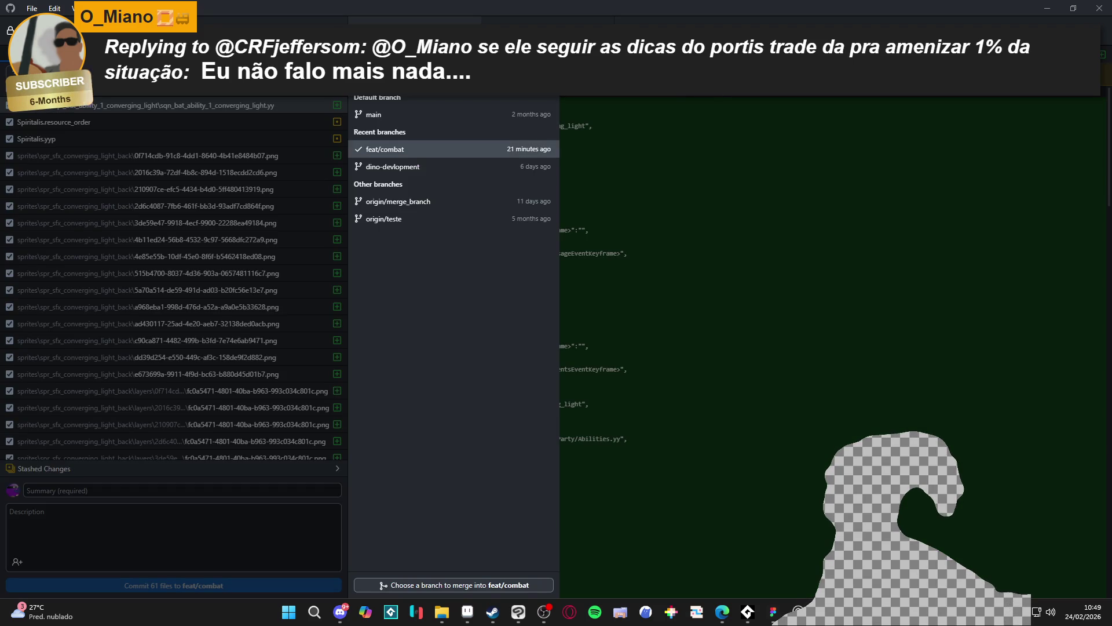
left_click(422, 166)
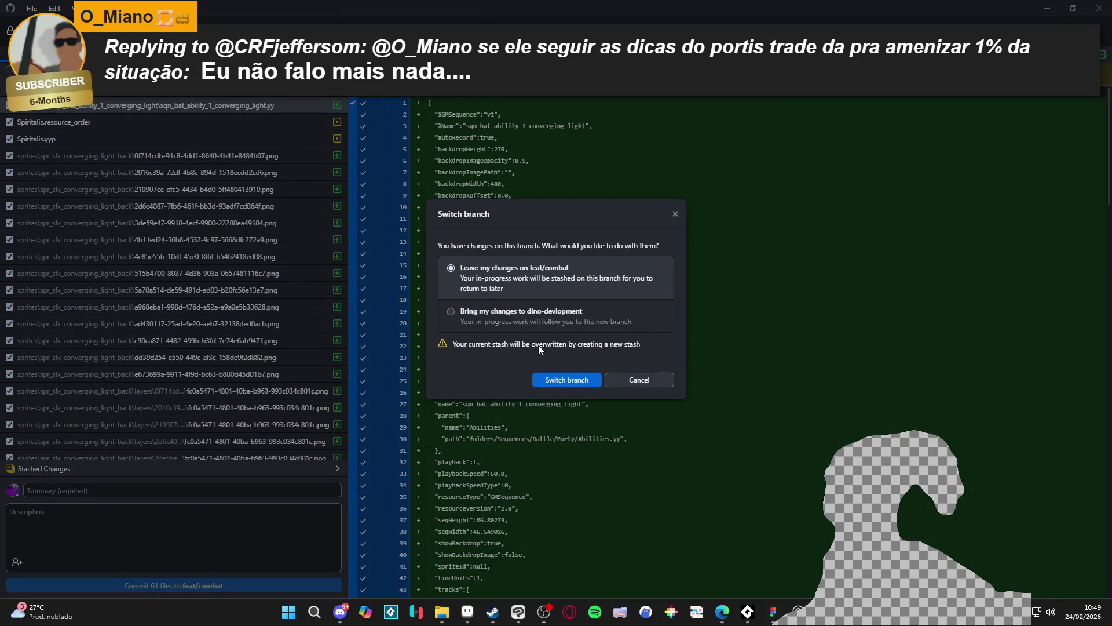
left_click(567, 381)
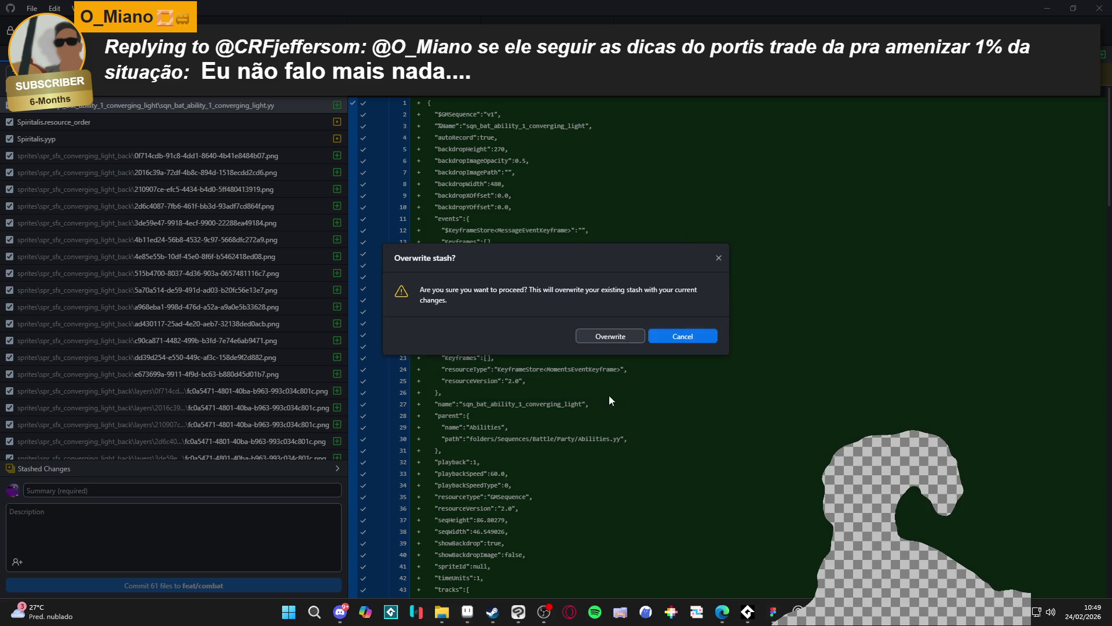
left_click(614, 335)
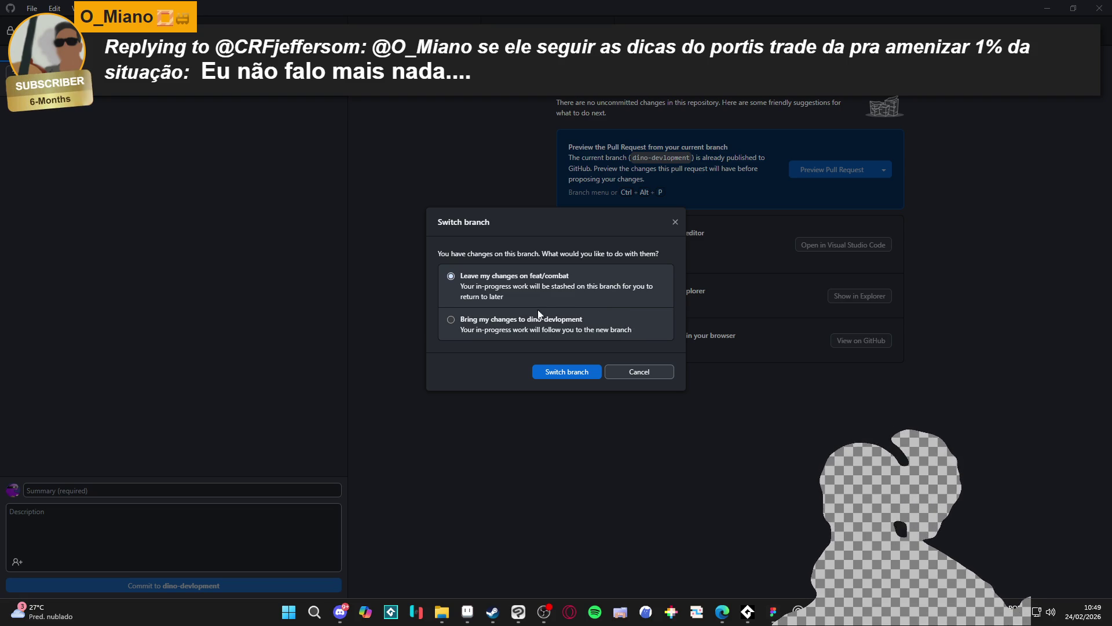
left_click(560, 373)
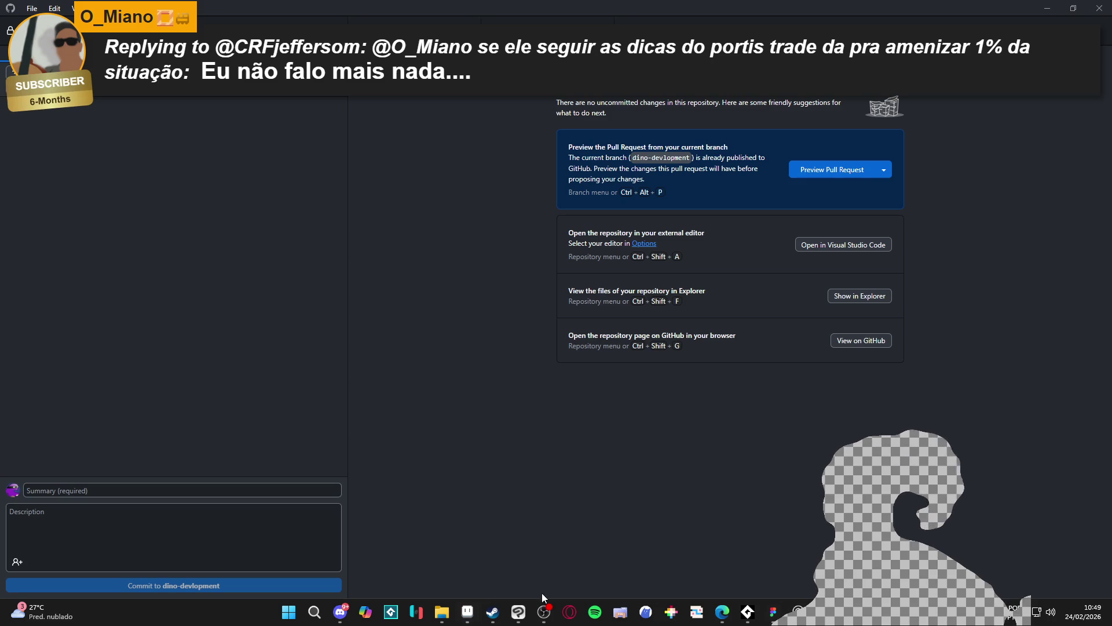
left_click(493, 612)
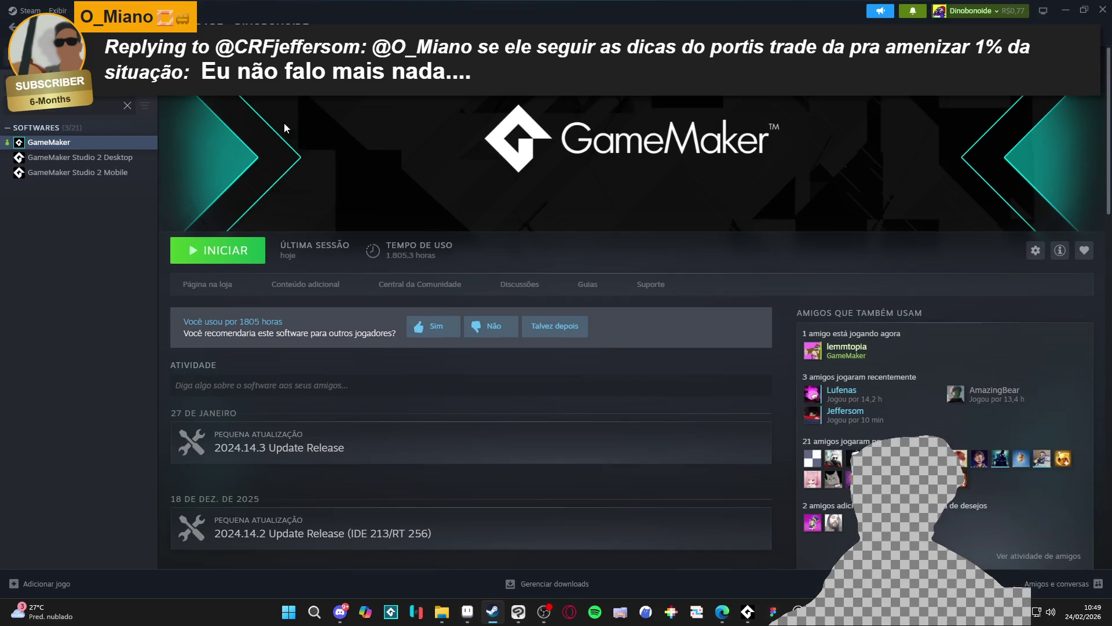
Launch GameMaker from the Steam library and reopen the Spiritalis project.
left_click(248, 263)
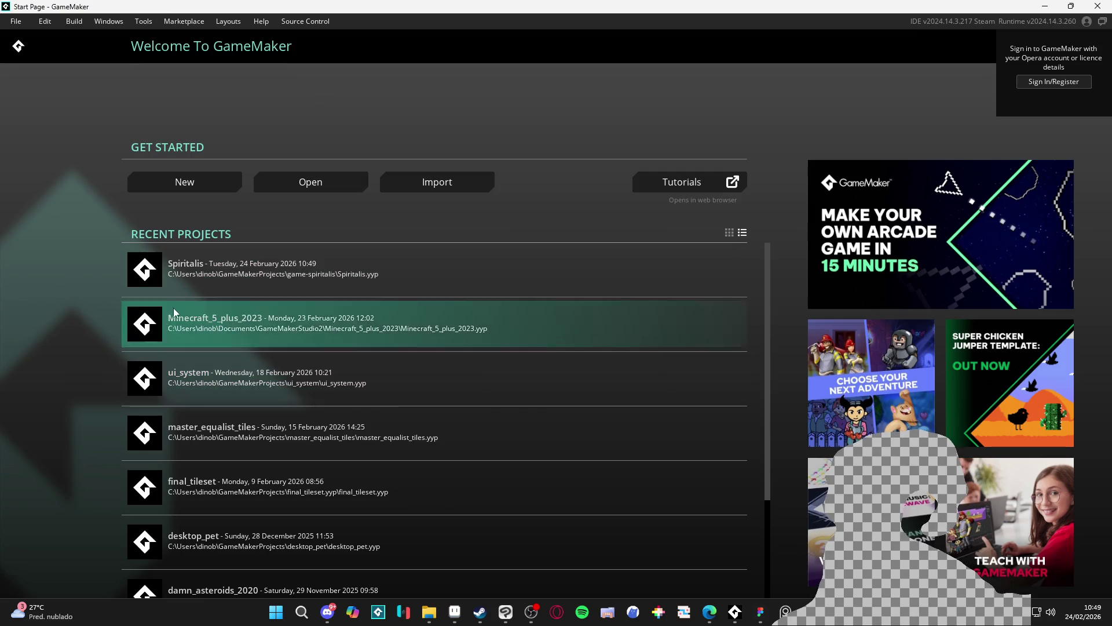
left_click(206, 263)
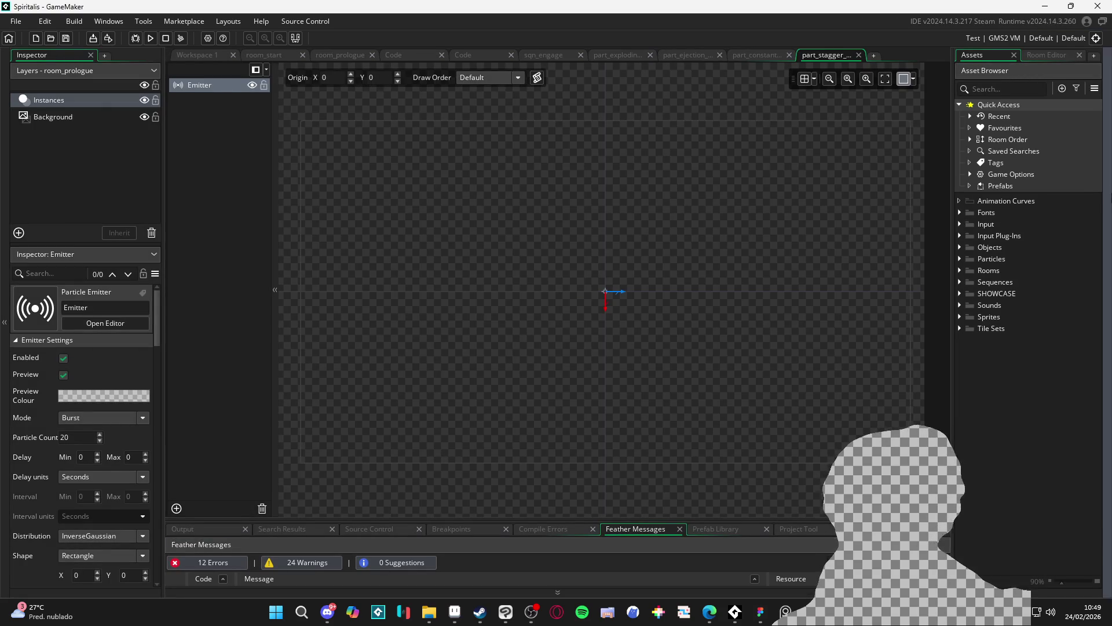
Expand Particles > battle and preview part_abyssal_bubble through part_diagonal_flares.
left_click(961, 281)
left_click(961, 282)
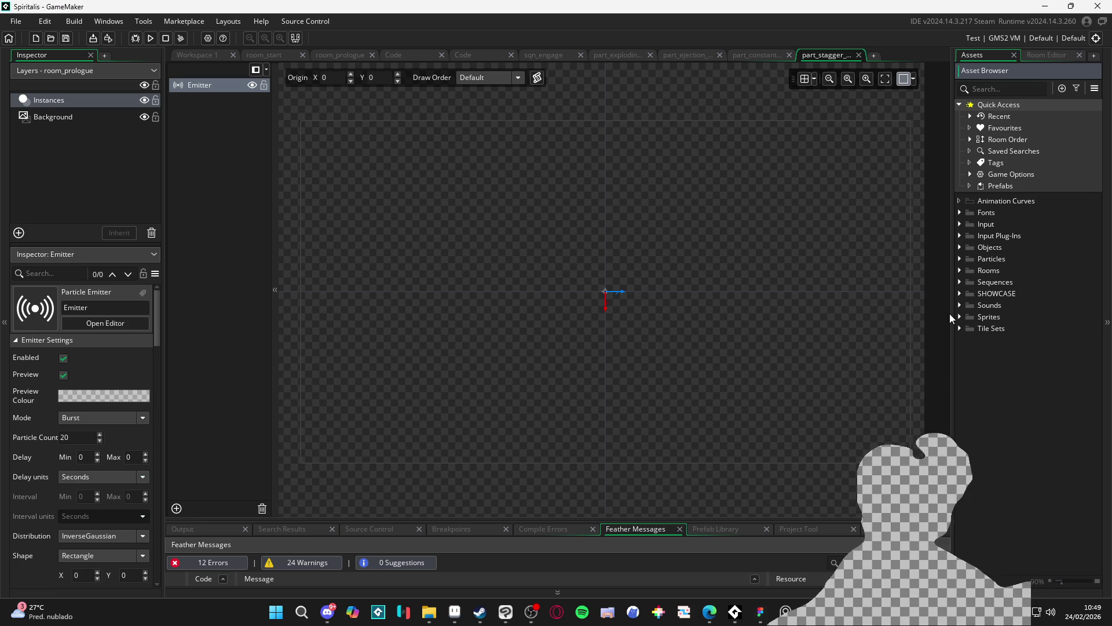
double_click(972, 258)
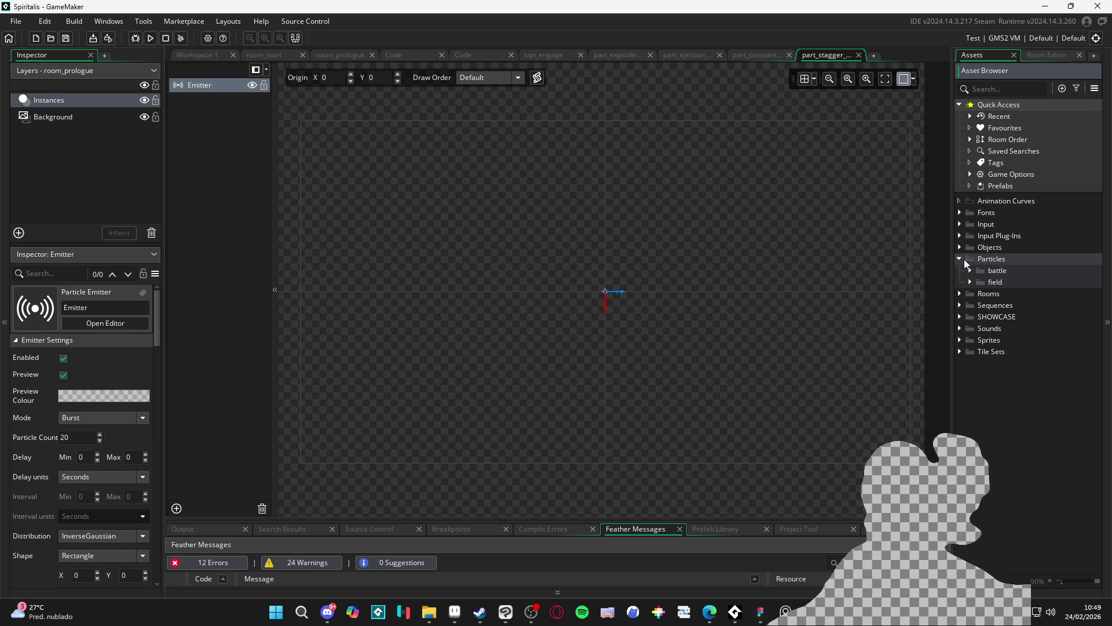
left_click(970, 270)
left_click(1000, 306)
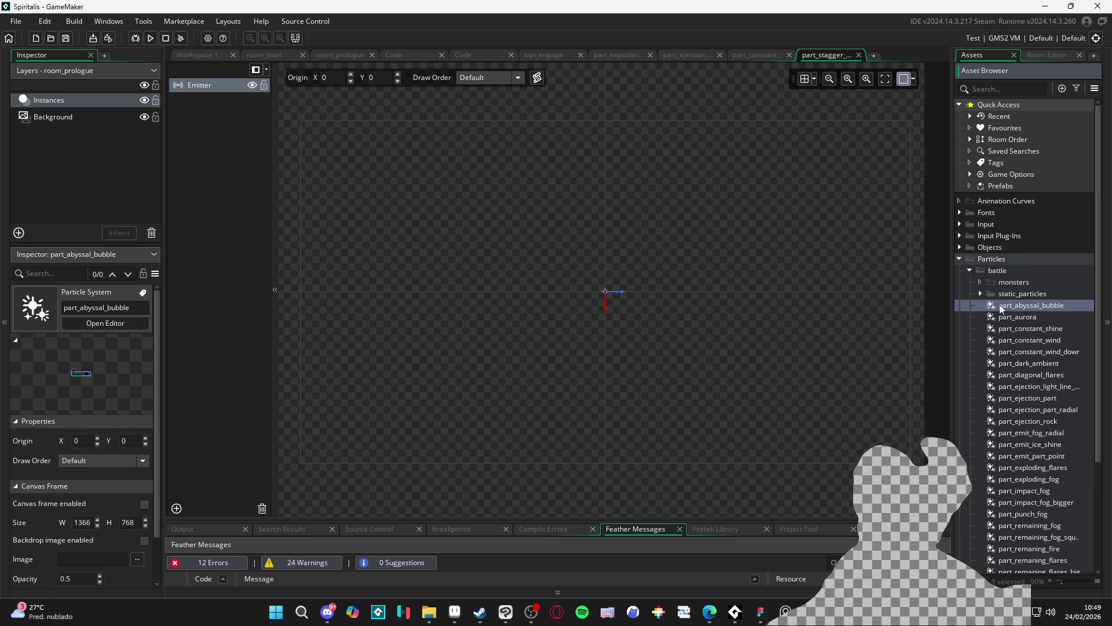
left_click(1033, 320)
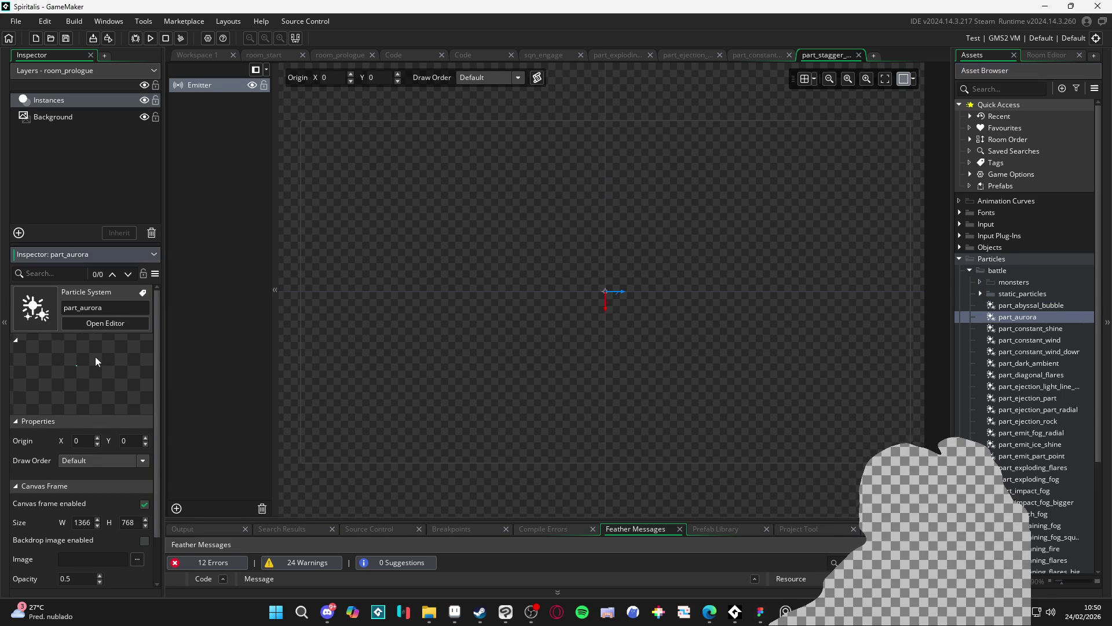
left_click(1037, 328)
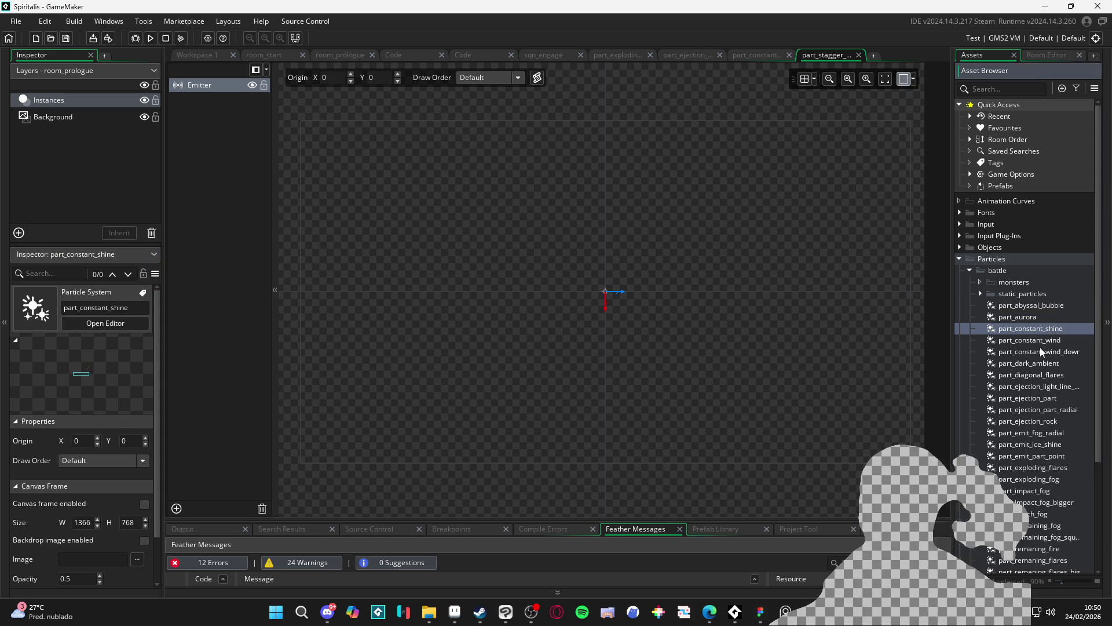
left_click(1041, 352)
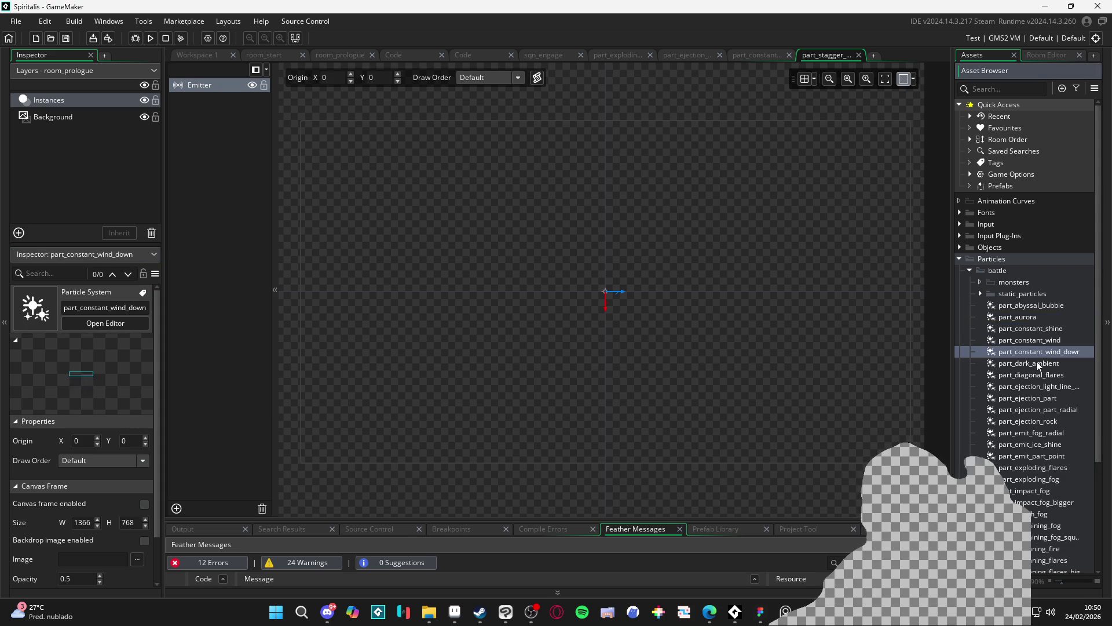
left_click(1029, 364)
left_click(1029, 377)
Preview the ejection light line, part_ejection_part and part_ejection_part_radial systems.
left_click(1027, 387)
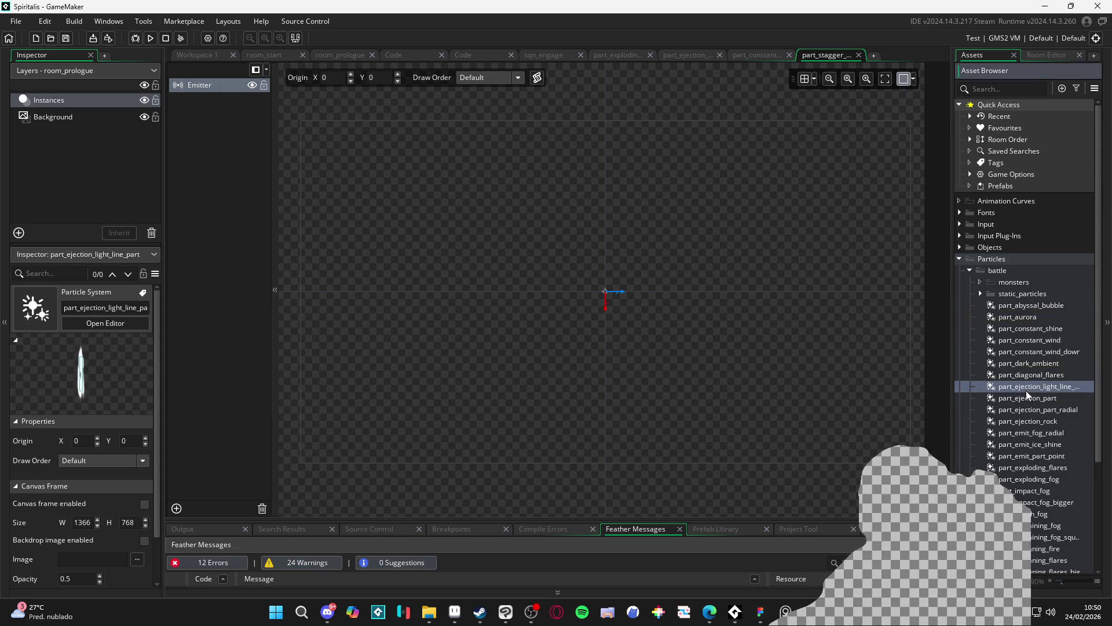
left_click(1023, 404)
left_click(1023, 411)
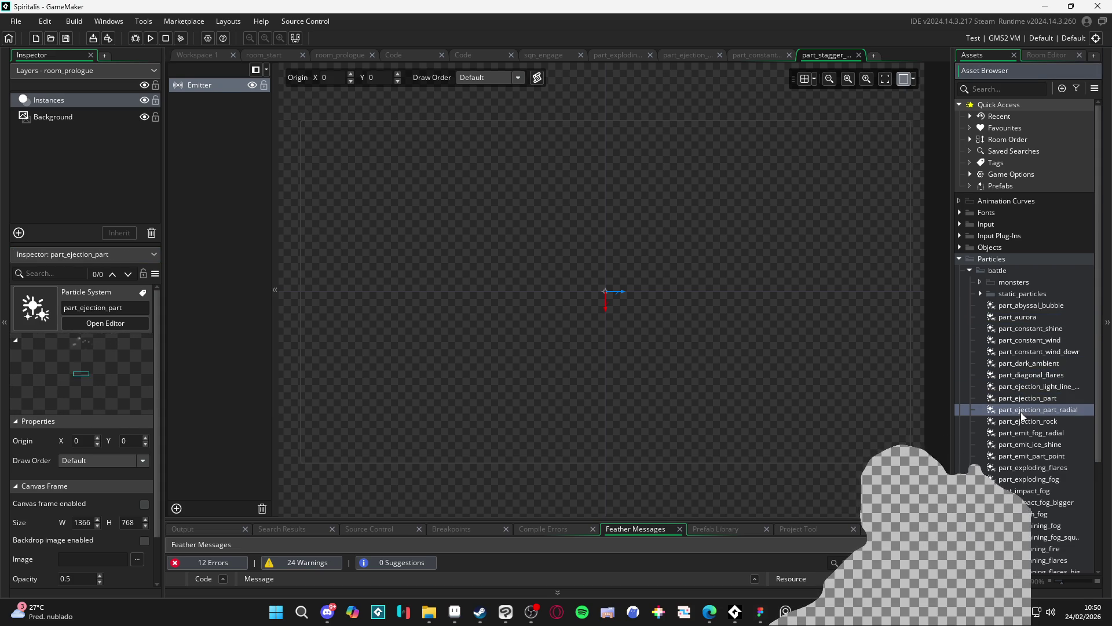
left_click(1024, 399)
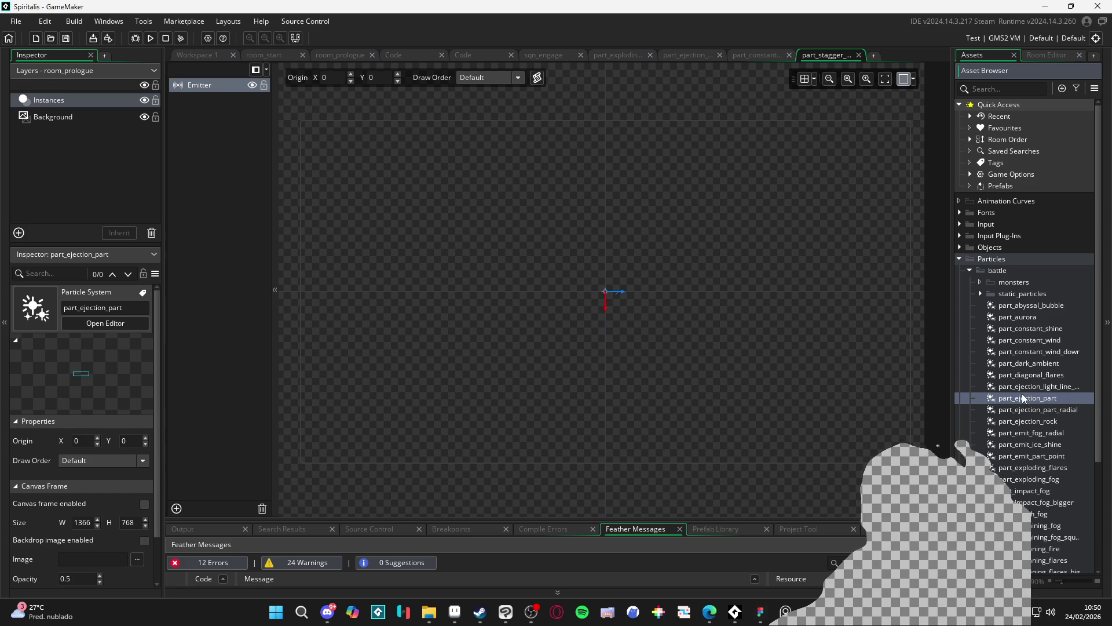
left_click(1024, 388)
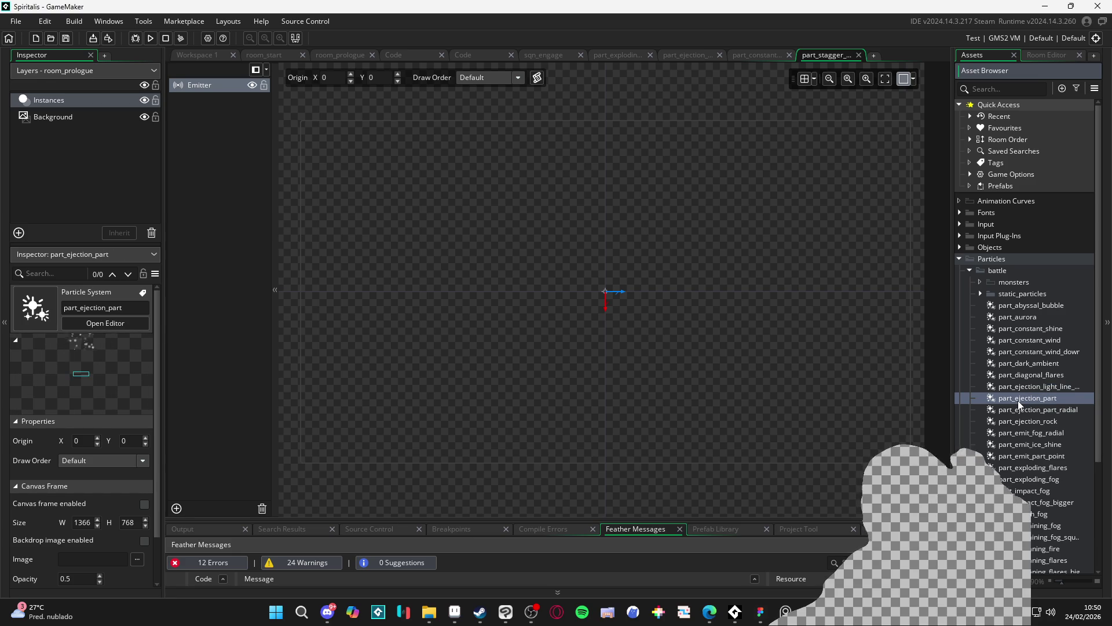
left_click(1010, 399)
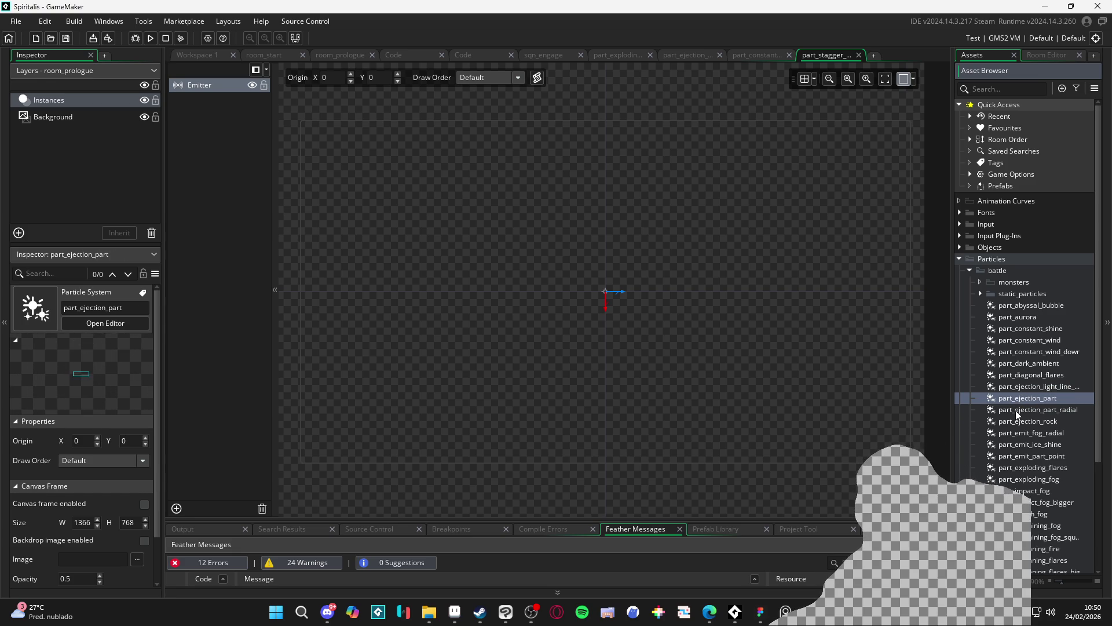
left_click(1027, 398)
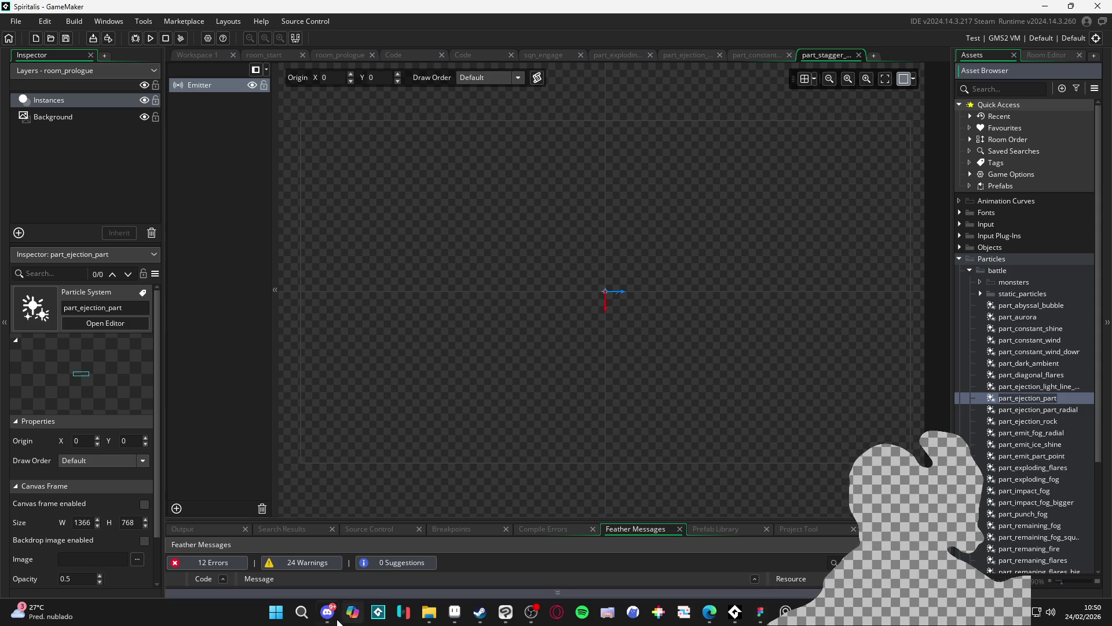
left_click(276, 613)
type("bluetooth")
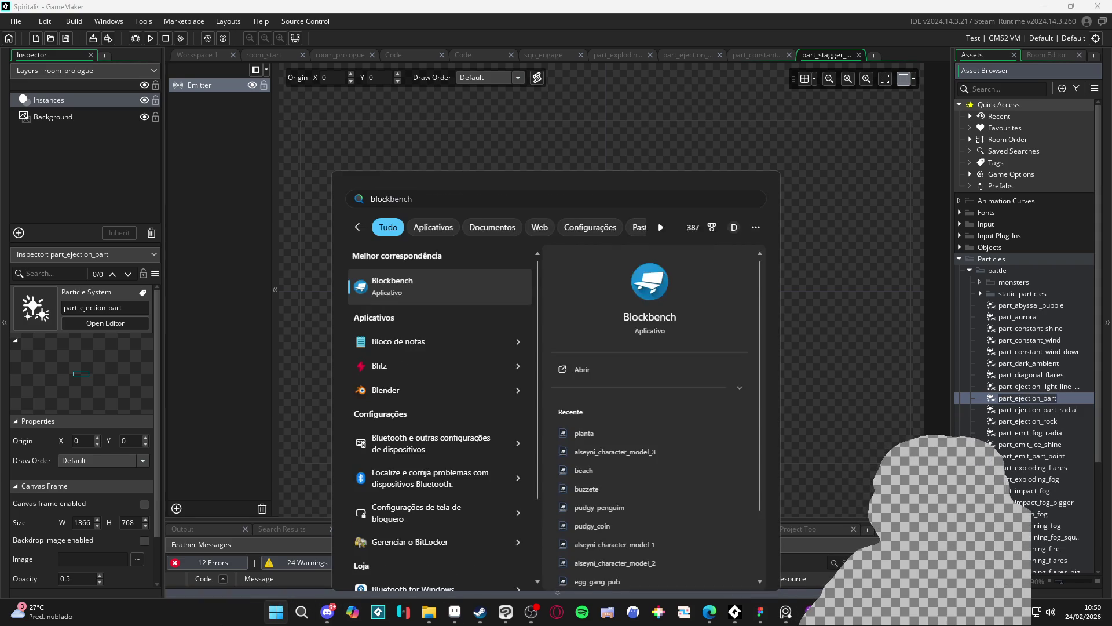
key("Escape")
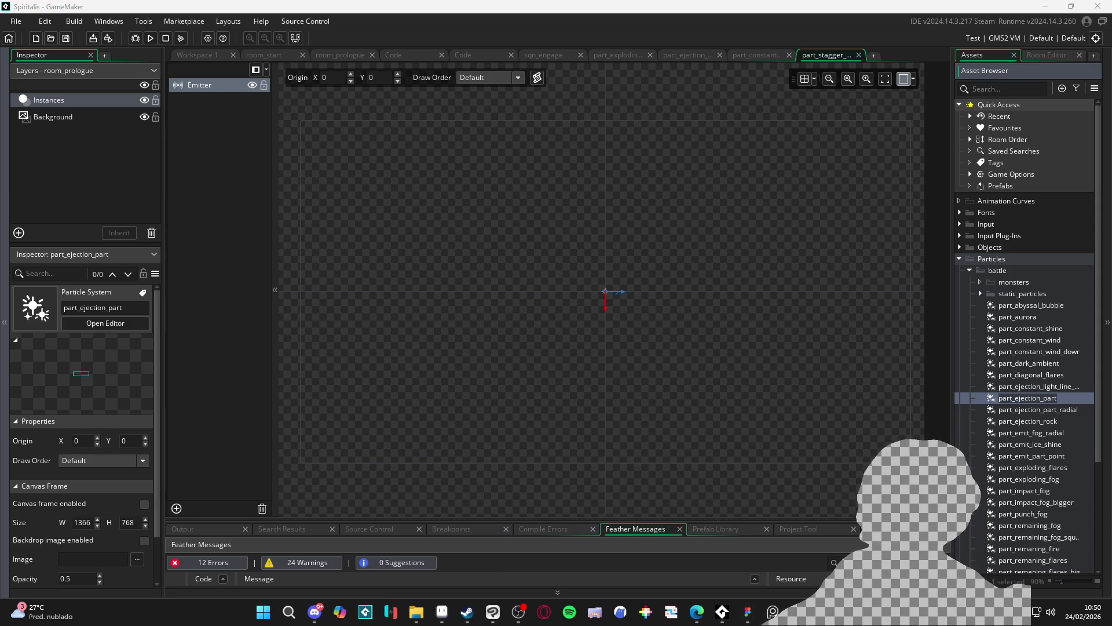
Step through part_ejection_rock to part_remaining_fog, ending on part_remaning_fire.
key("Down")
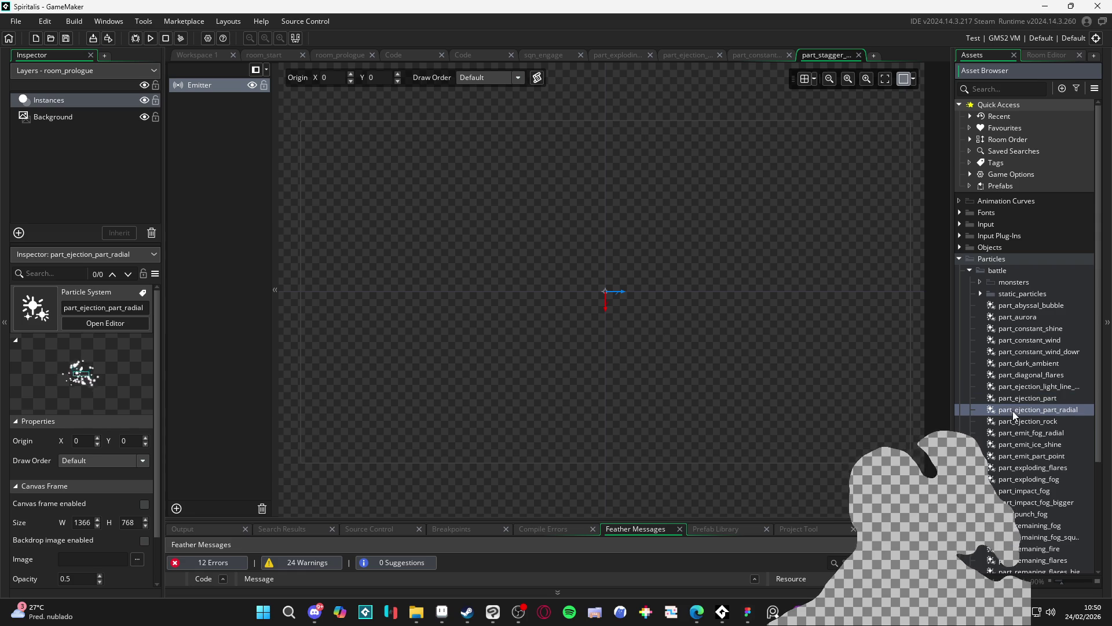
key("Down")
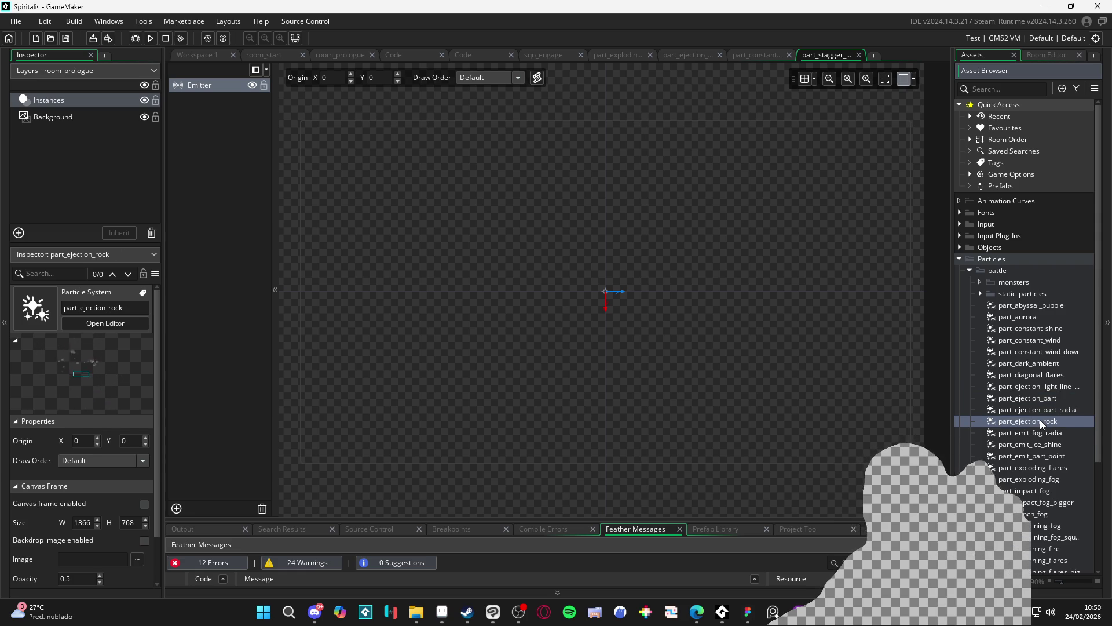
key("Down")
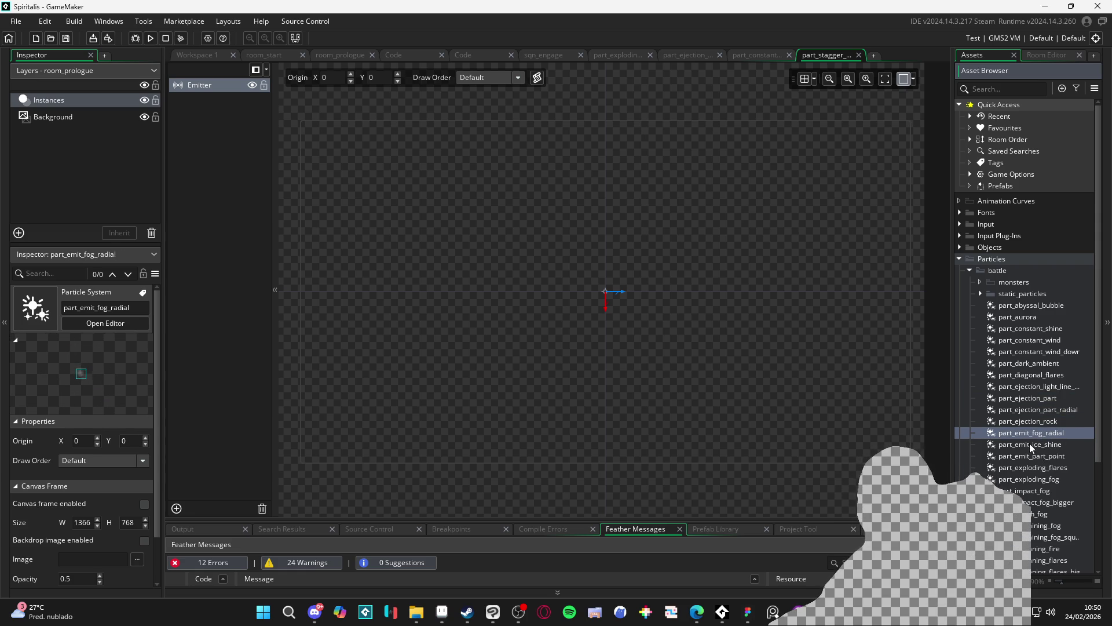
left_click(1032, 445)
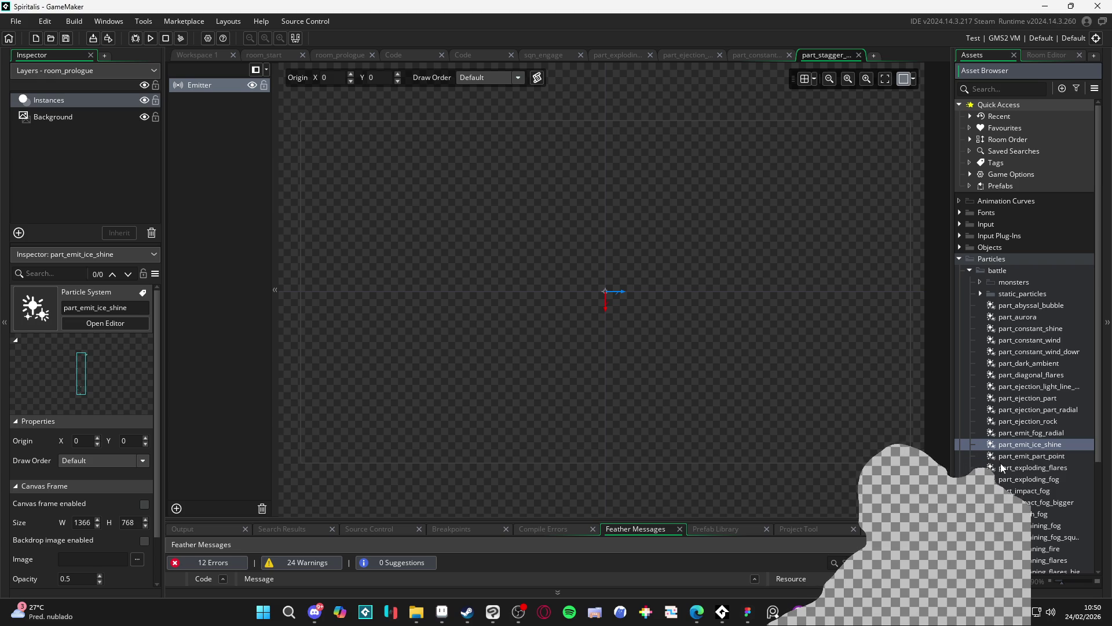
left_click(1046, 457)
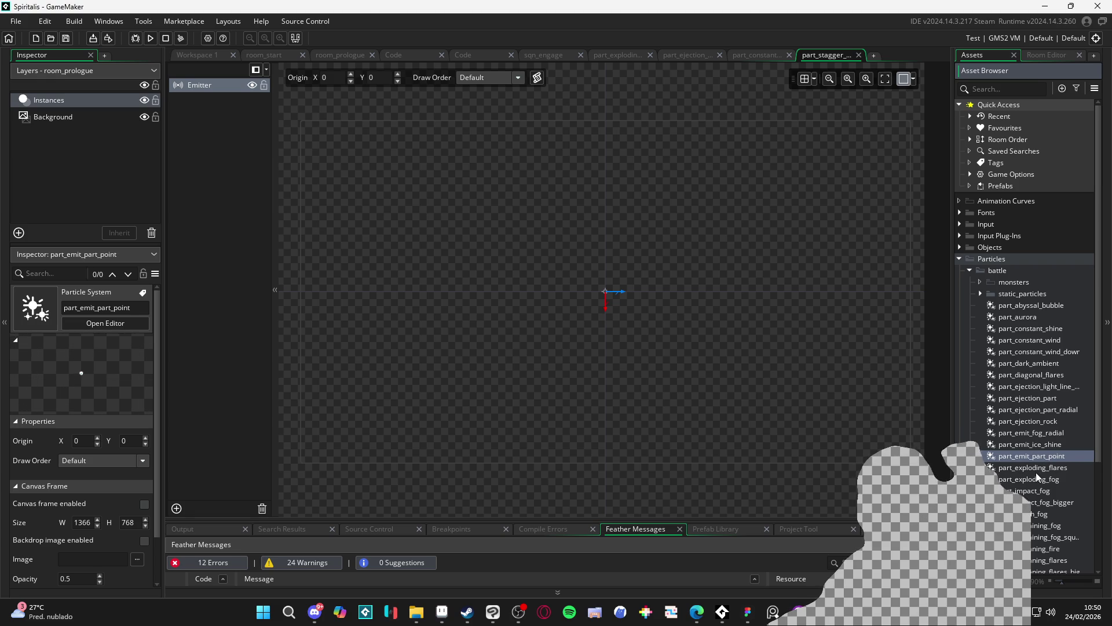
left_click(1037, 471)
left_click(1034, 492)
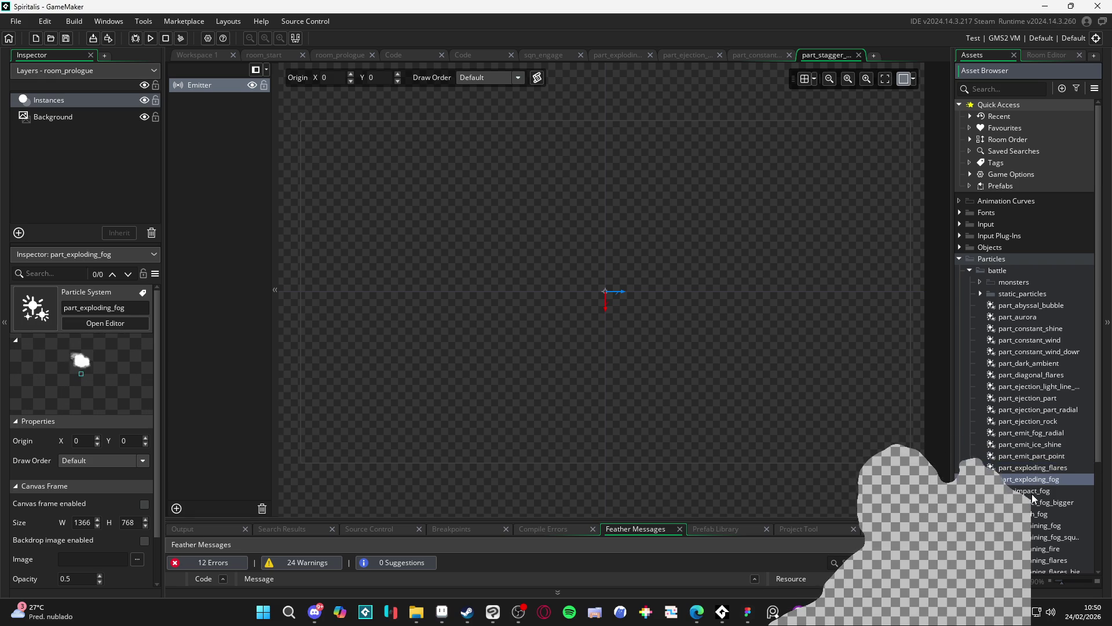
left_click(1032, 503)
left_click(1043, 525)
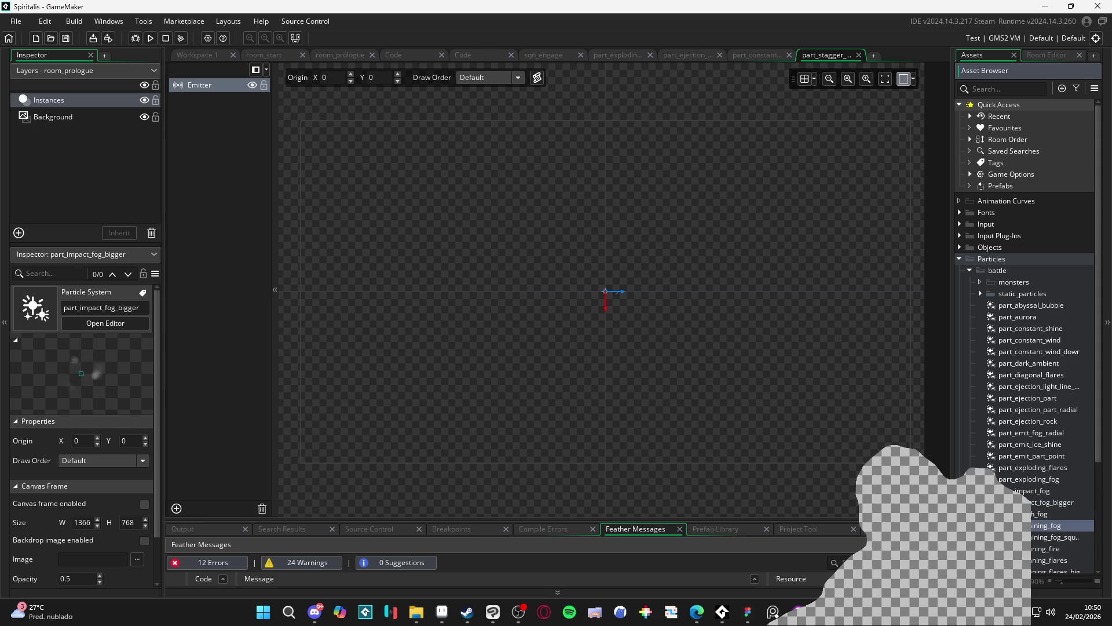
left_click(1043, 537)
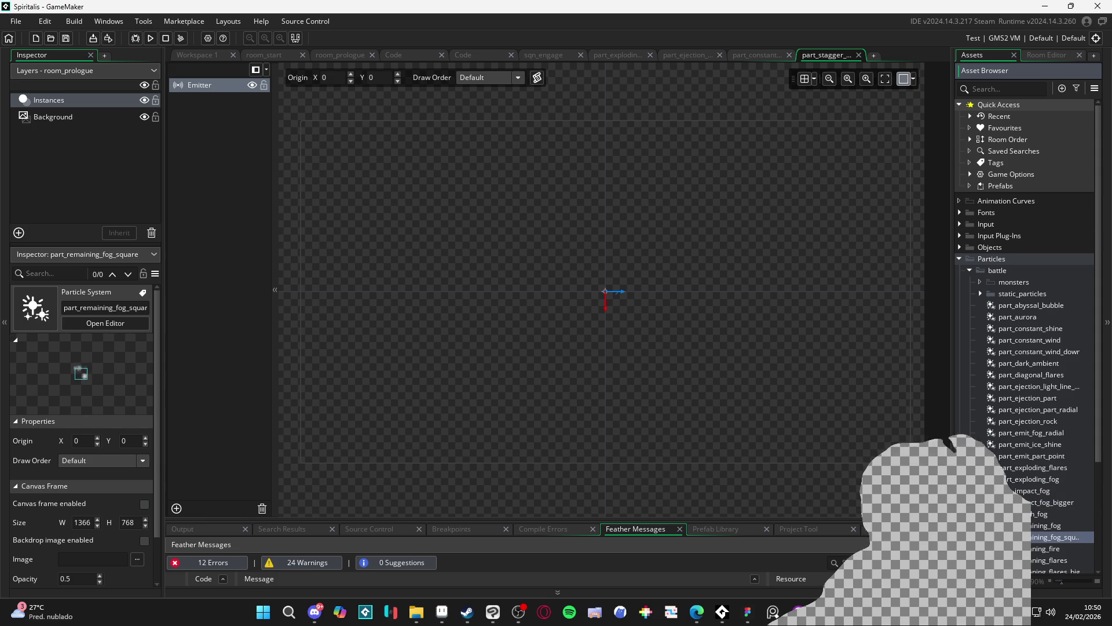
scroll(1043, 538, "down", 1)
left_click(1043, 526)
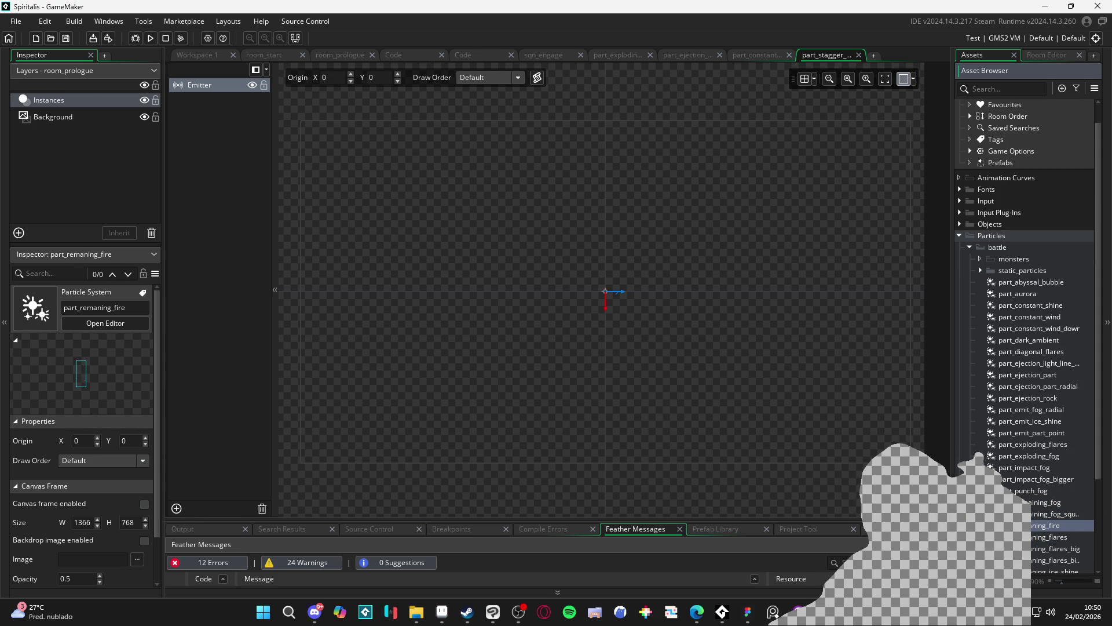
Compare part_remaning_flares and part_remaning_flares_big, then open the next flares system.
left_click(1023, 539)
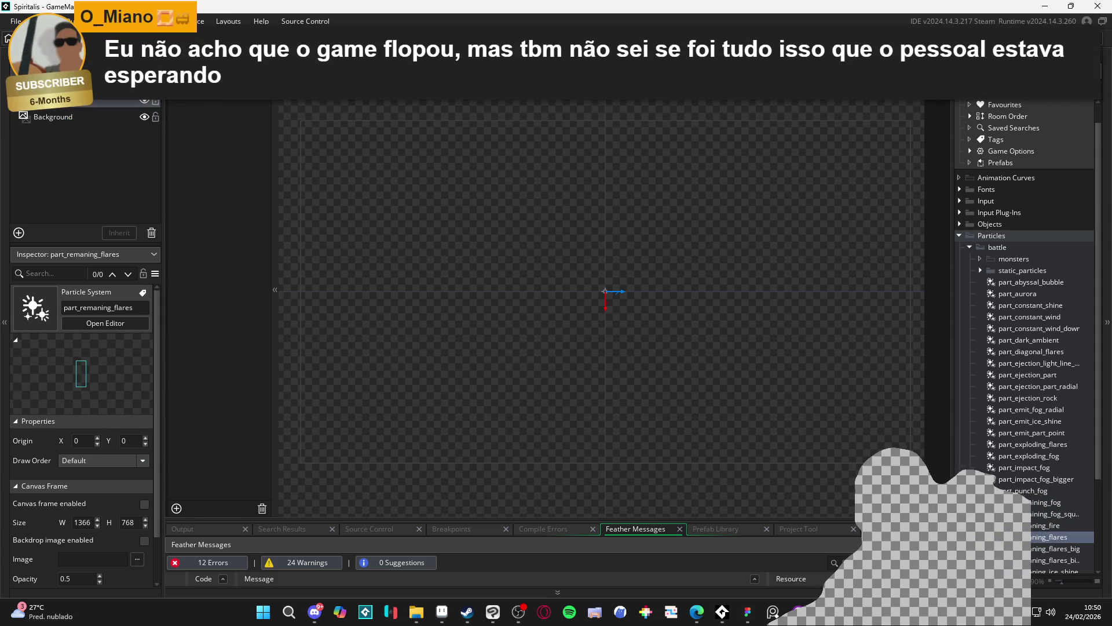
left_click(1043, 526)
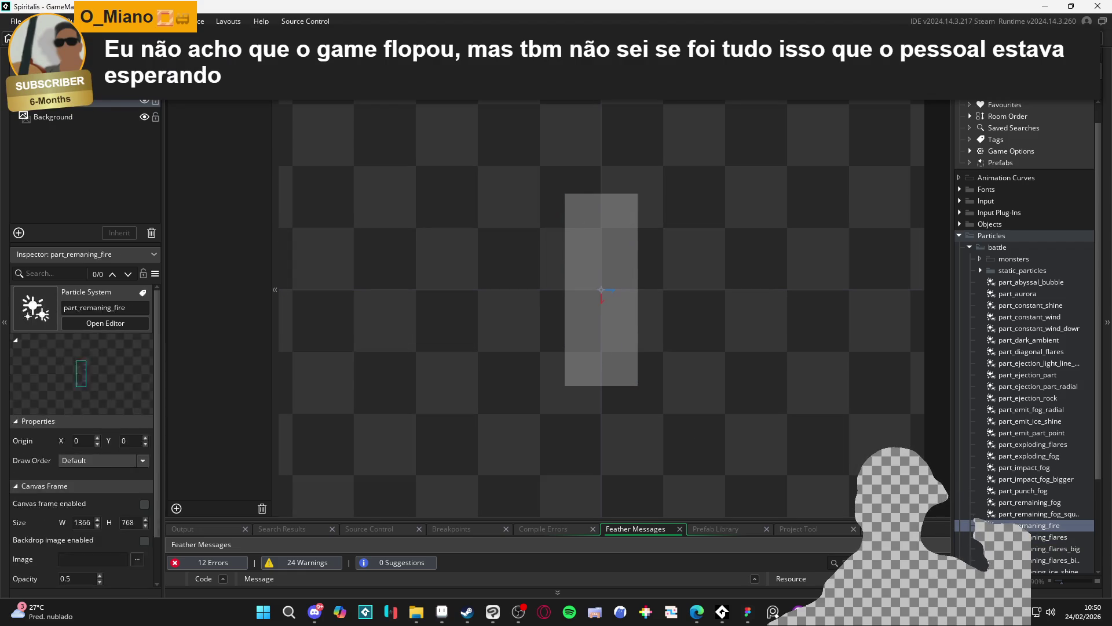
left_click(1023, 538)
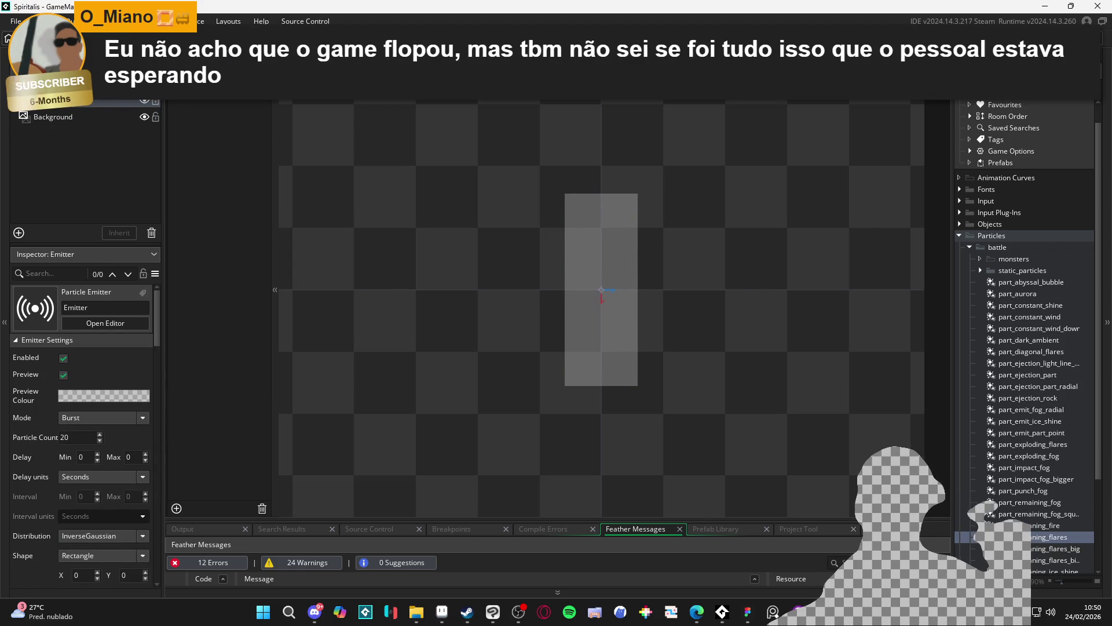
left_click(1043, 548)
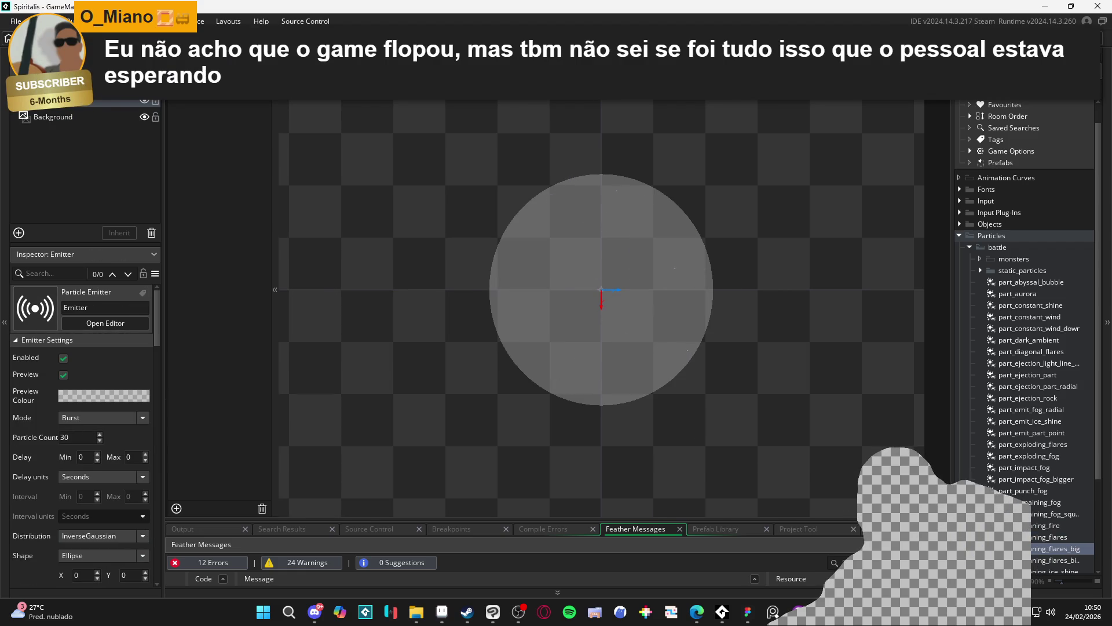
left_click(1023, 537)
left_click(1043, 549)
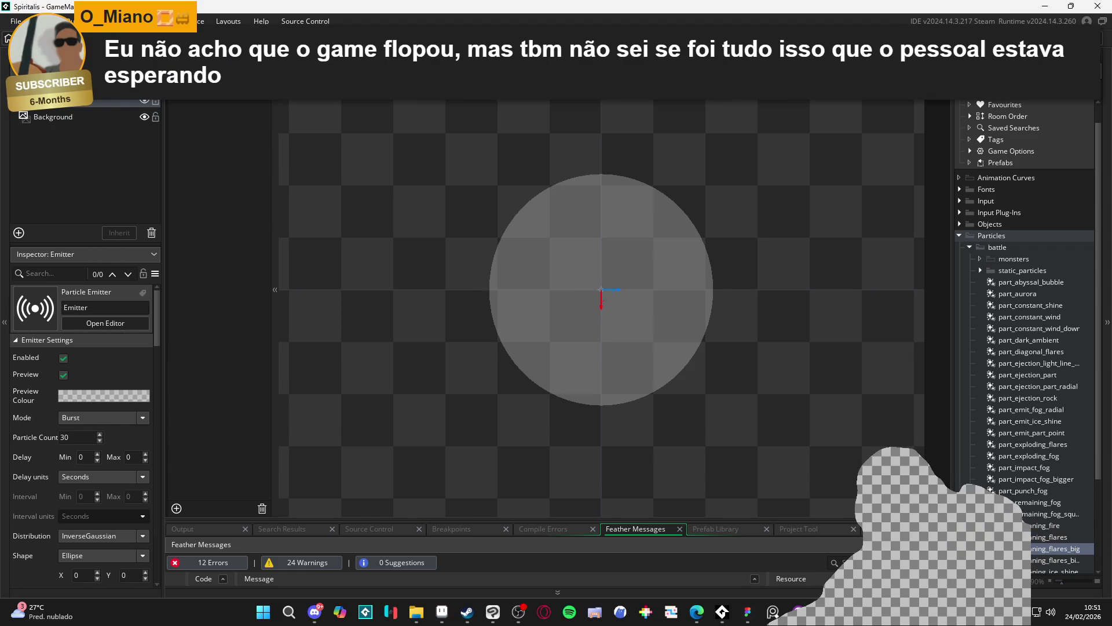
left_click(1022, 538)
left_click(1043, 548)
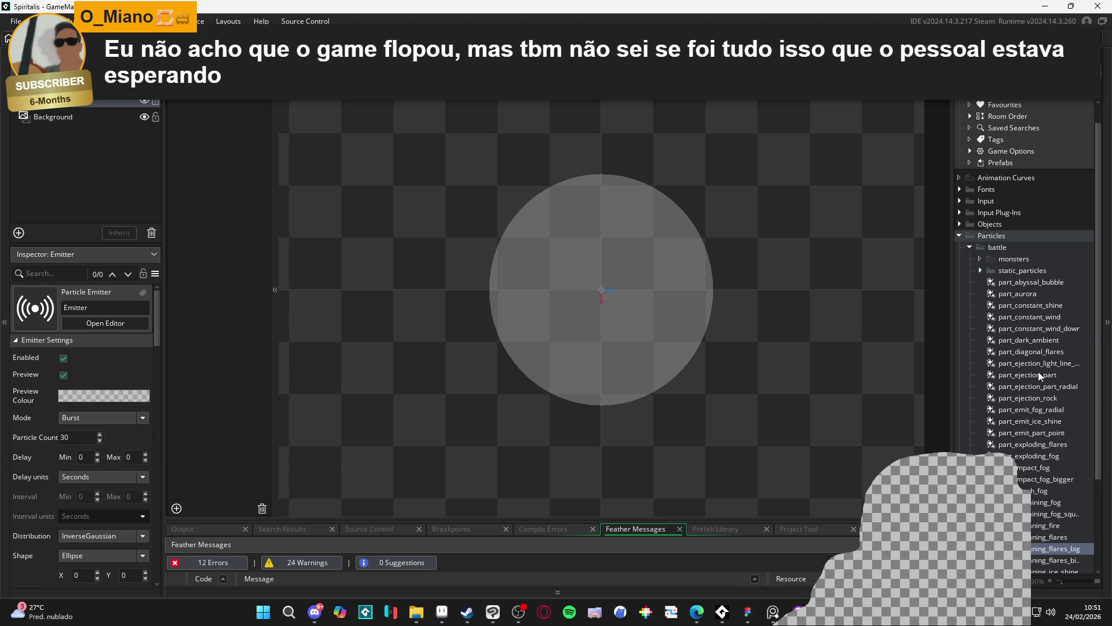
left_click(1038, 560)
double_click(1037, 560)
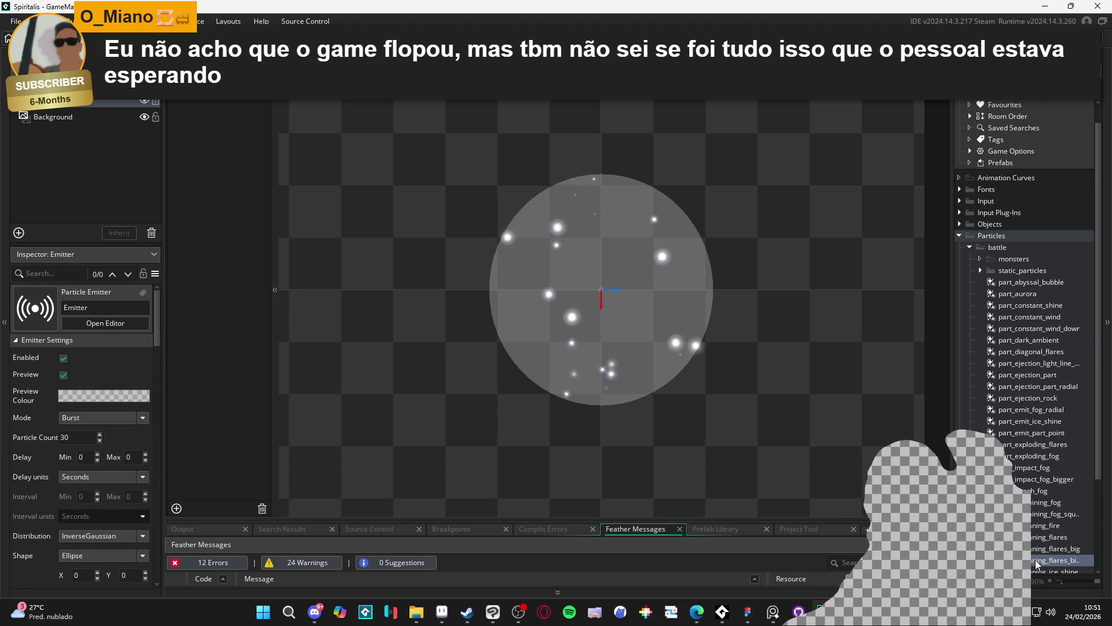
Open part_remaning_ice_shine, glance at the ejection rock and stagger_start systems, then return to it.
scroll(1037, 550, "down", 2)
double_click(1036, 527)
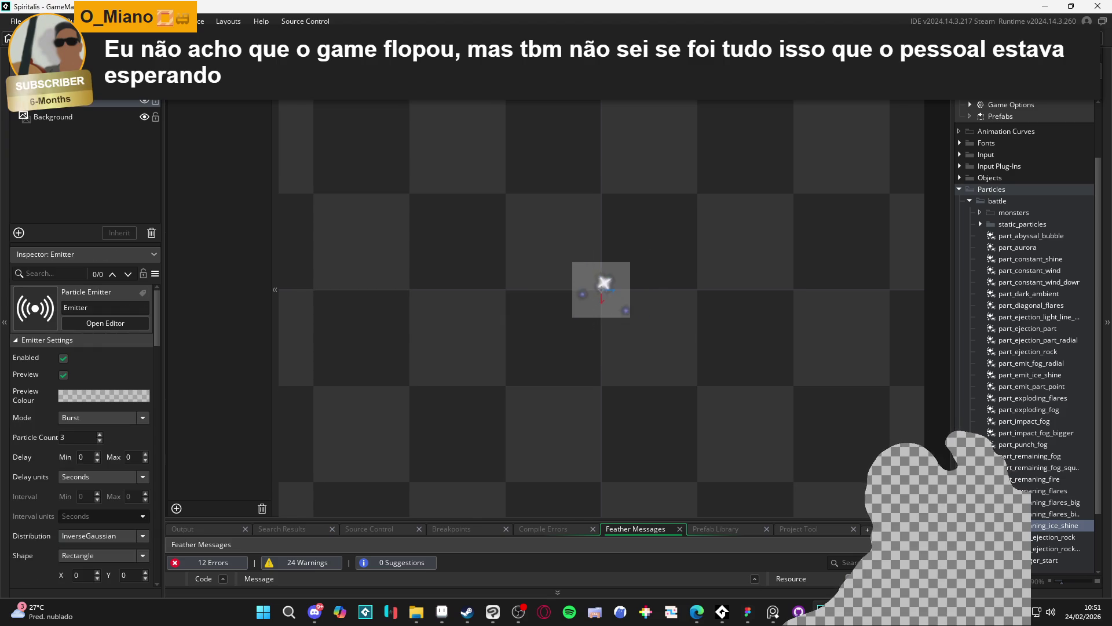
scroll(840, 408, "down", 3)
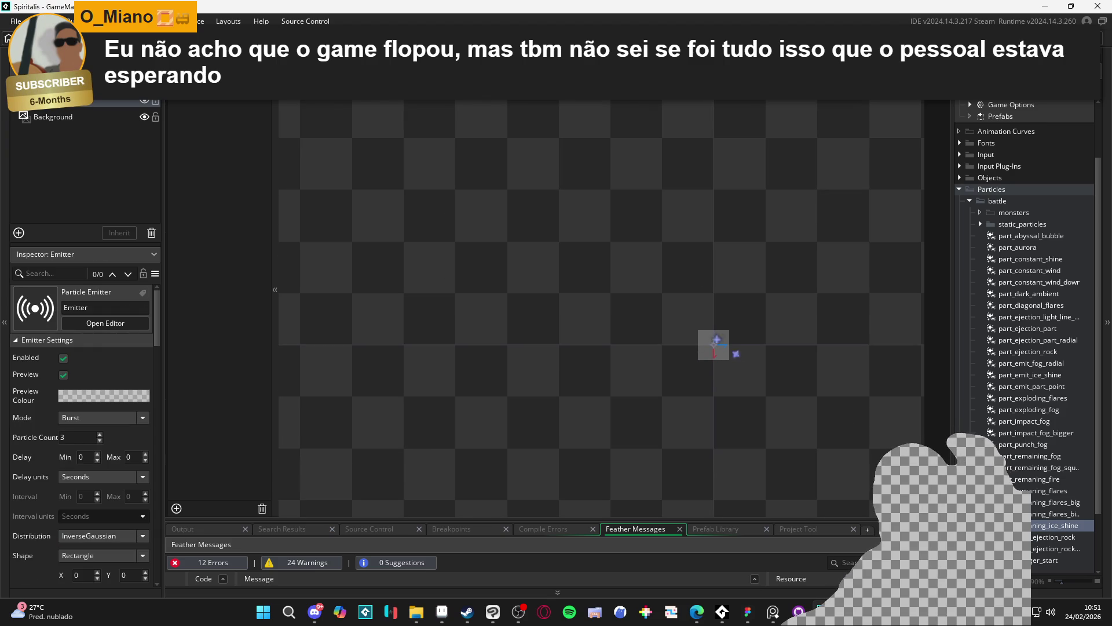
left_click(1043, 537)
scroll(1043, 487, "down", 2)
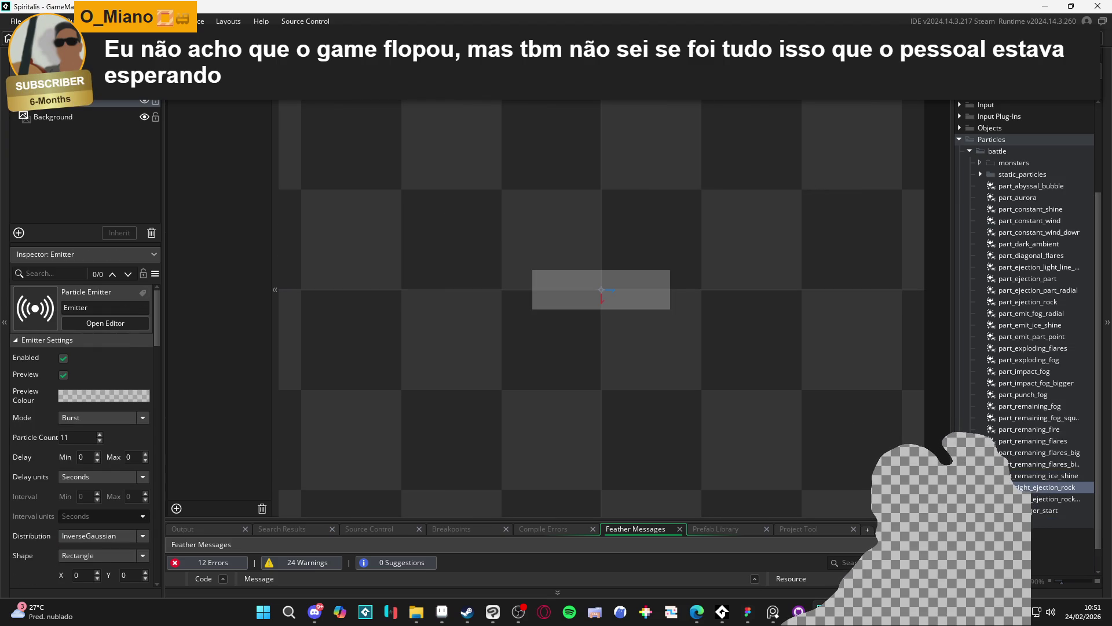
left_click(1054, 498)
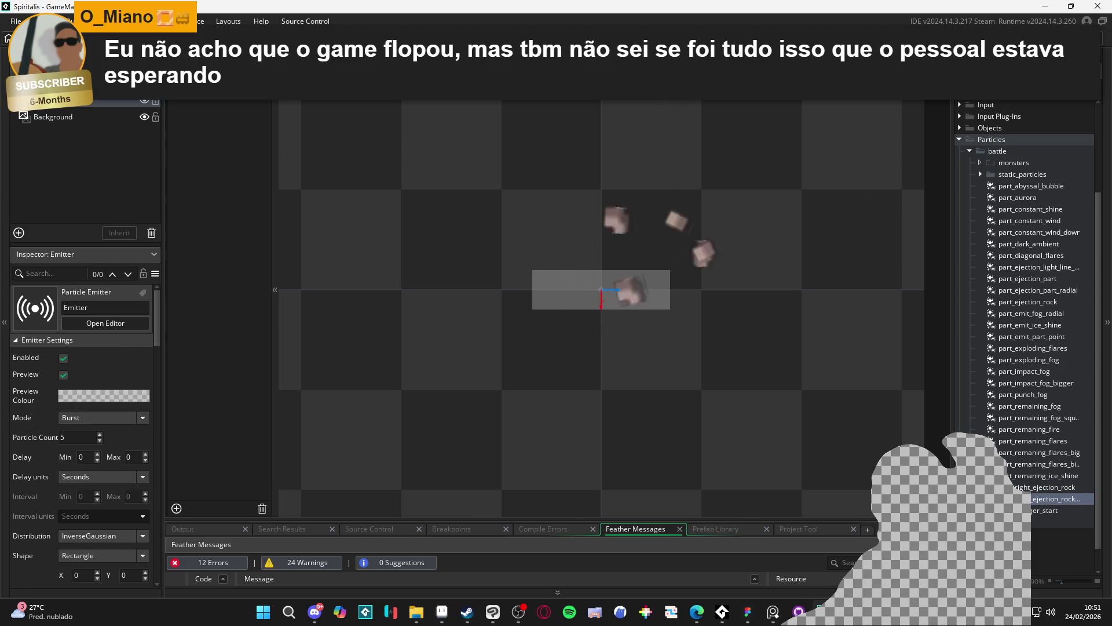
left_click(1060, 510)
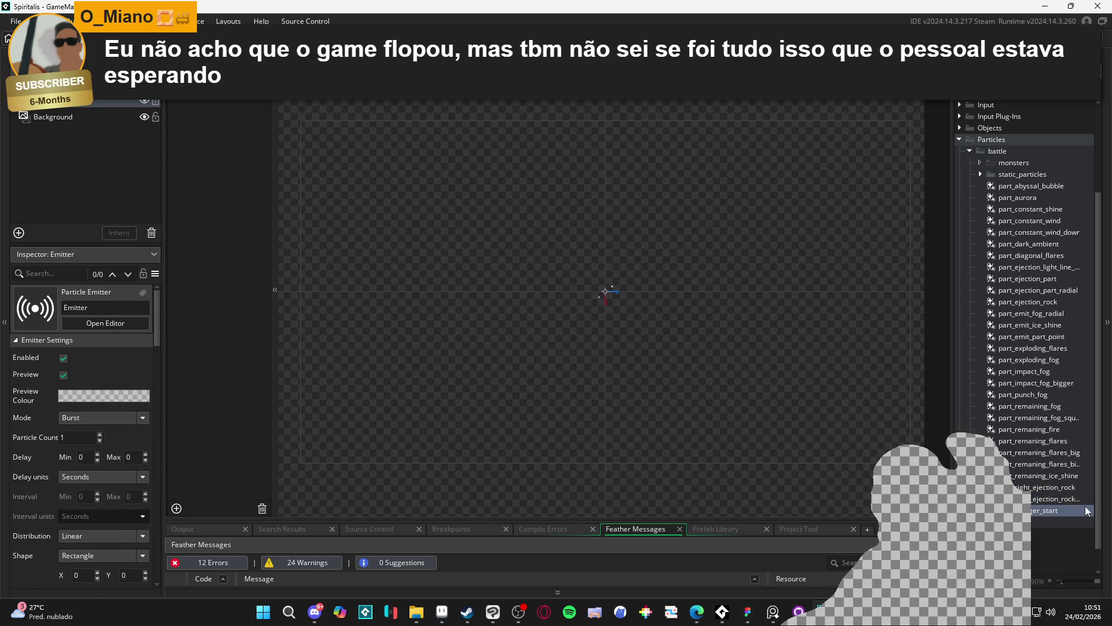
left_click(1040, 478)
left_click(1040, 478)
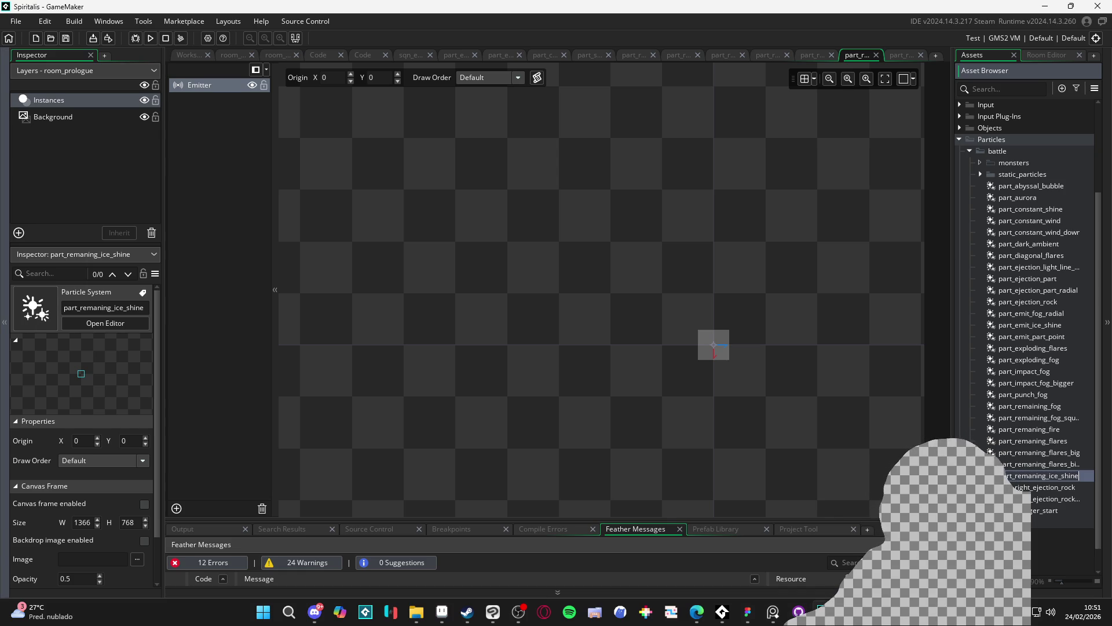
key("alt+Tab")
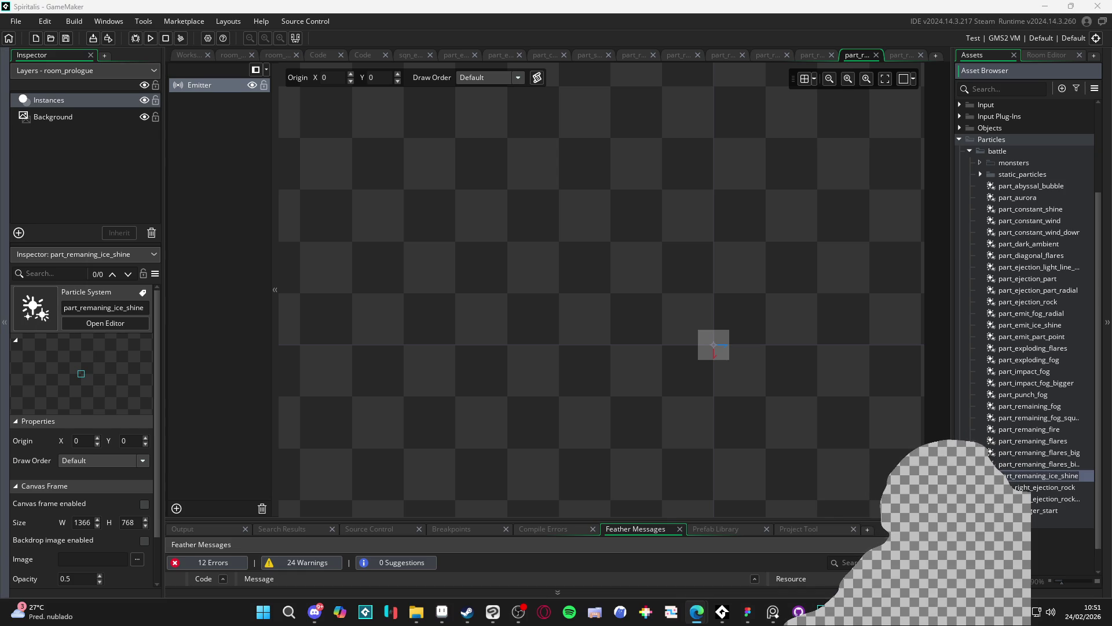
mouse_move(807, 385)
left_mouse_down()
mouse_move(561, 367)
mouse_move(601, 380)
left_mouse_up()
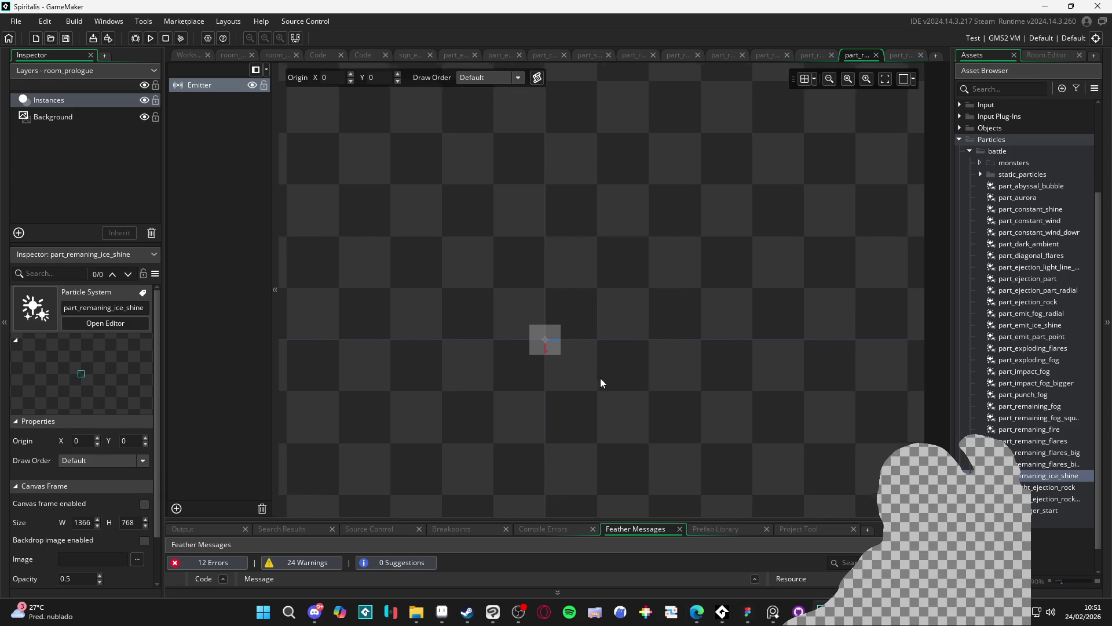
mouse_move(272, 390)
left_mouse_down()
mouse_move(241, 380)
mouse_move(265, 376)
left_mouse_up()
scroll(457, 387, "down", 5)
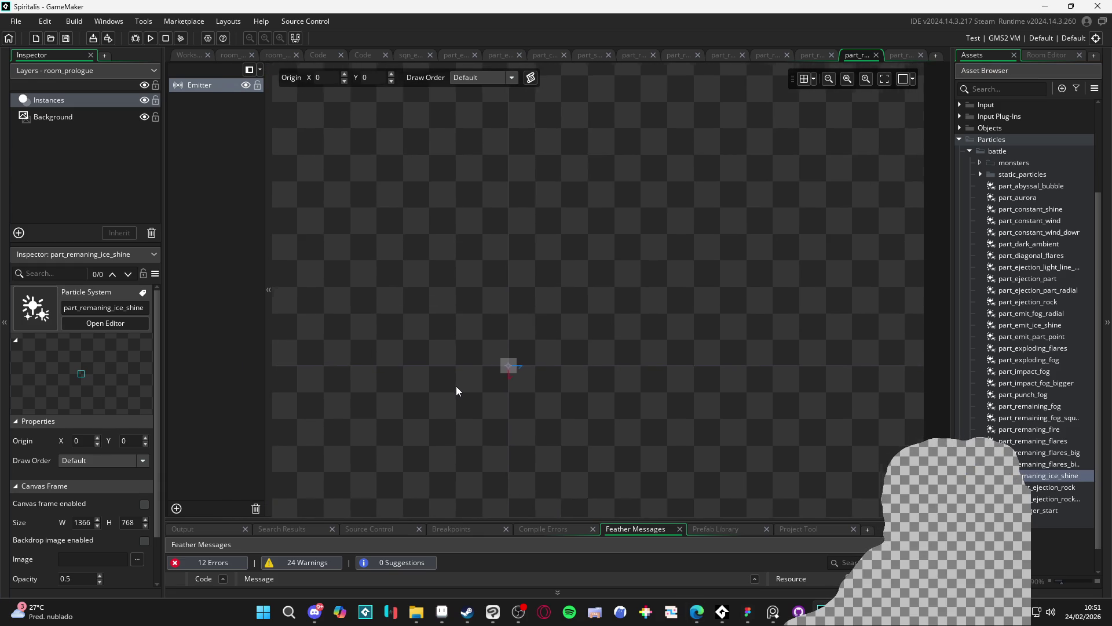
left_click_drag(456, 386, 484, 386)
scroll(485, 384, "up", 2)
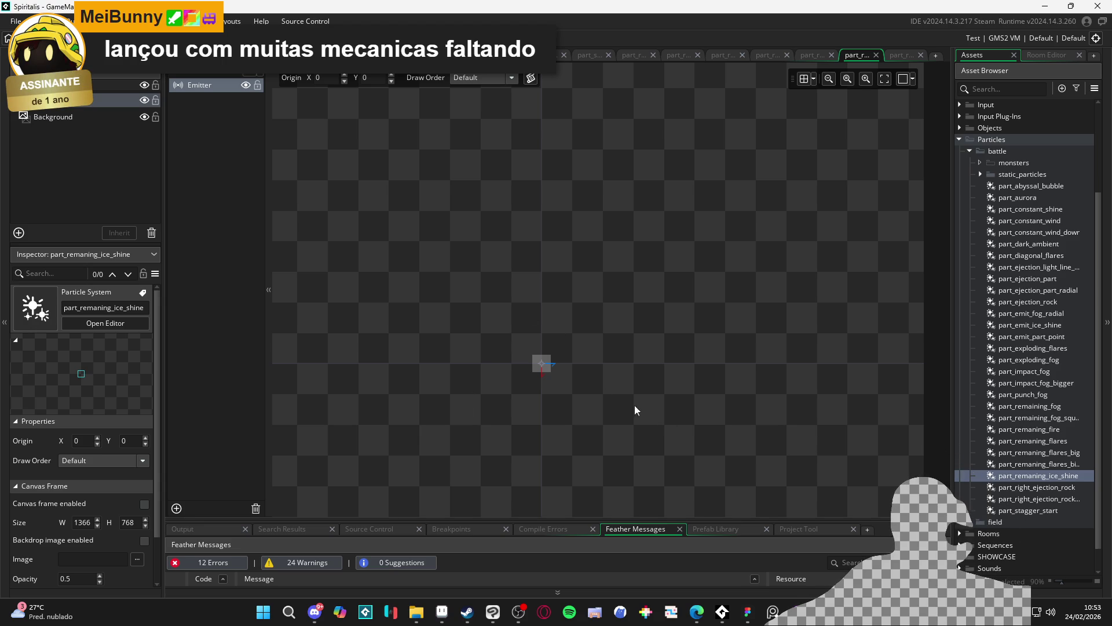
Create a local package with publisher name, display name and package ID 'particles'.
left_click(142, 21)
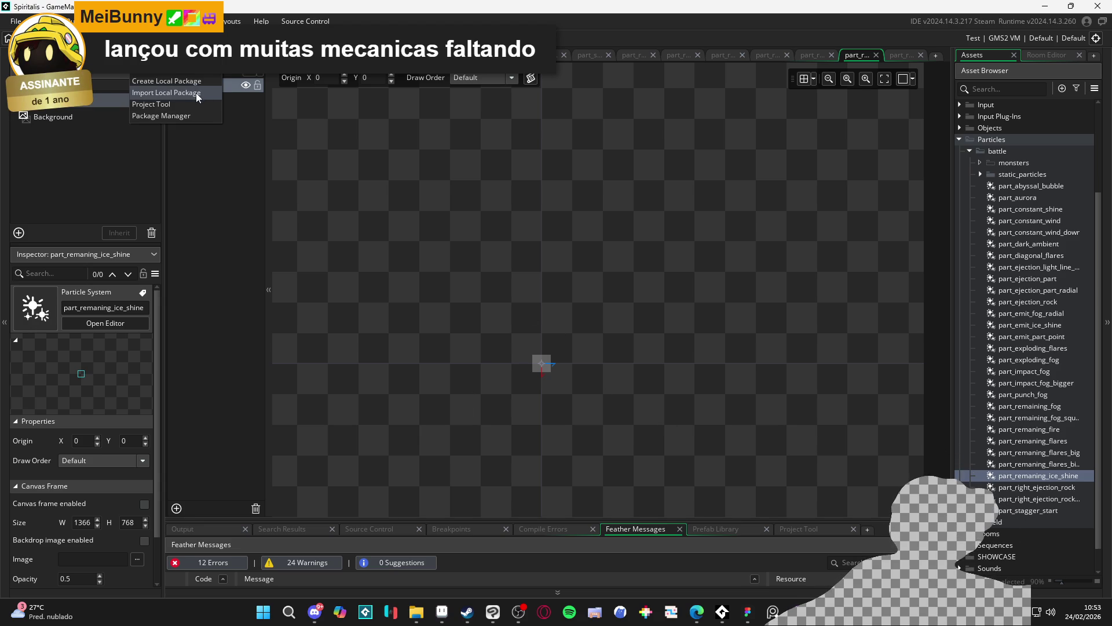
left_click(197, 94)
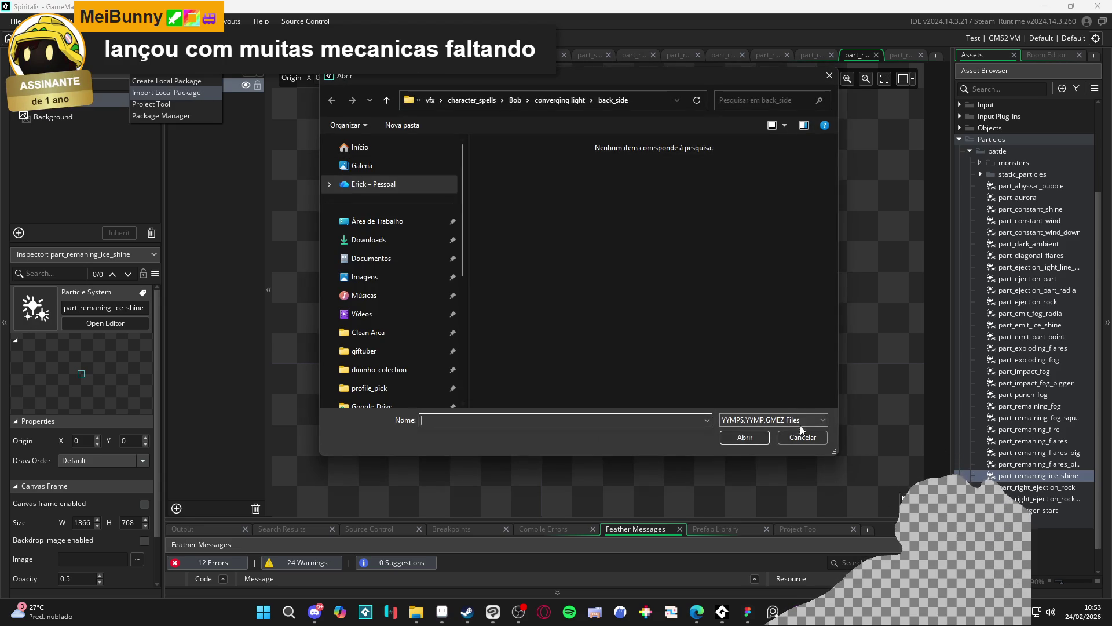
left_click(803, 436)
left_click(142, 21)
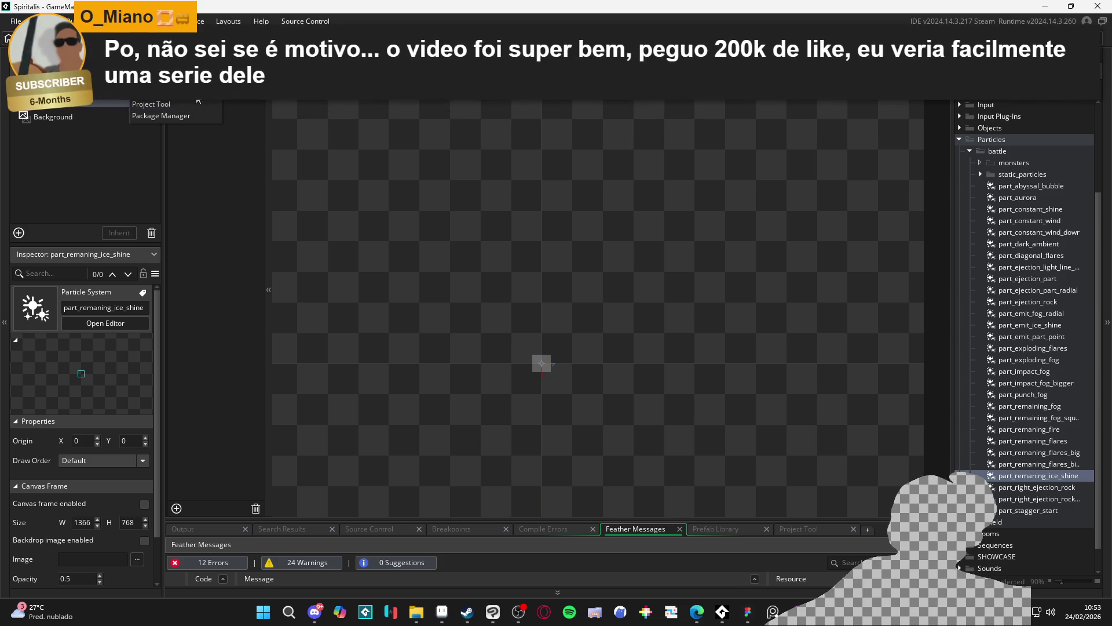
left_click(174, 81)
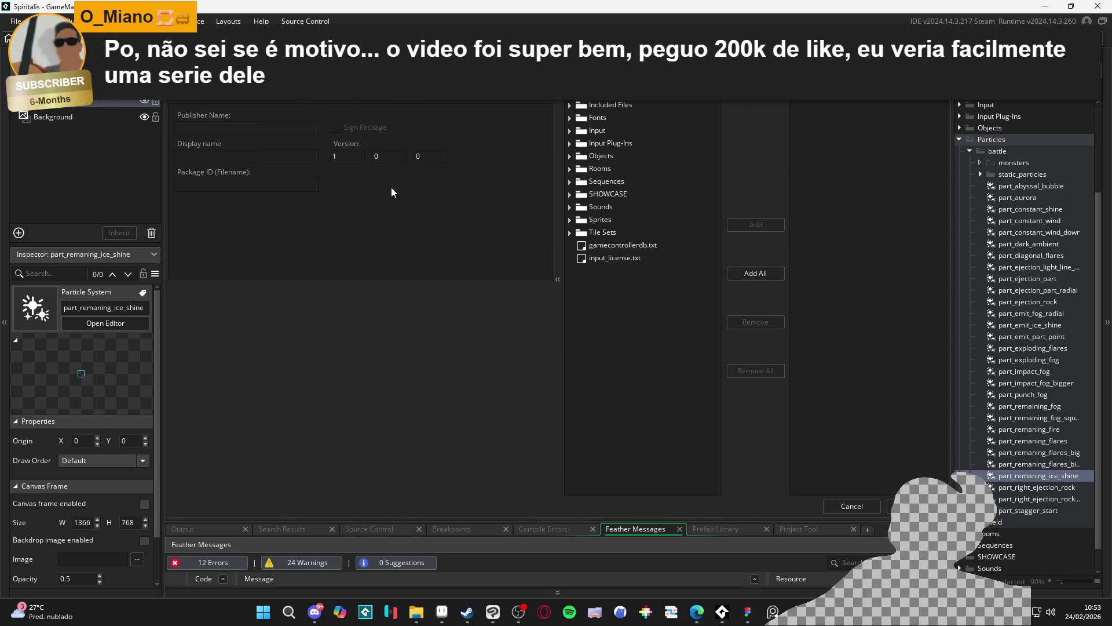
type("particles")
double_click(258, 125)
key("ctrl+c")
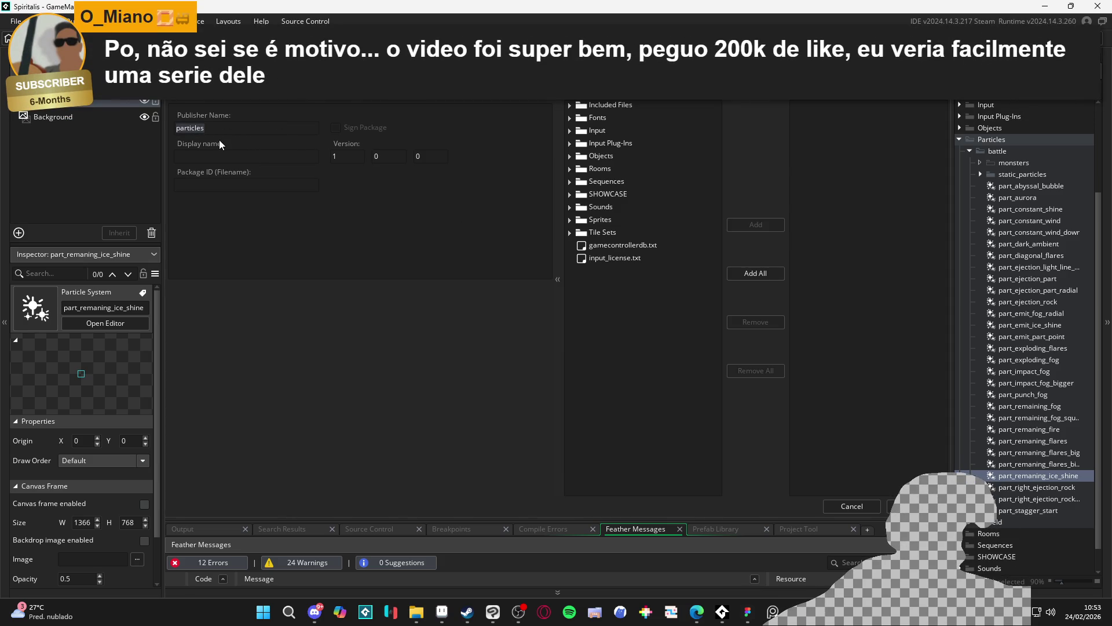
left_click(225, 157)
key("ctrl+v")
left_click(574, 172)
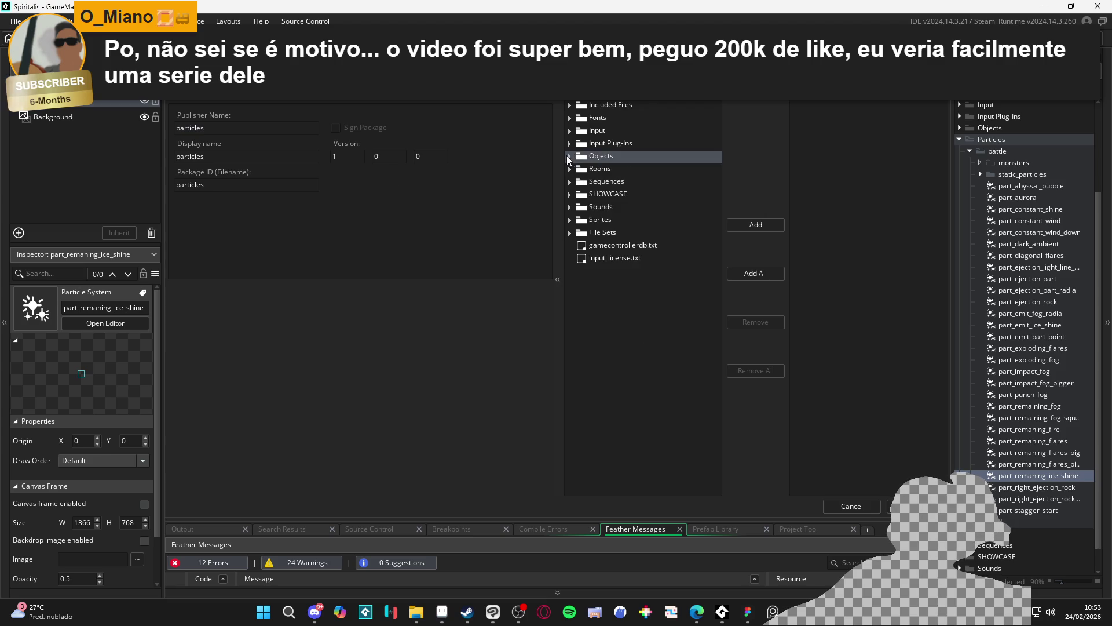
Browse Rooms > Biomes > 0. castle_of_courage to room_0_castle_main, then collapse Rooms.
left_click(575, 183)
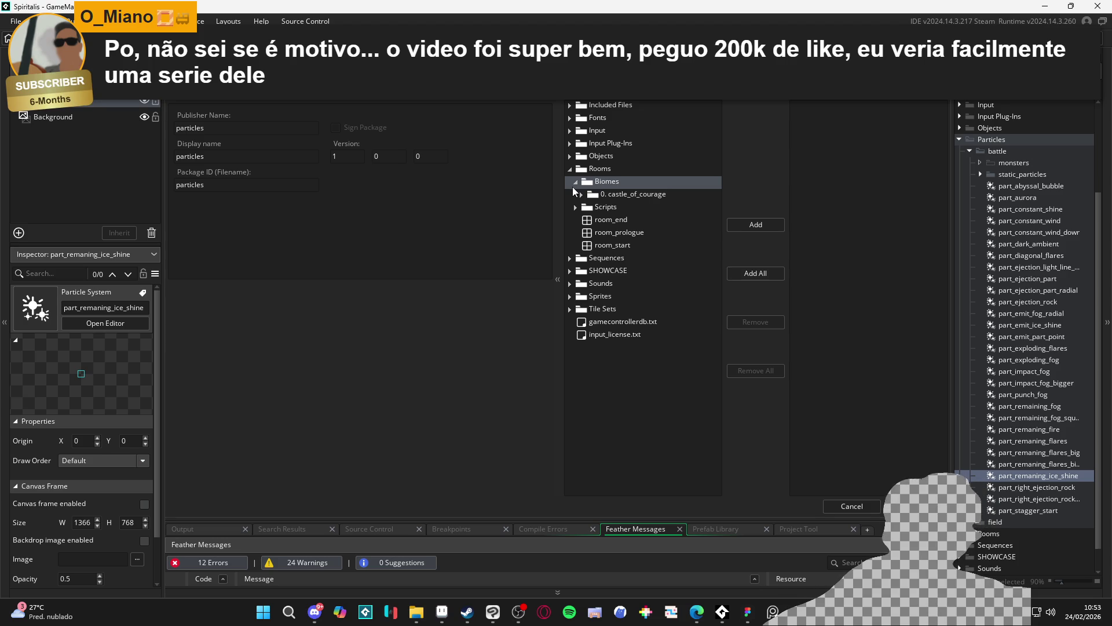
left_click(582, 195)
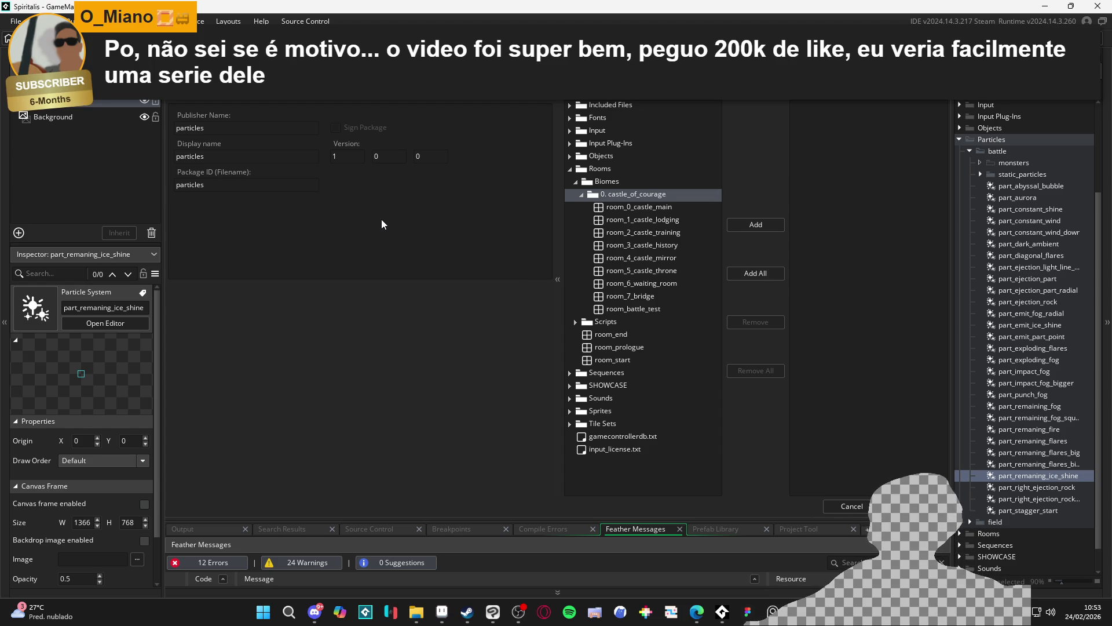
left_click(609, 209)
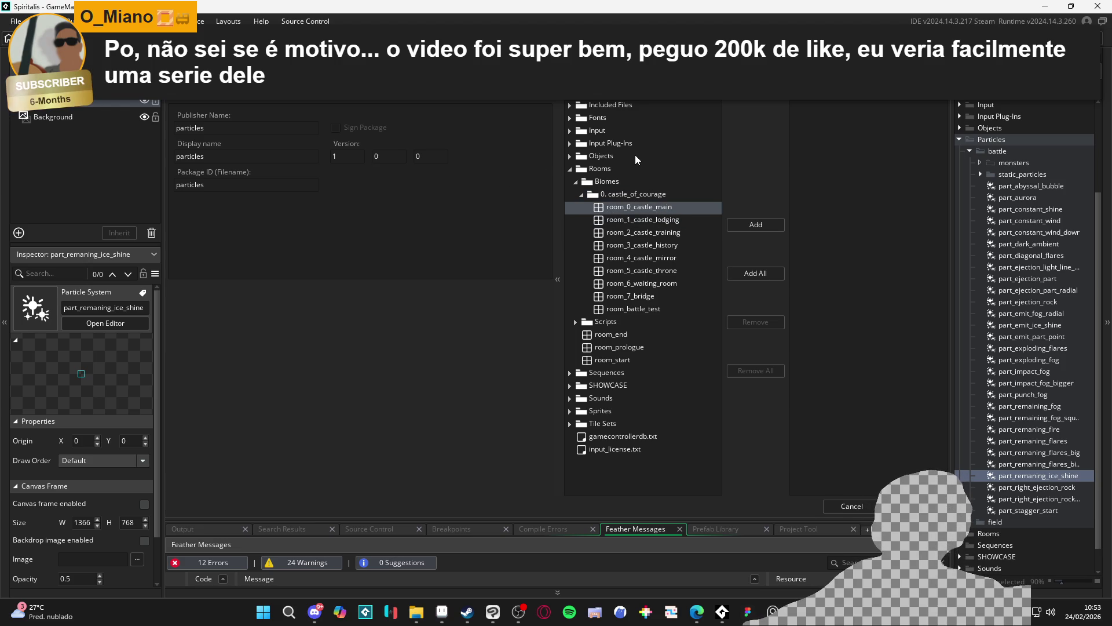
left_click(570, 169)
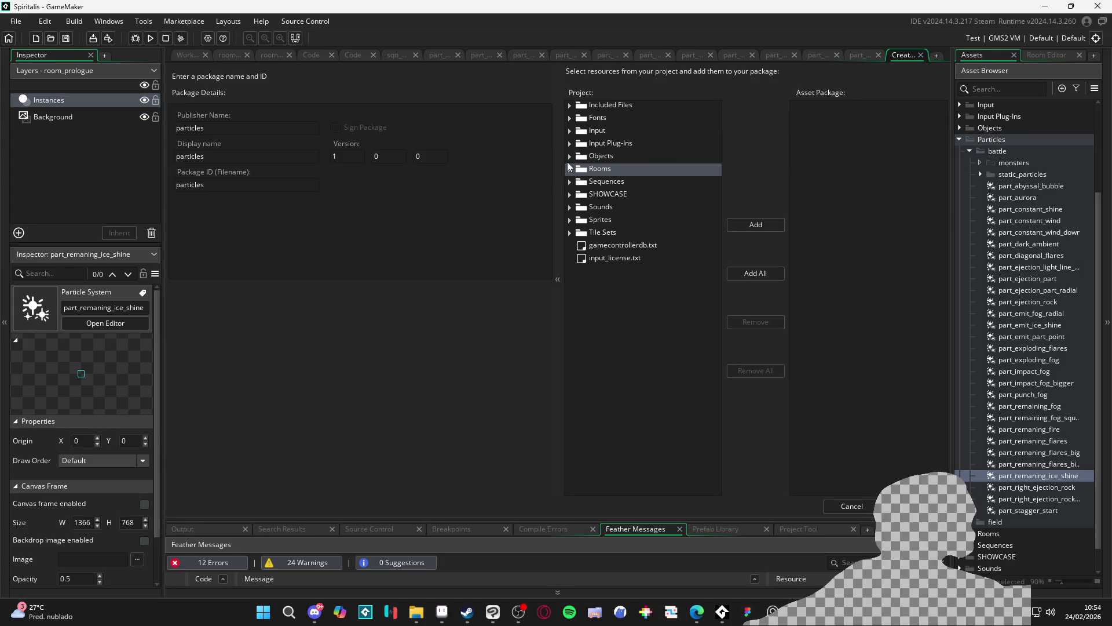
scroll(1099, 221, "up", 3)
left_click(960, 218)
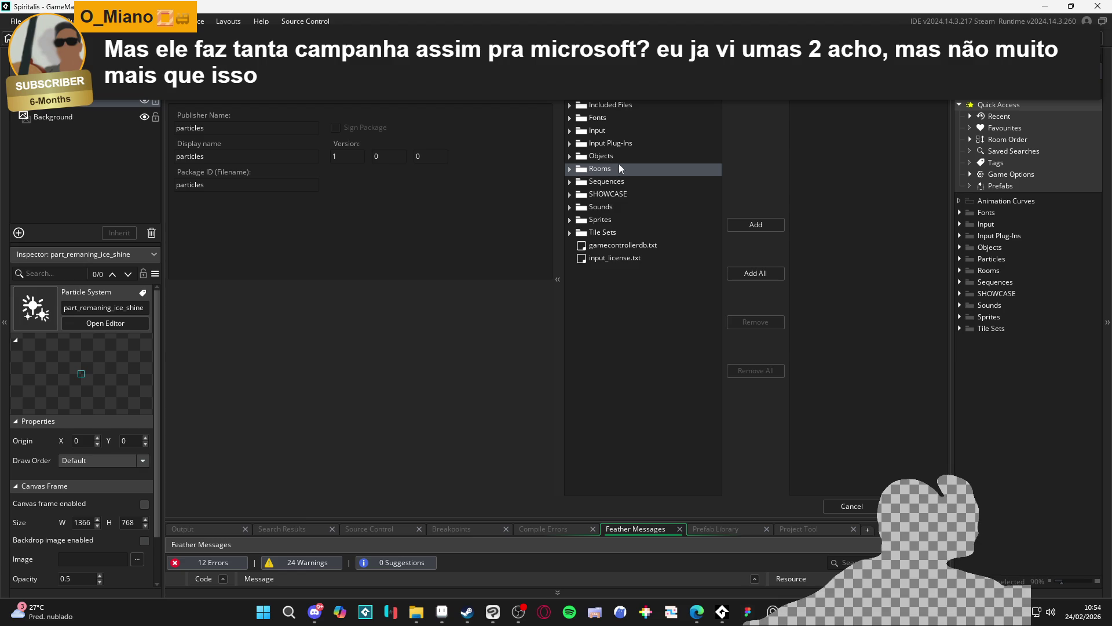
Browse the Included Files, Input, Objects, Rooms and Sequences folders, then cancel the local package.
left_click(601, 105)
left_click(570, 106)
left_click(571, 106)
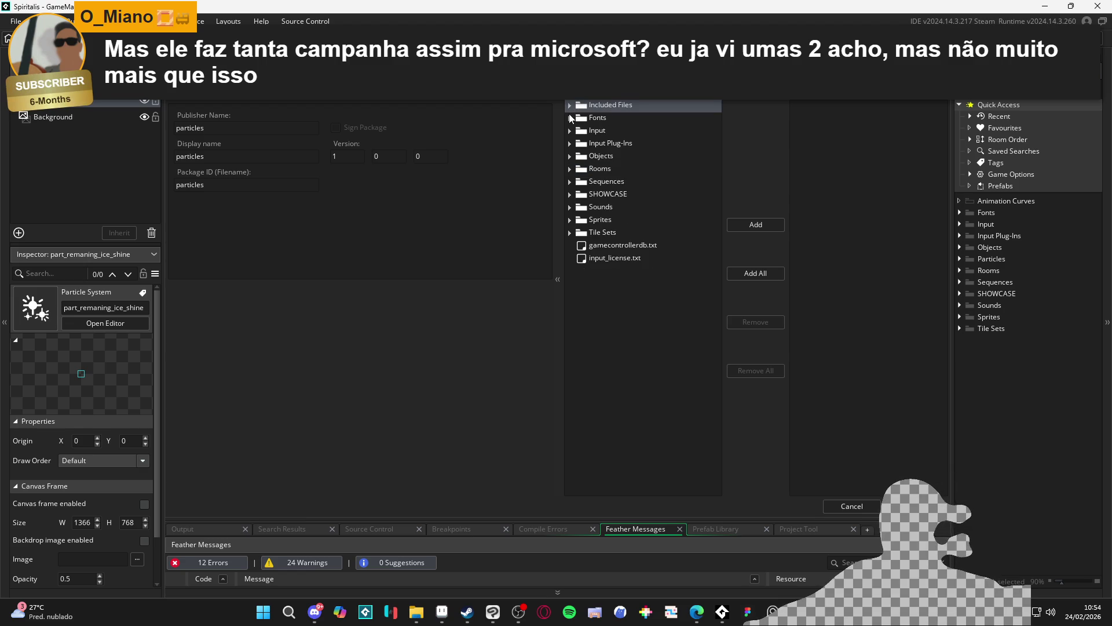
left_click(570, 130)
left_click(571, 131)
left_click(571, 131)
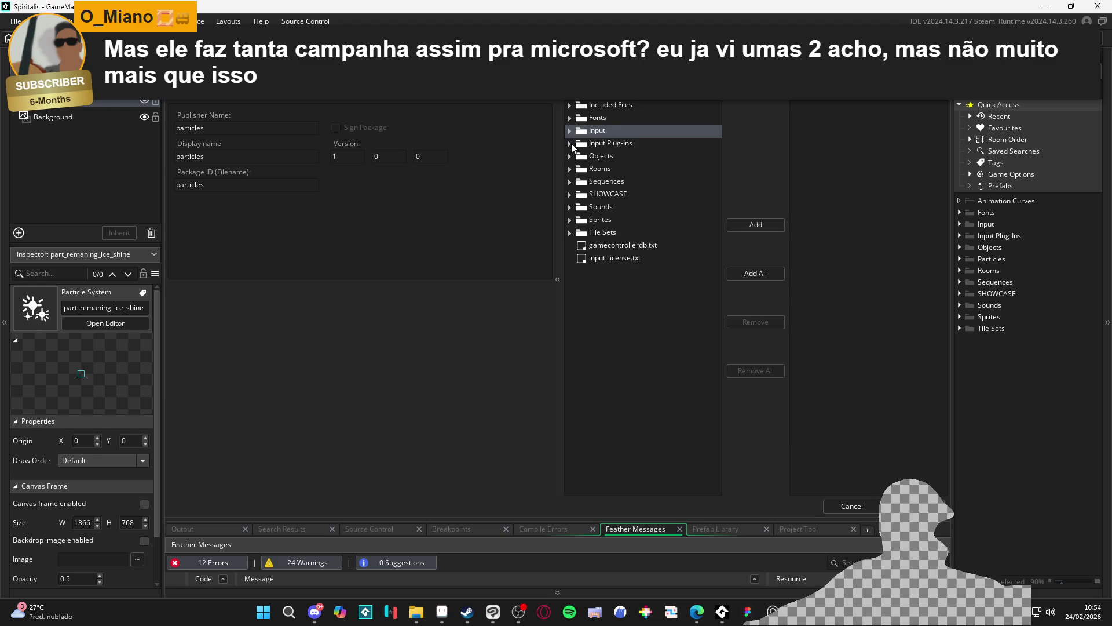
left_click(571, 131)
left_click(569, 156)
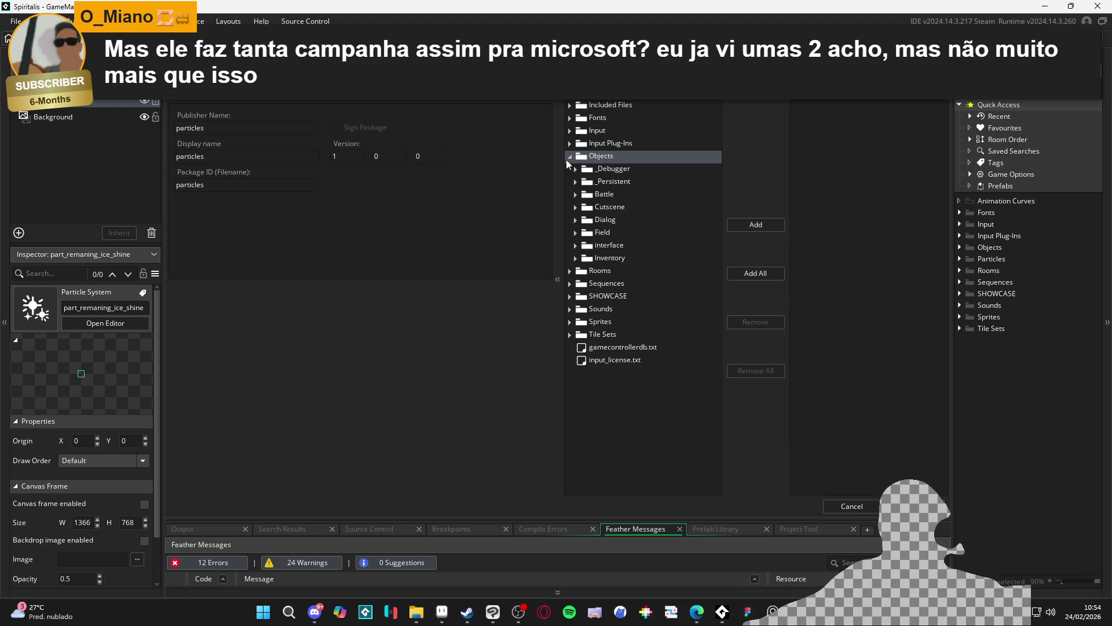
left_click(570, 155)
left_click(570, 169)
left_click(570, 169)
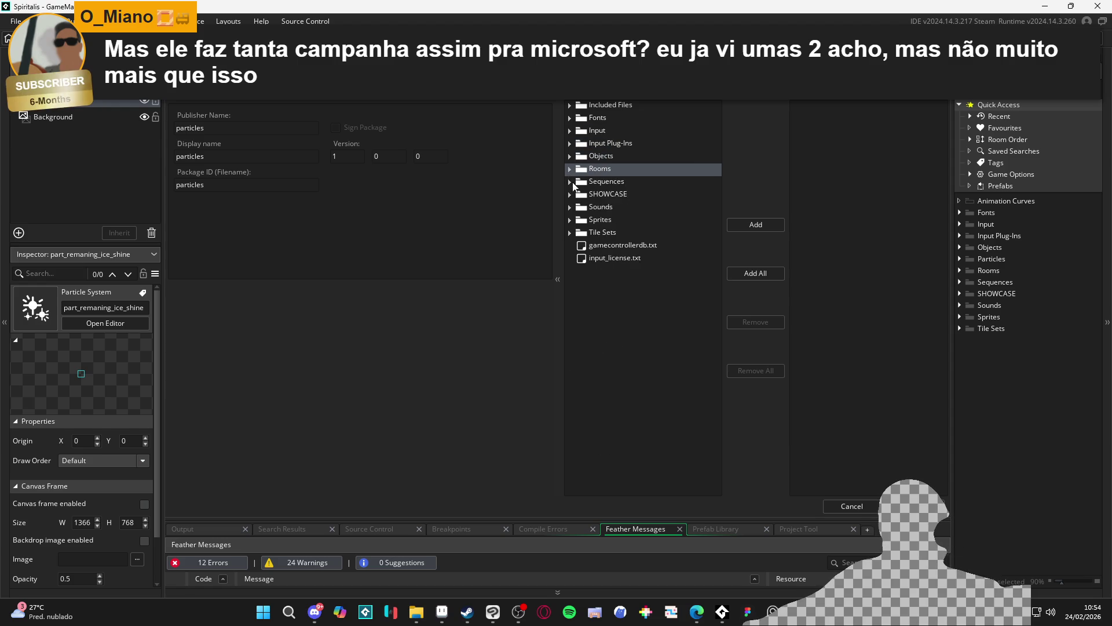
left_click(570, 182)
left_click(577, 191)
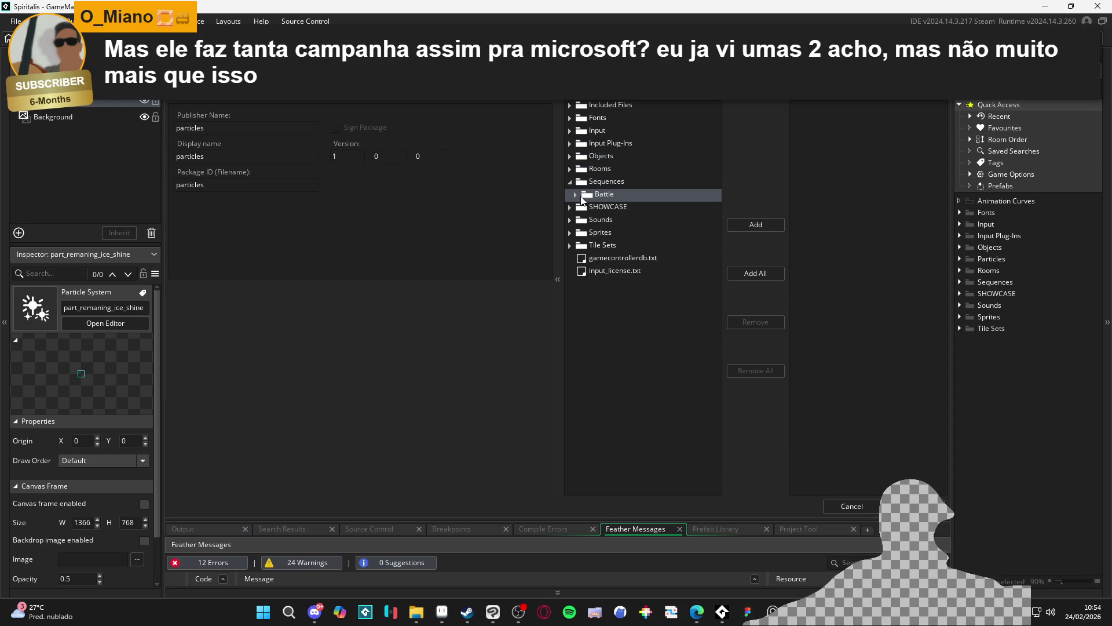
left_click(567, 186)
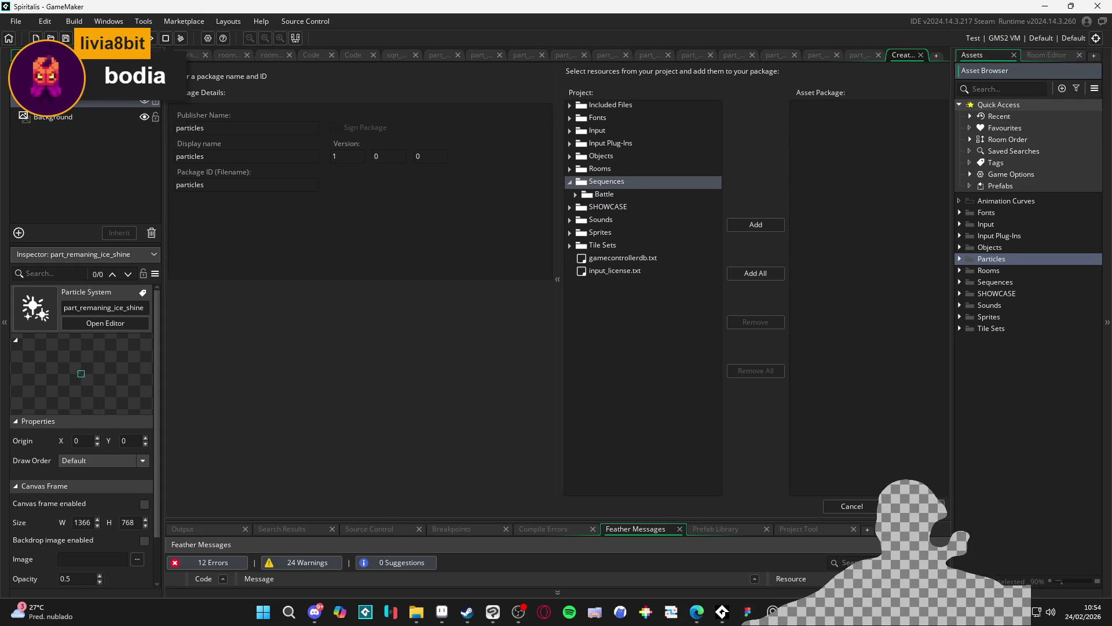
left_click(835, 506)
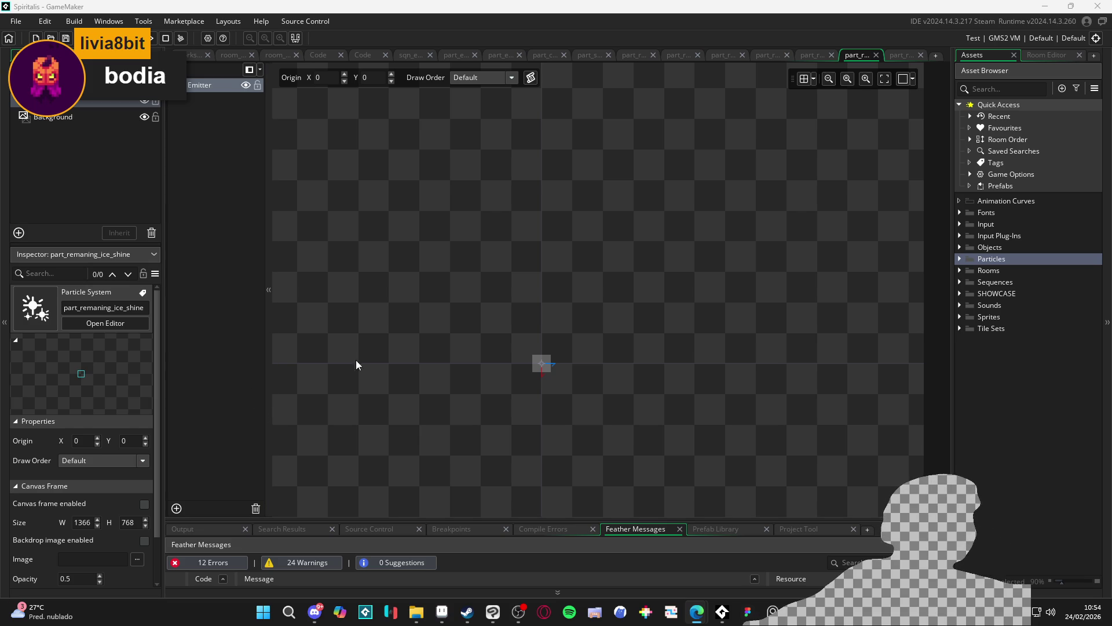
Close the ice shine particle system editor.
left_click(960, 260)
left_click(960, 261)
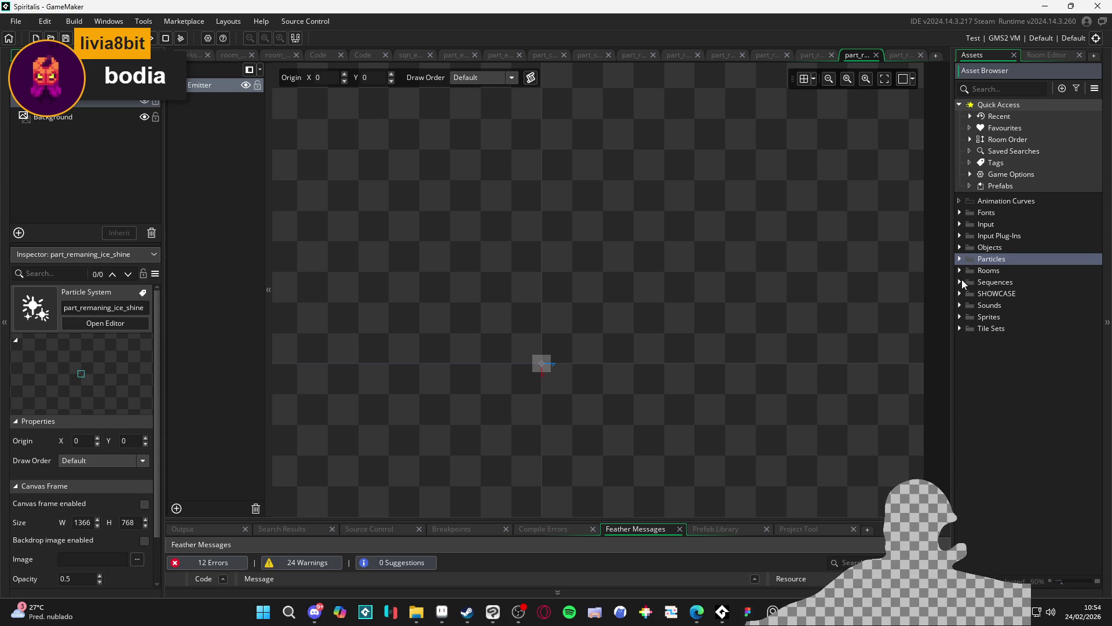
left_click(144, 22)
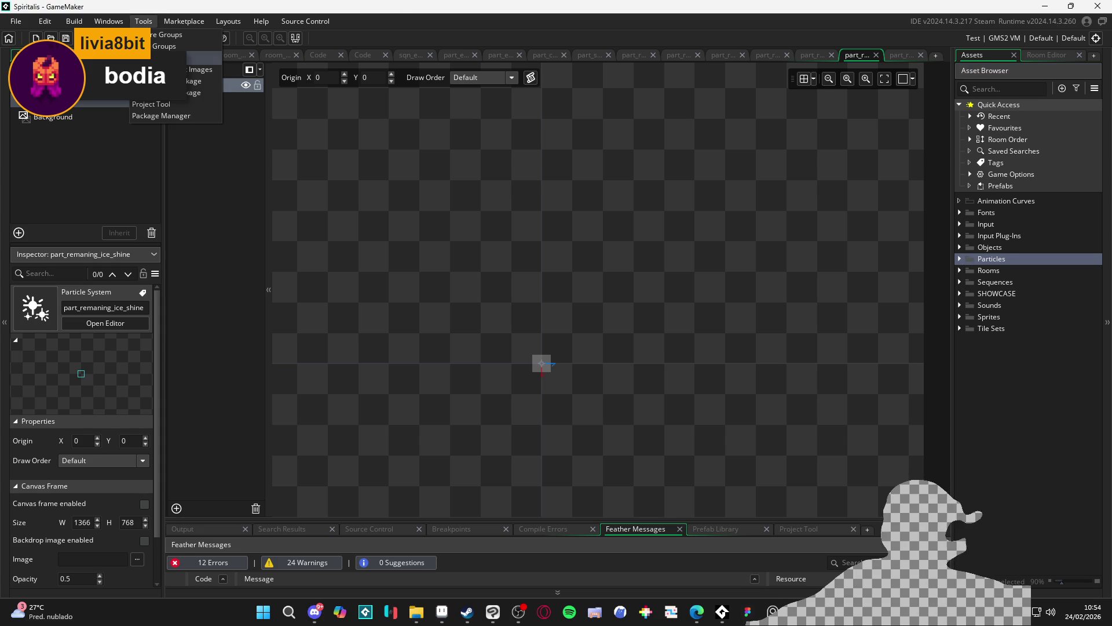
left_click(876, 54)
left_click(327, 54)
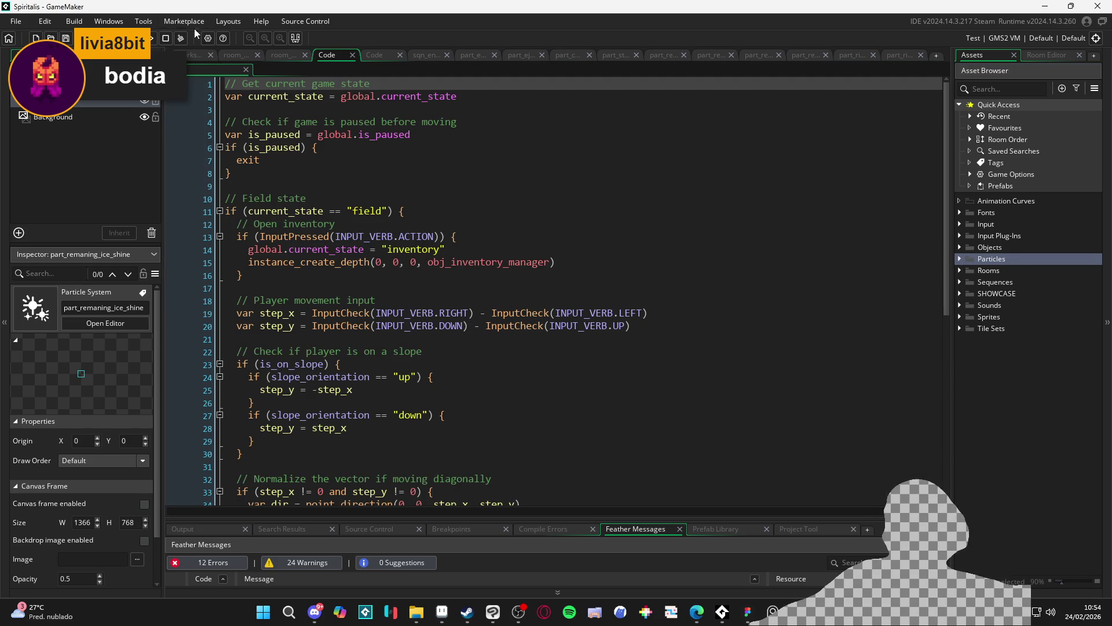
In a new local package form, add the Sounds folder, then remove it again.
left_click(143, 22)
mouse_move(175, 85)
left_click(231, 77)
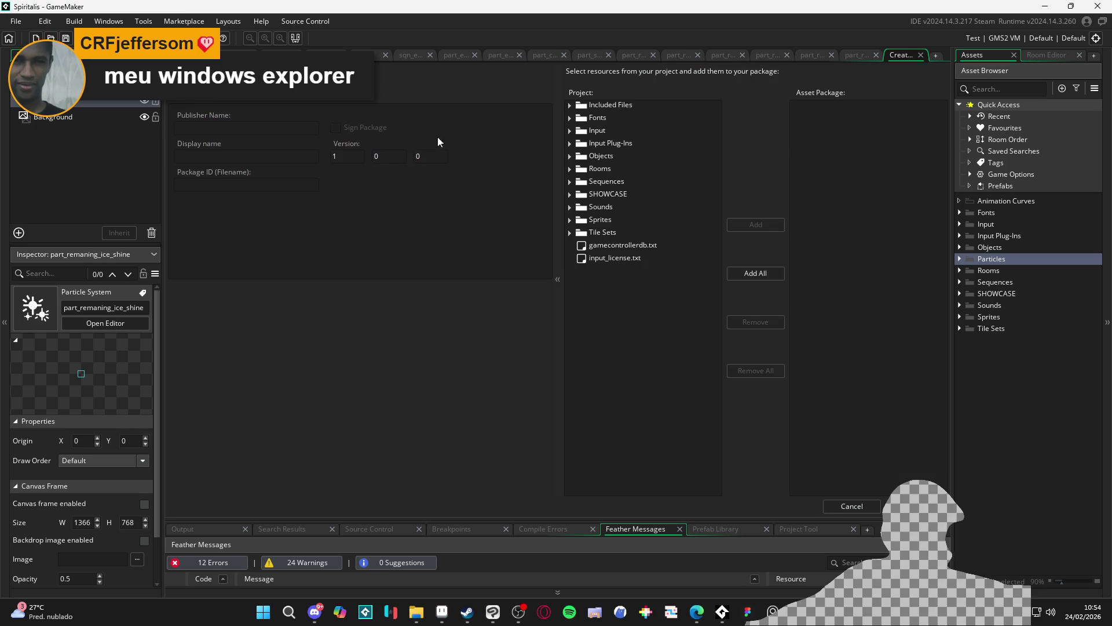
left_click(570, 233)
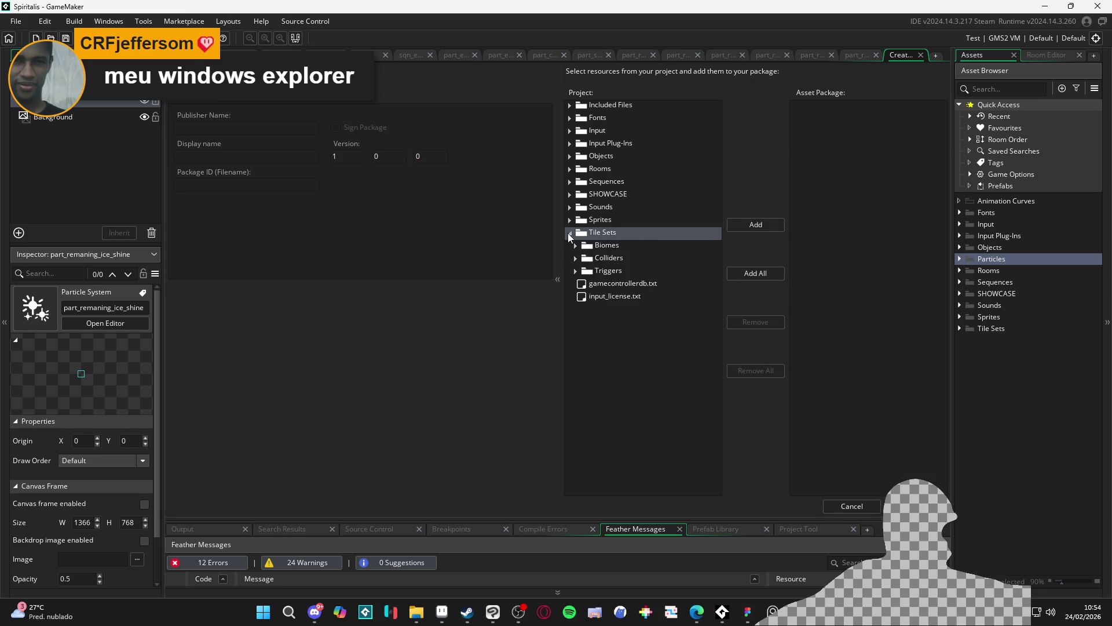
left_click(570, 234)
left_click(569, 220)
left_click(570, 219)
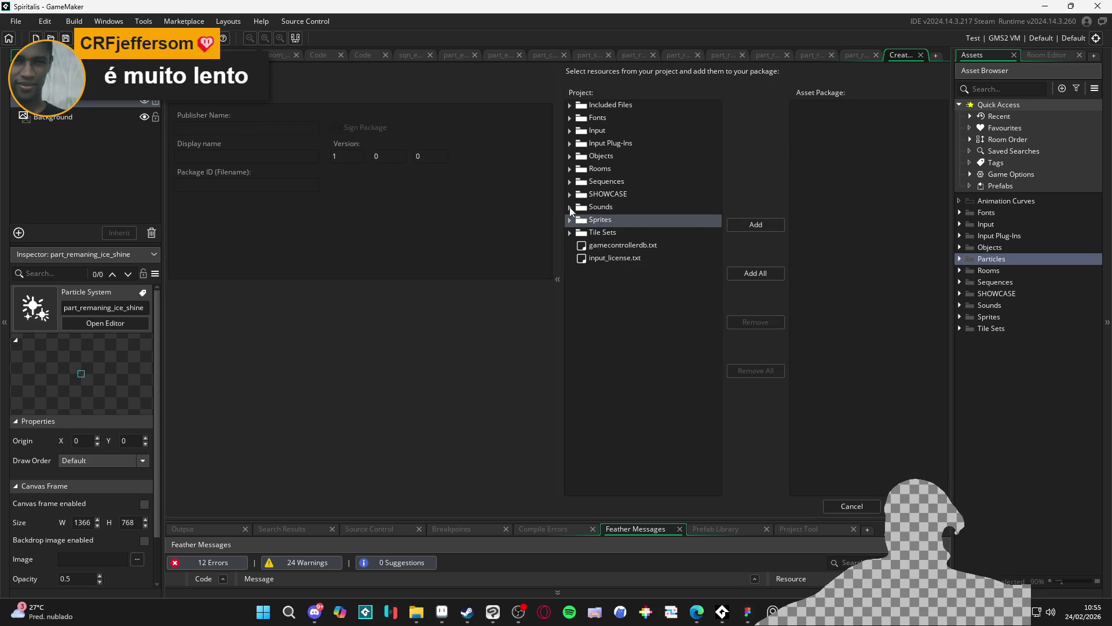
left_click(569, 206)
double_click(570, 206)
left_click(814, 107)
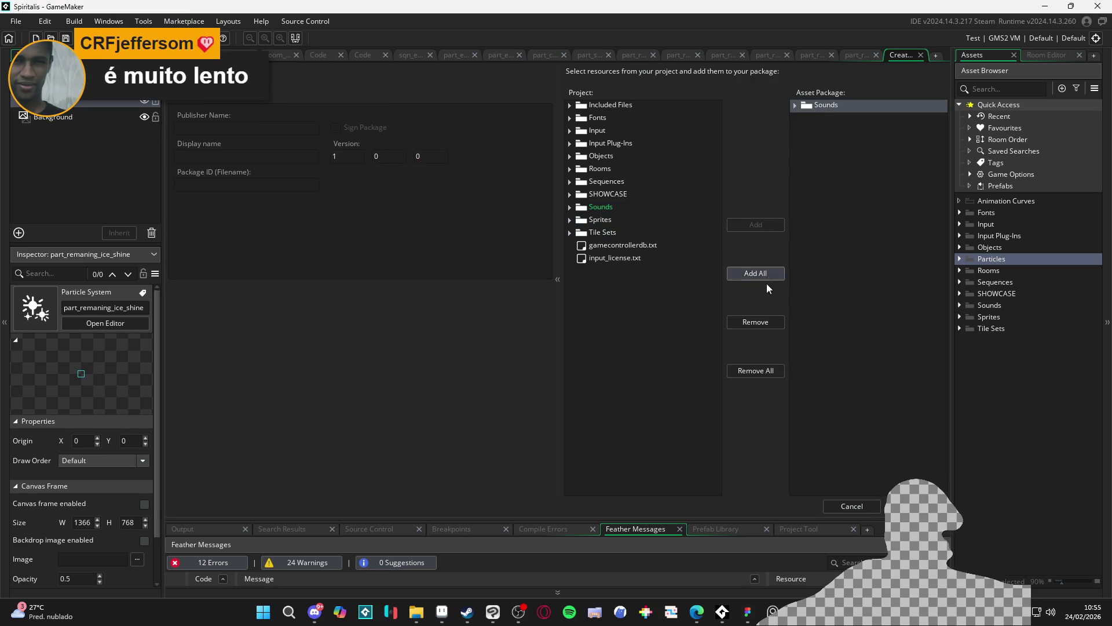
left_click(756, 370)
Close the empty package form and choose to quit GameMaker.
left_click_drag(587, 160, 591, 110)
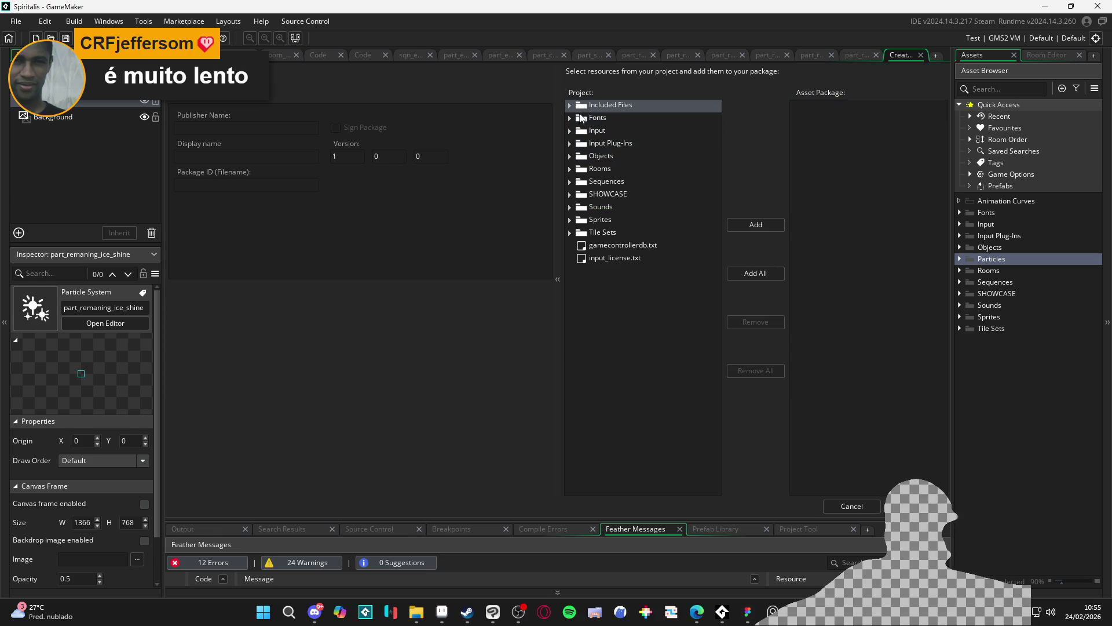
left_click(966, 259, "ctrl")
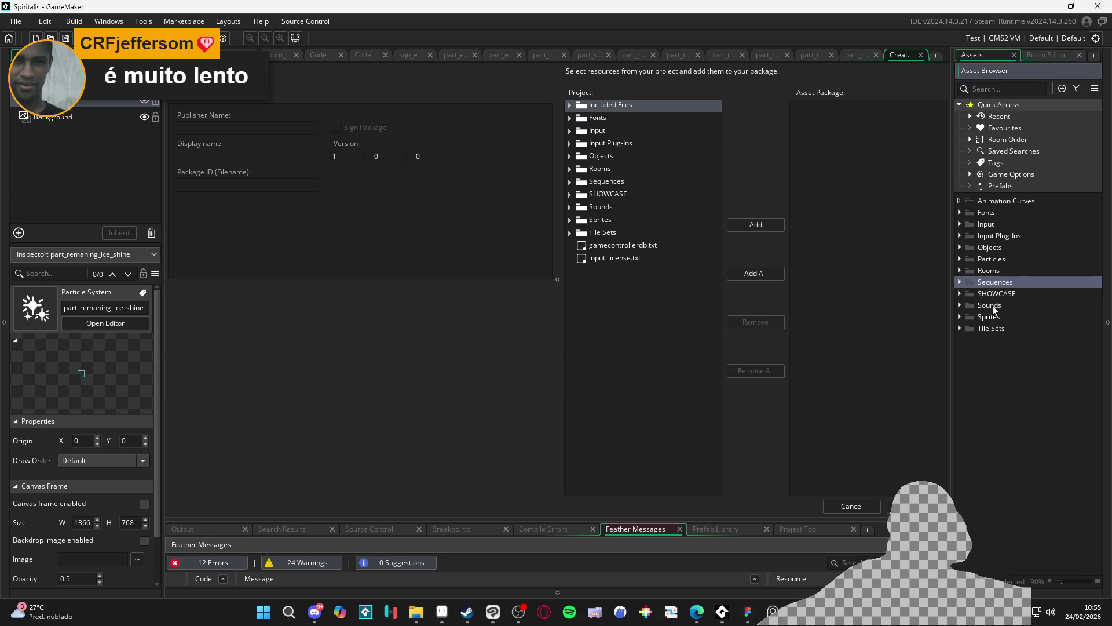
left_click(986, 328)
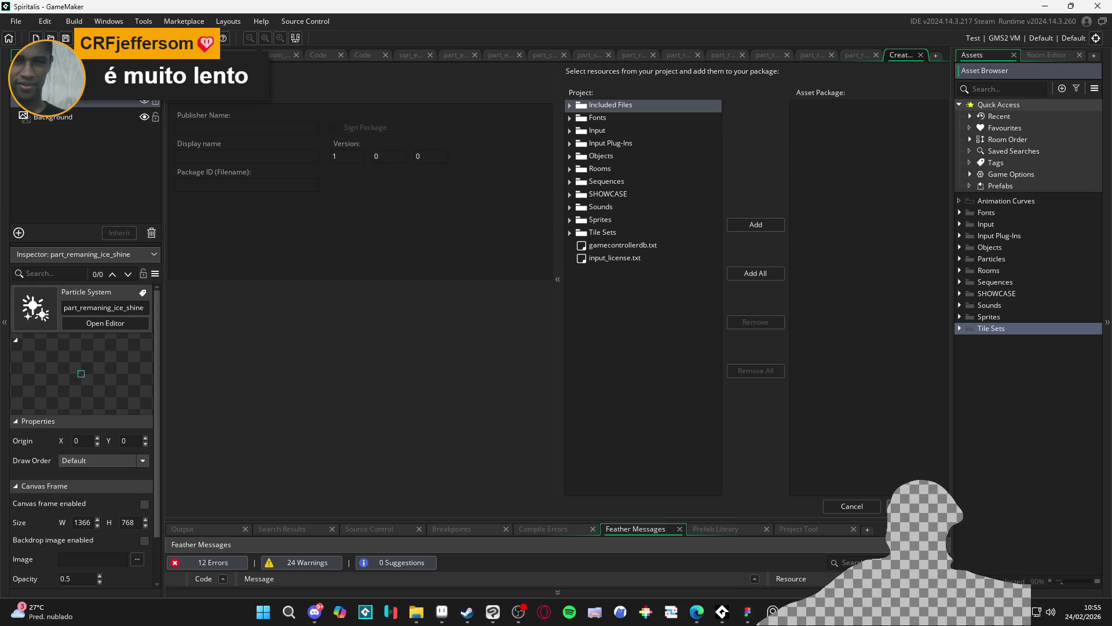
left_click(856, 505)
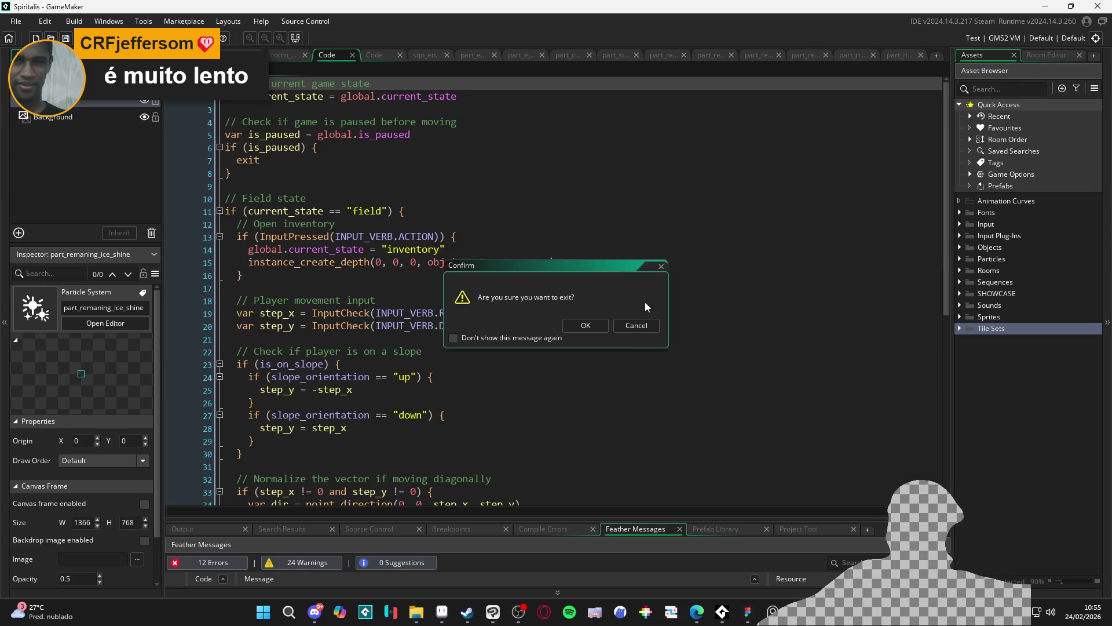
Confirm quitting GameMaker and relaunch it from the Steam library.
key("Return")
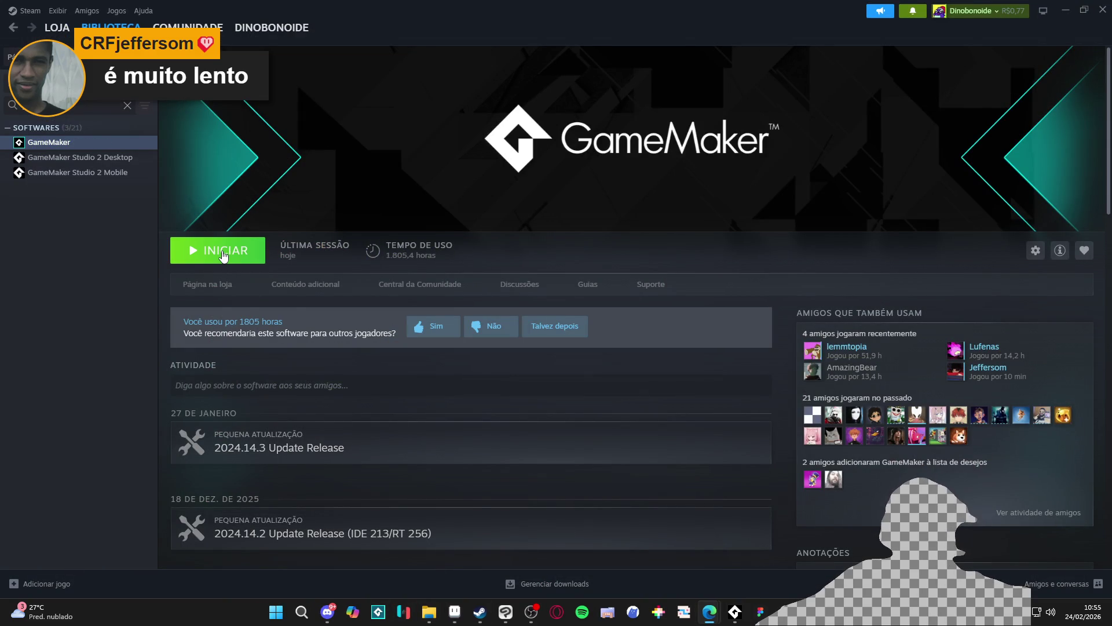
left_click(220, 259)
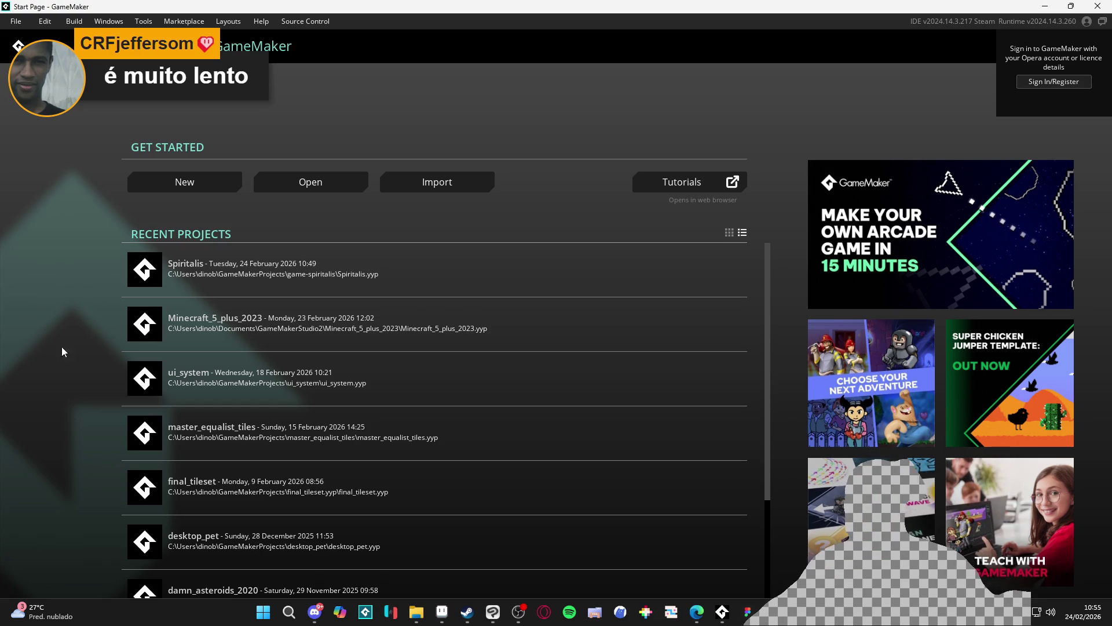
Reopen the Spiritalis project and put the cursor on empty line 31 of the player movement script.
left_click(372, 293)
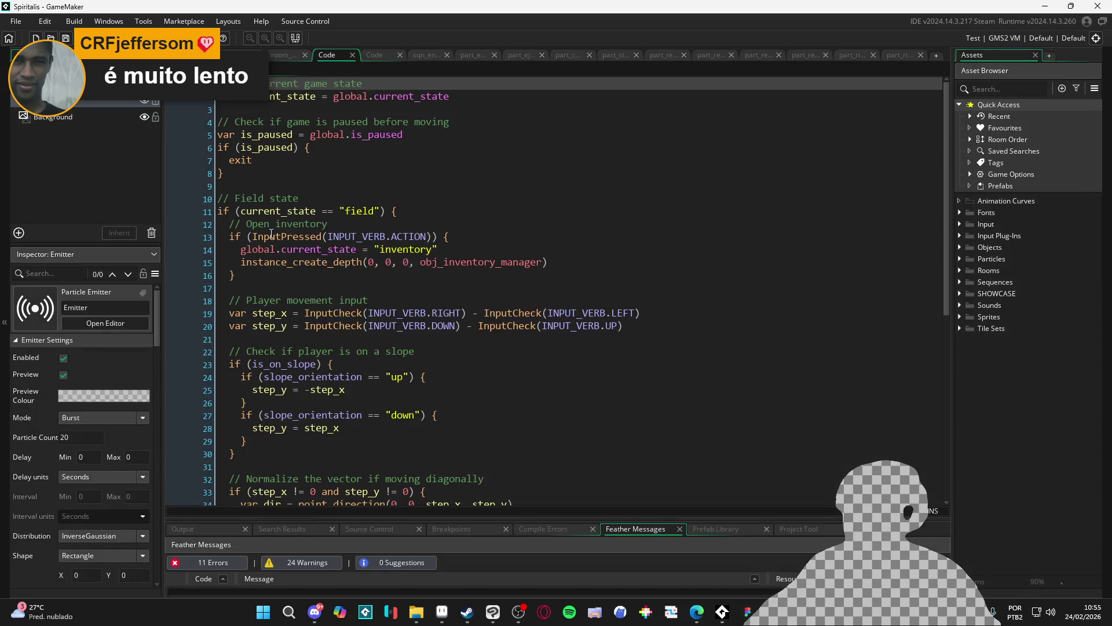
left_click(448, 350)
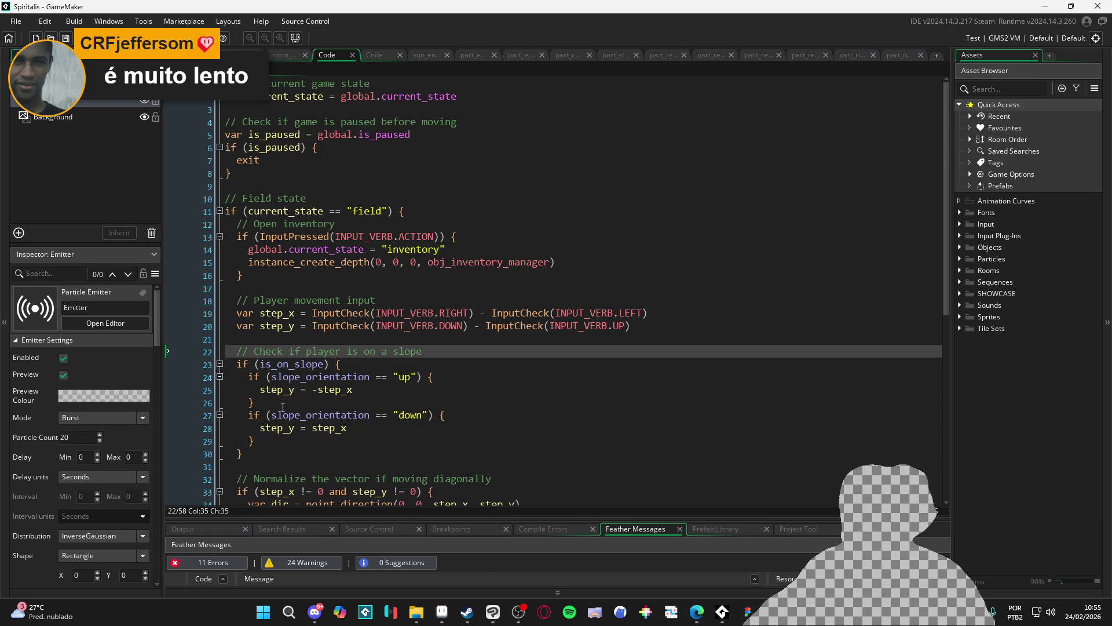
left_click(238, 458)
key("Down")
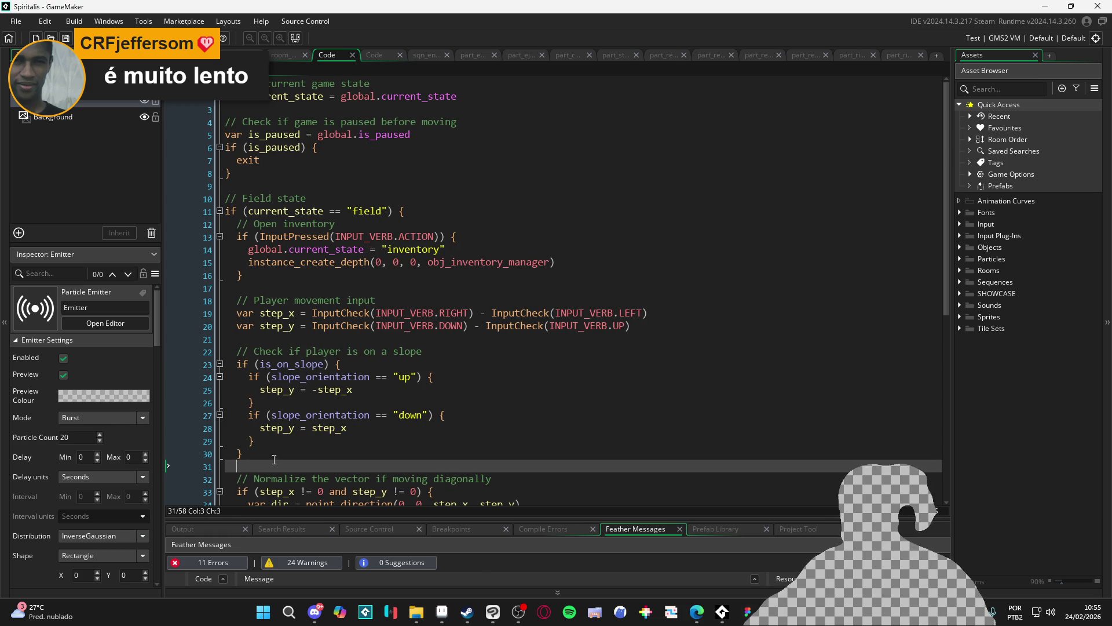
Check the Objects folder, then bring up the local package creation form and close it again.
left_click(959, 247)
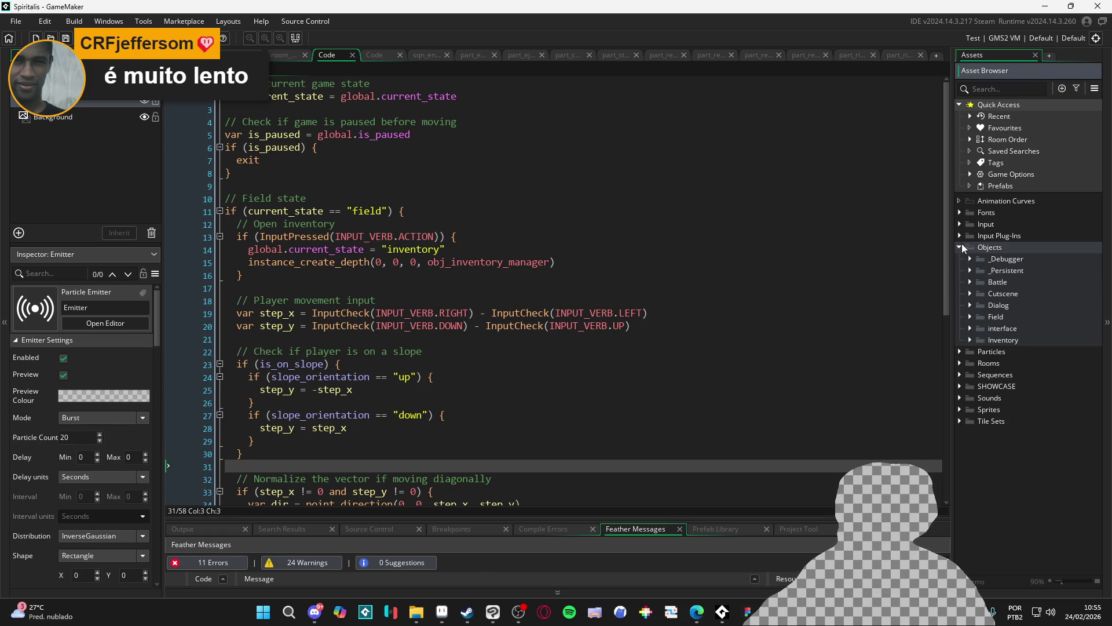
left_click(959, 247)
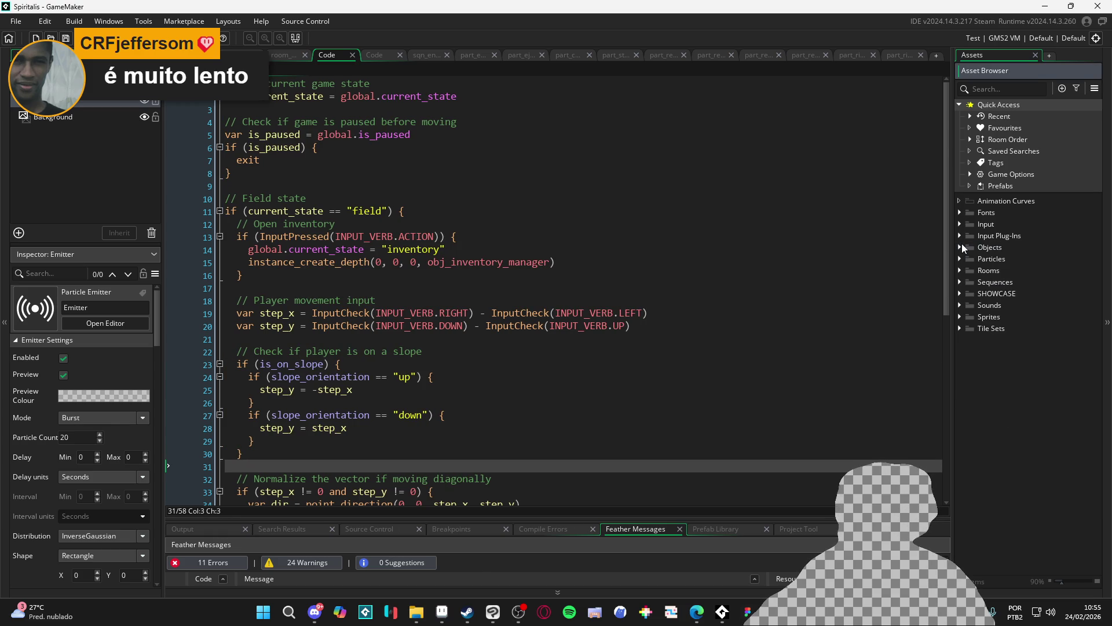
left_click(144, 22)
left_click(188, 82)
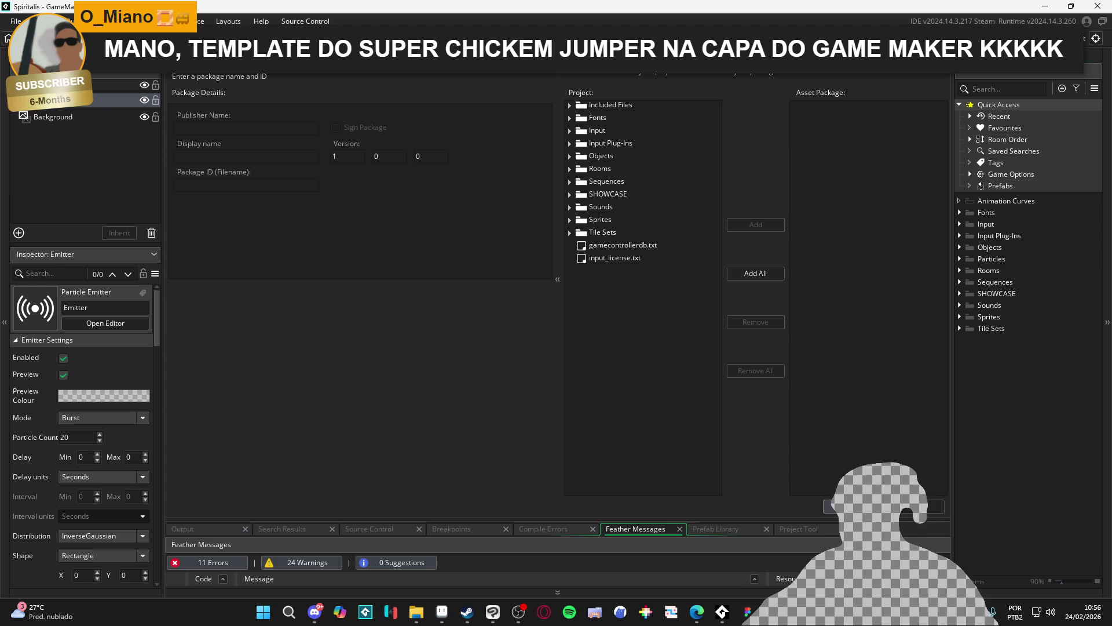
key("Escape")
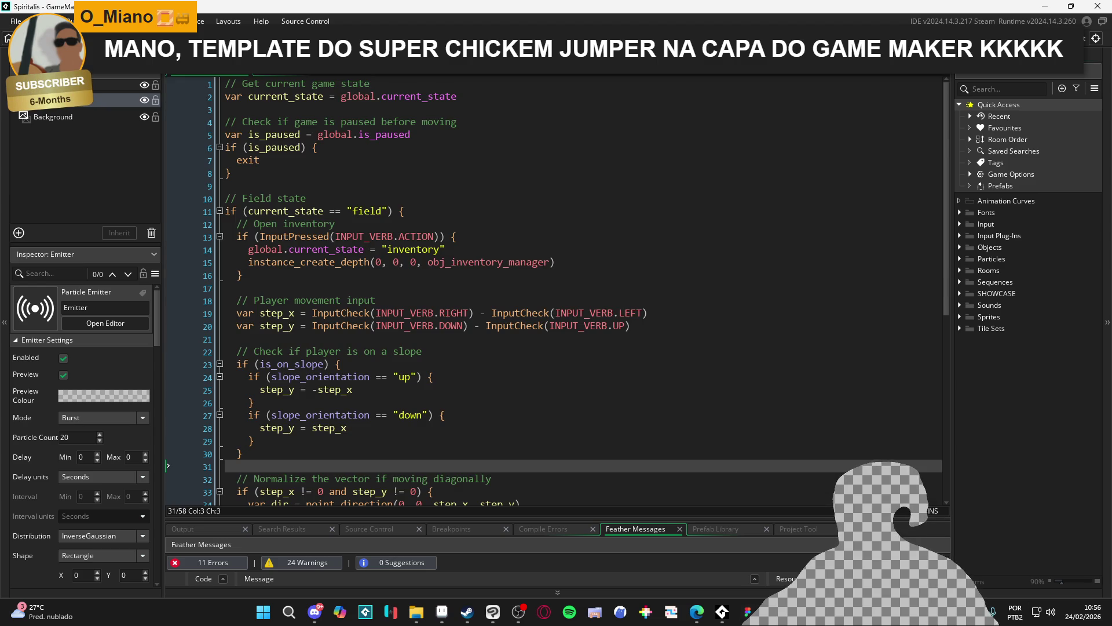
Browse the SHOWCASE, Rooms, Objects, Input Plug-Ins and Input folders in the Asset Browser.
left_click(962, 295)
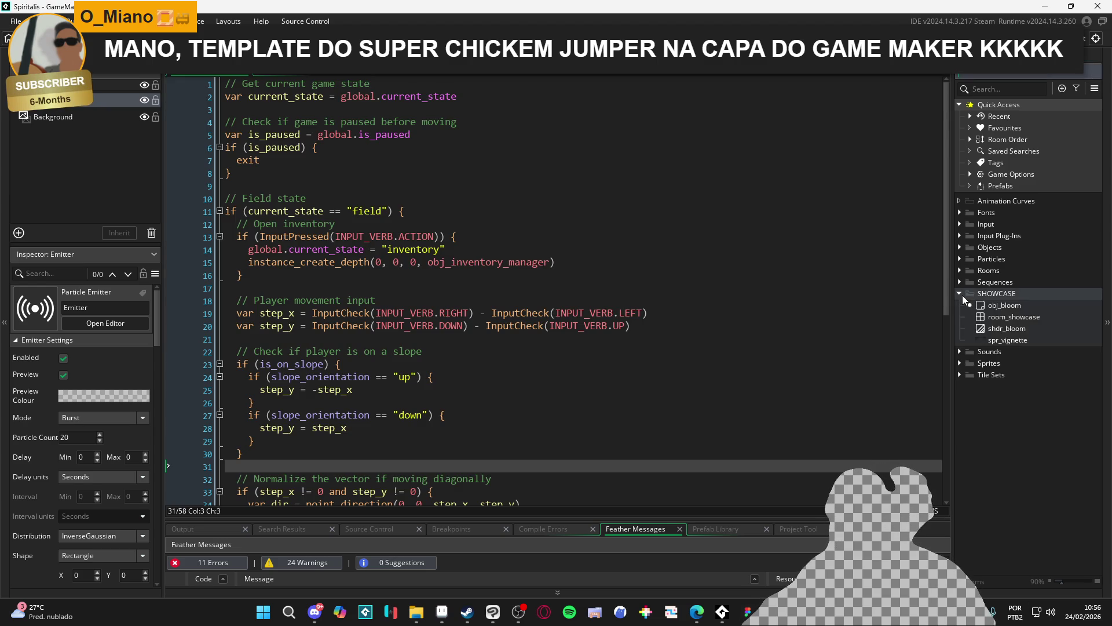
left_click(962, 295)
left_click(960, 271)
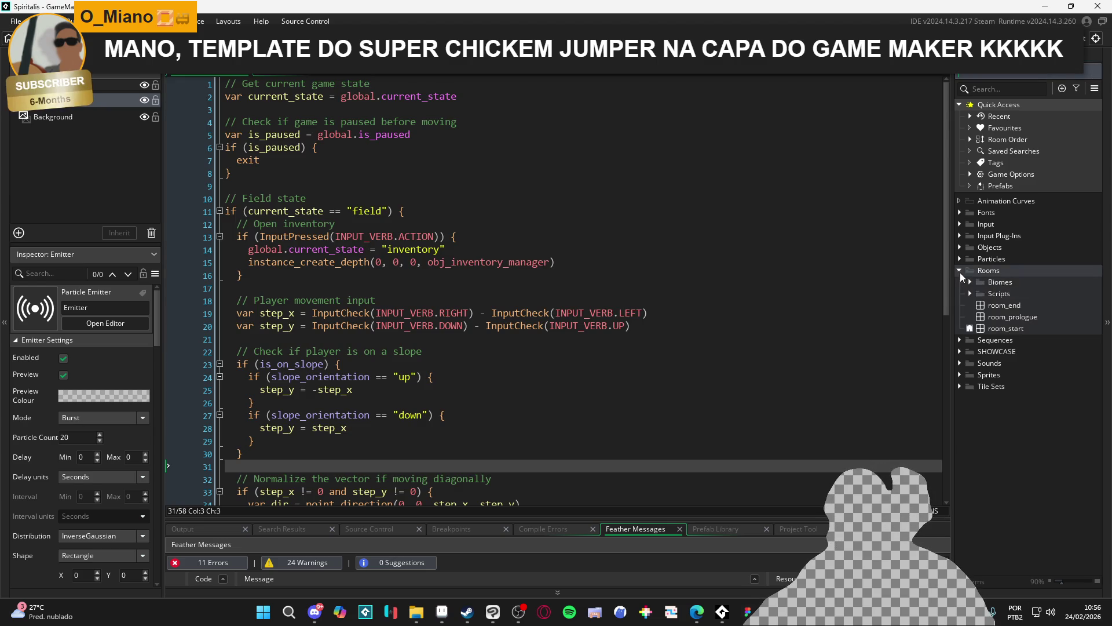
left_click(961, 271)
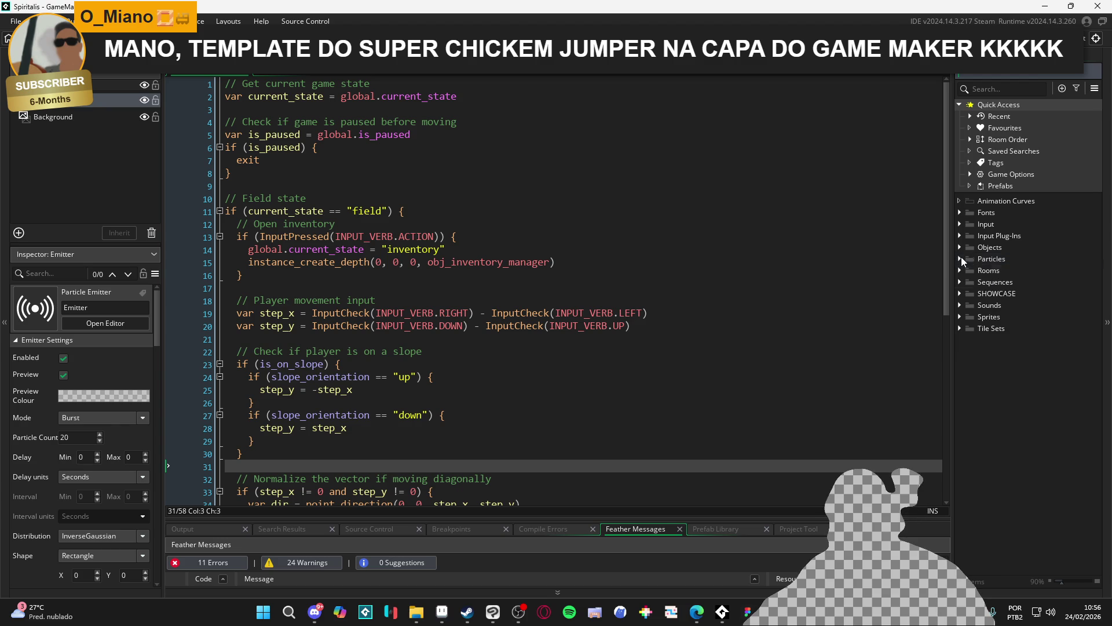
left_click(962, 246)
left_click(962, 246)
left_click(959, 235)
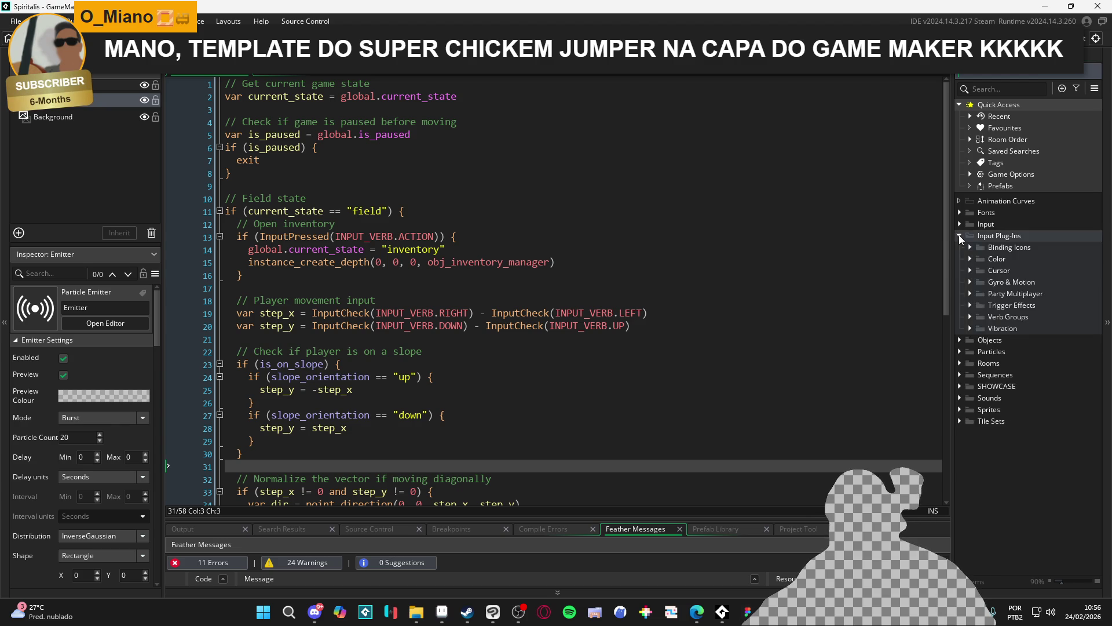
left_click(959, 235)
left_click(959, 225)
left_click(959, 225)
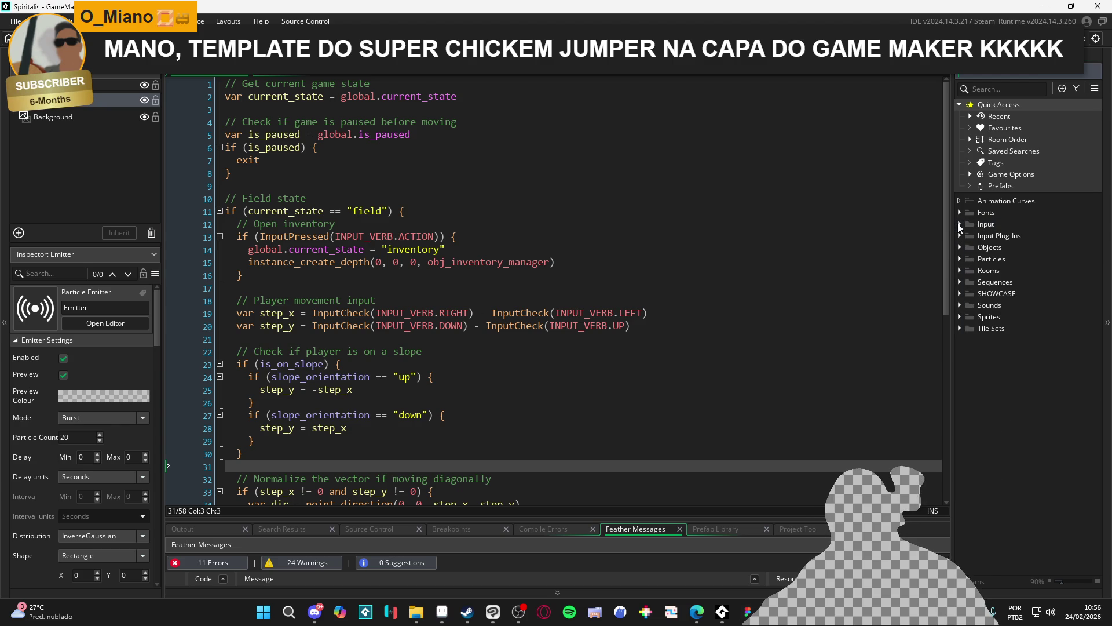
Look in the Sprites folder, then expand Particles > battle to list its part_ assets.
left_click(962, 315)
left_click(959, 319)
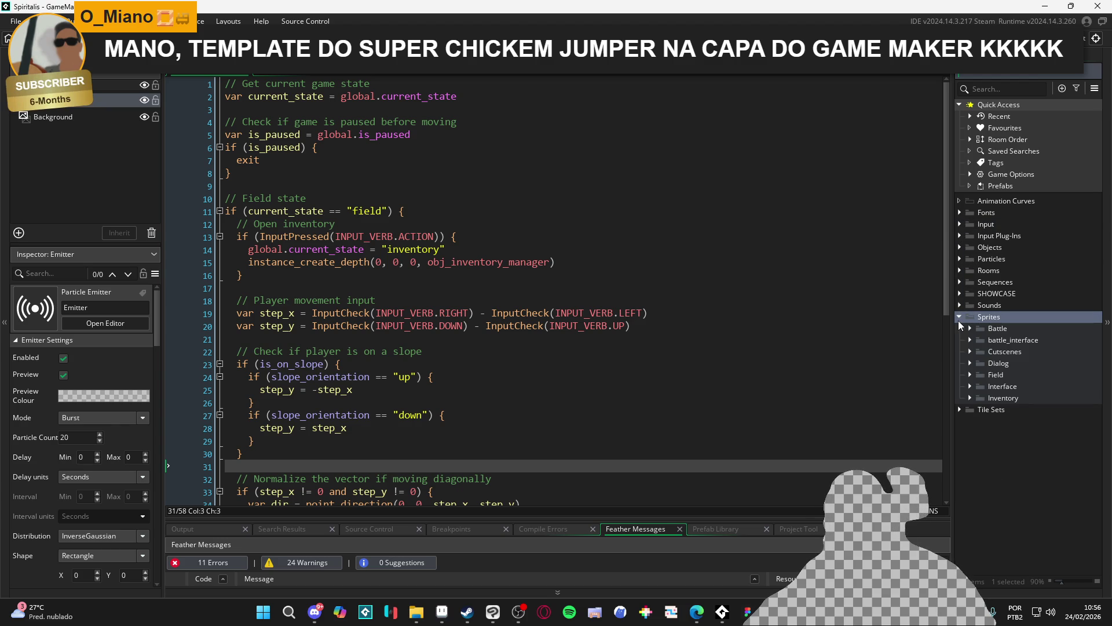
left_click(958, 320)
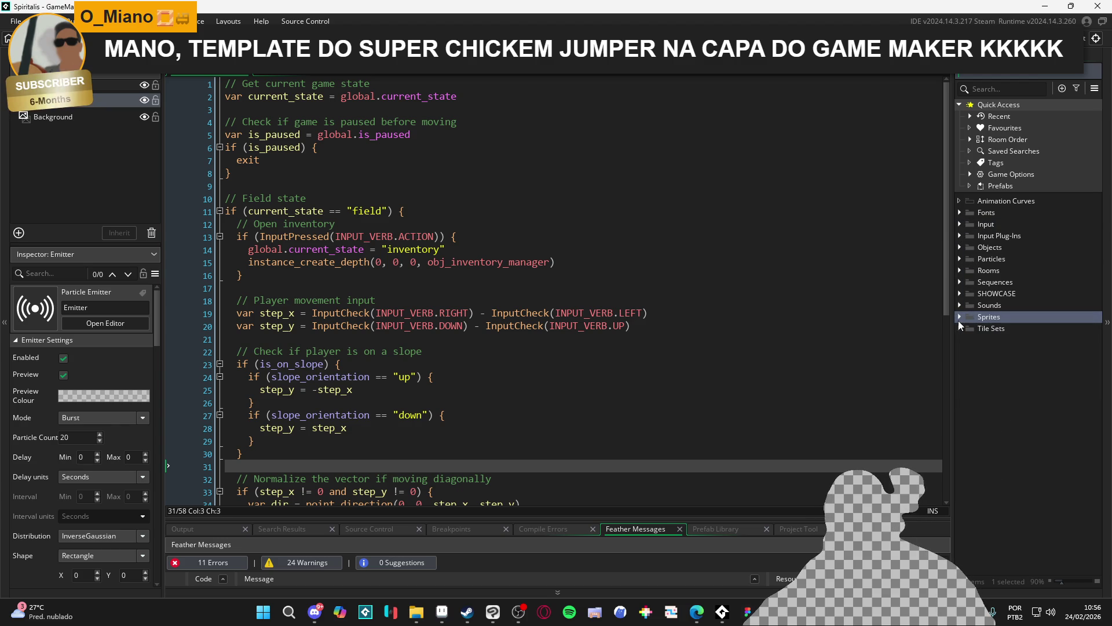
left_click(961, 258)
left_click(970, 270)
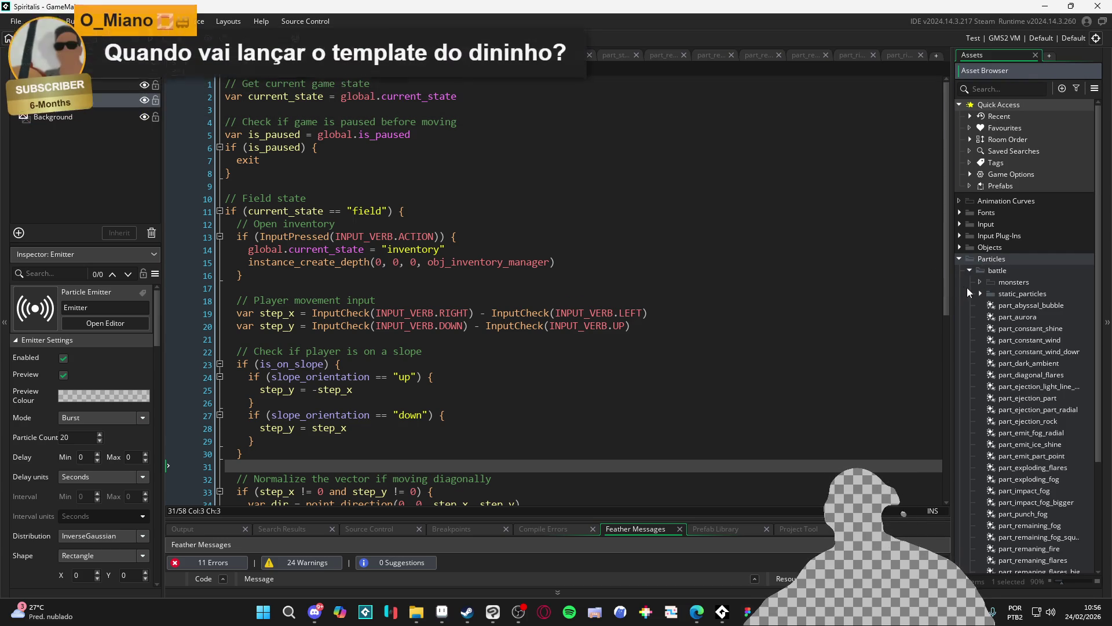
Search the assets for 'parT_ej' and open part_ejection_part in the particle editor.
left_click(984, 293)
left_click(980, 293)
scroll(978, 377, "down", 3)
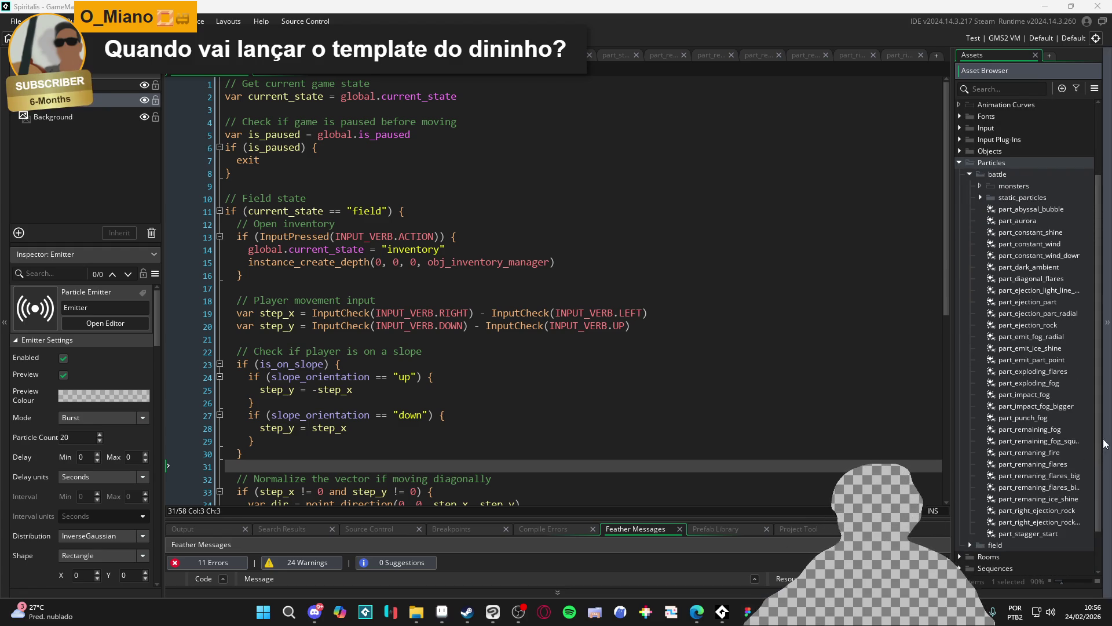
left_click(989, 89)
type("parT_ej")
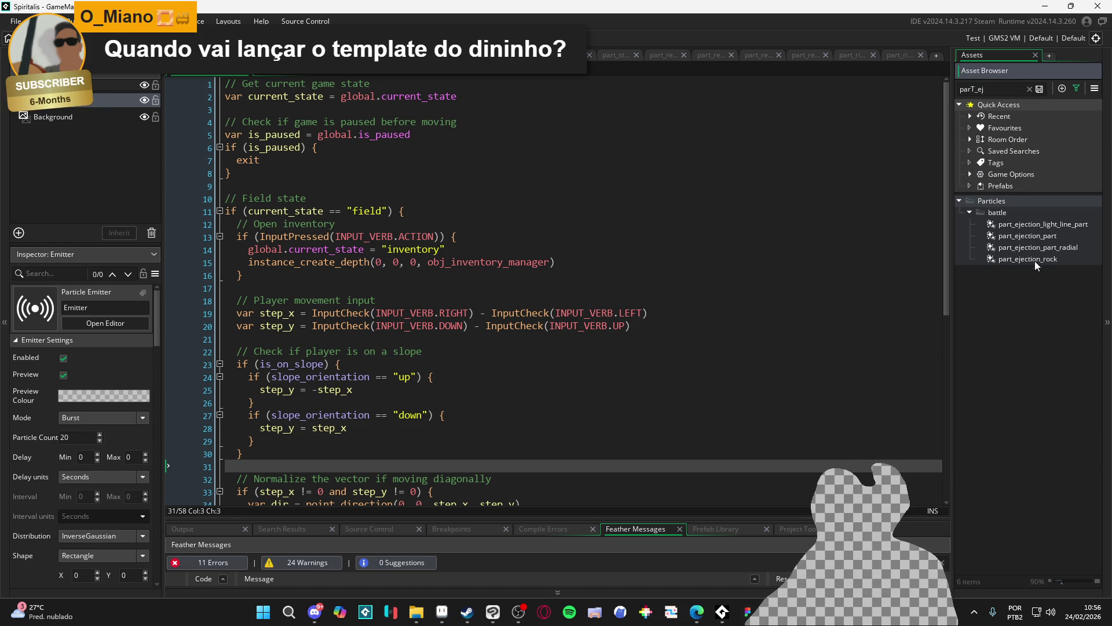
left_click(1050, 241)
double_click(1051, 241)
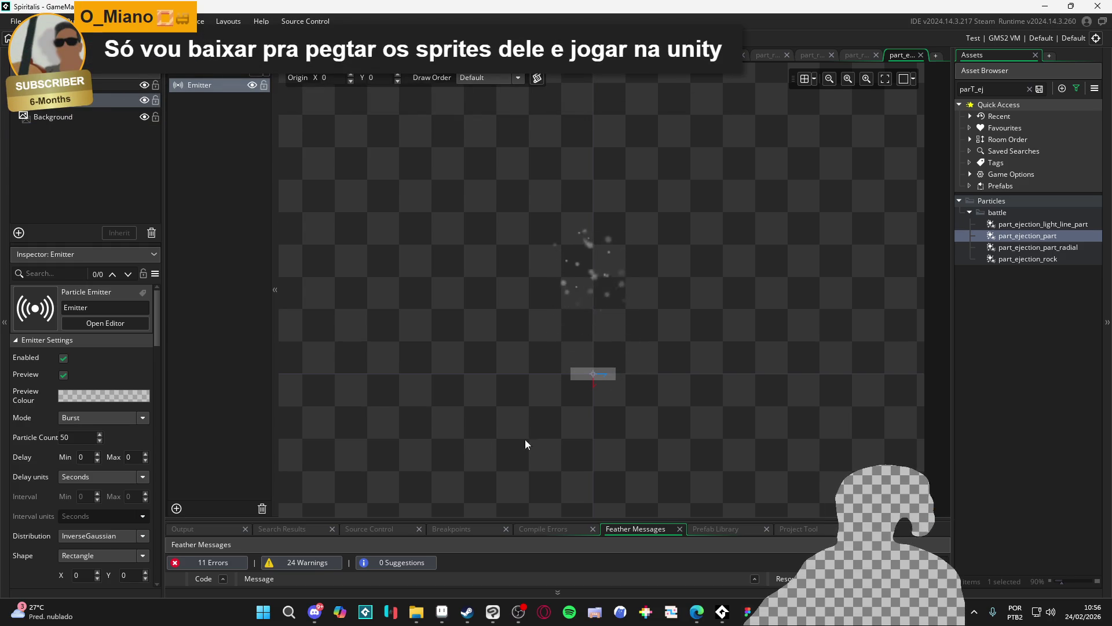
Review the Emitter settings: scale 0.03, size 1–3, speed 2–3.
scroll(127, 354, "down", 1)
scroll(147, 354, "down", 9)
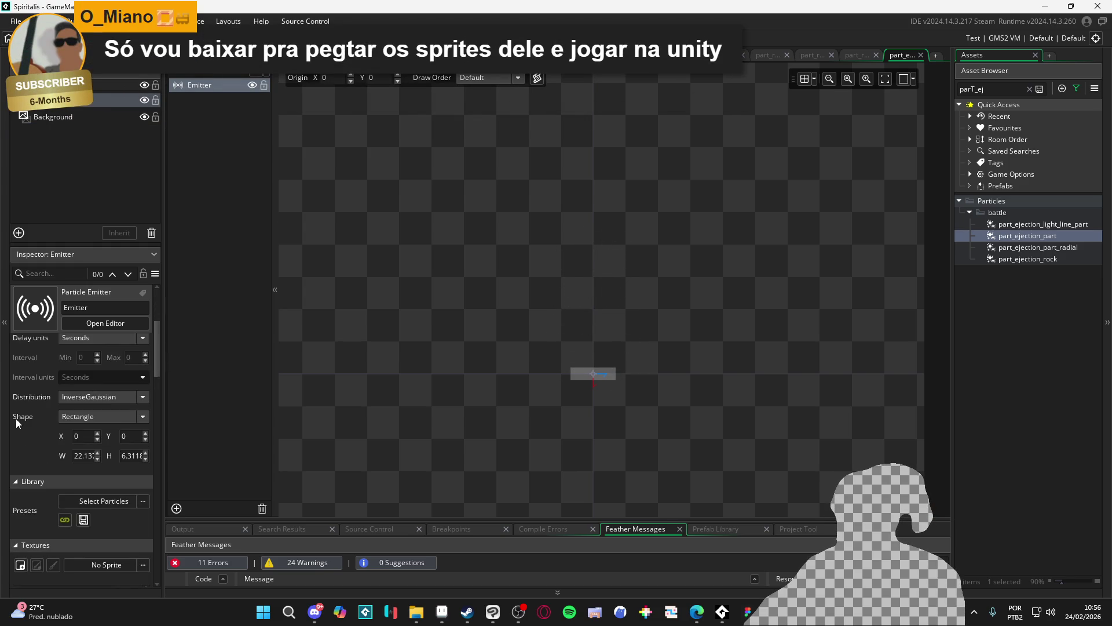
scroll(28, 414, "down", 8)
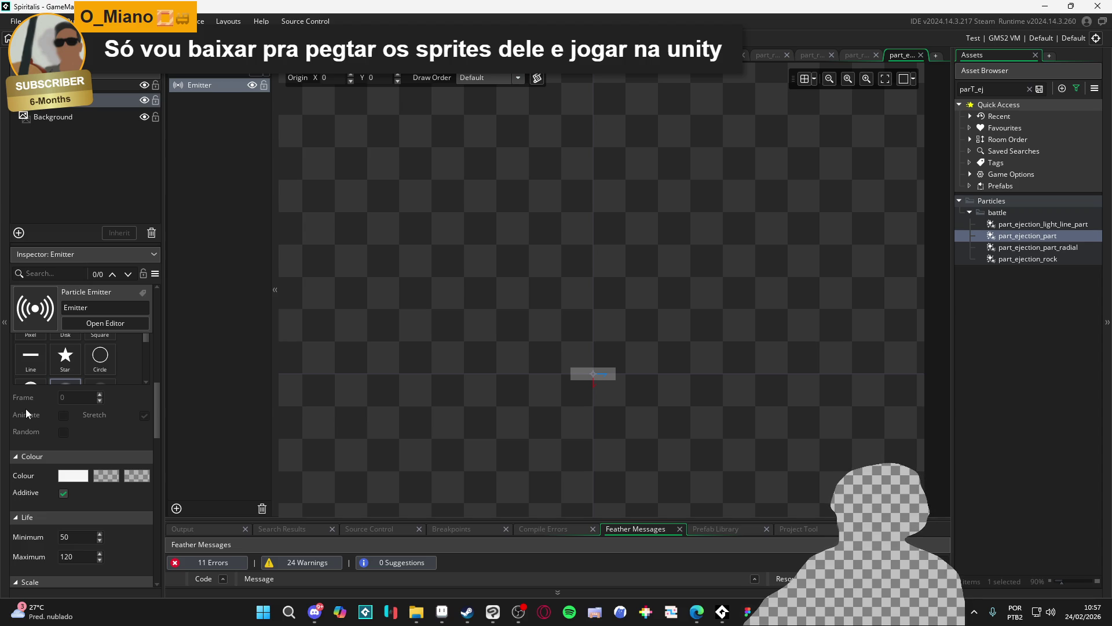
scroll(25, 408, "down", 11)
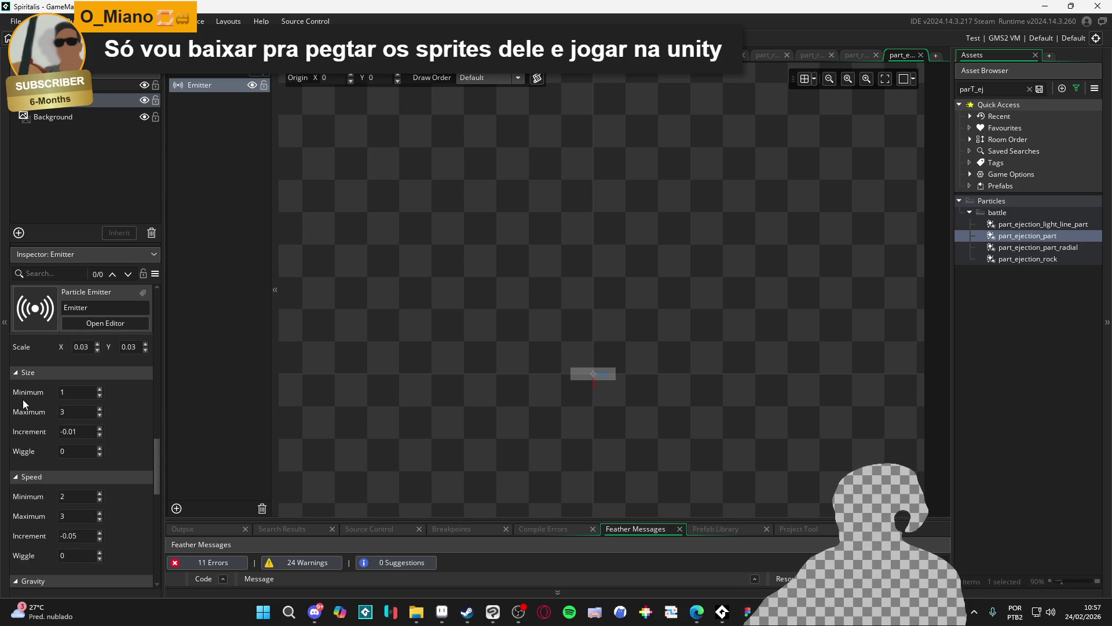
scroll(23, 404, "up", 3)
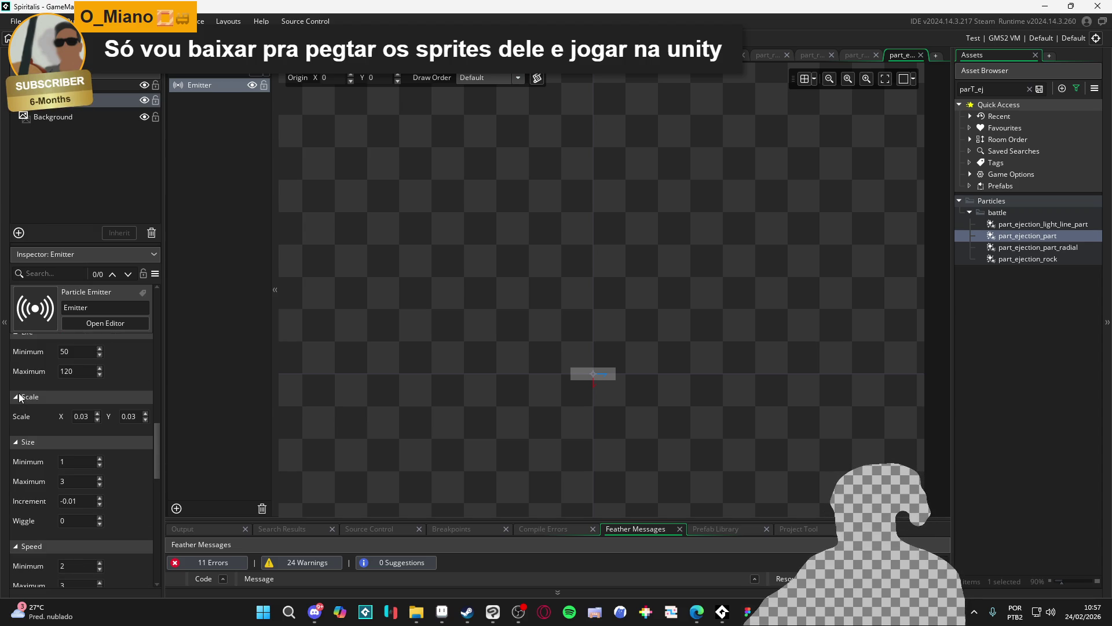
scroll(21, 398, "down", 2)
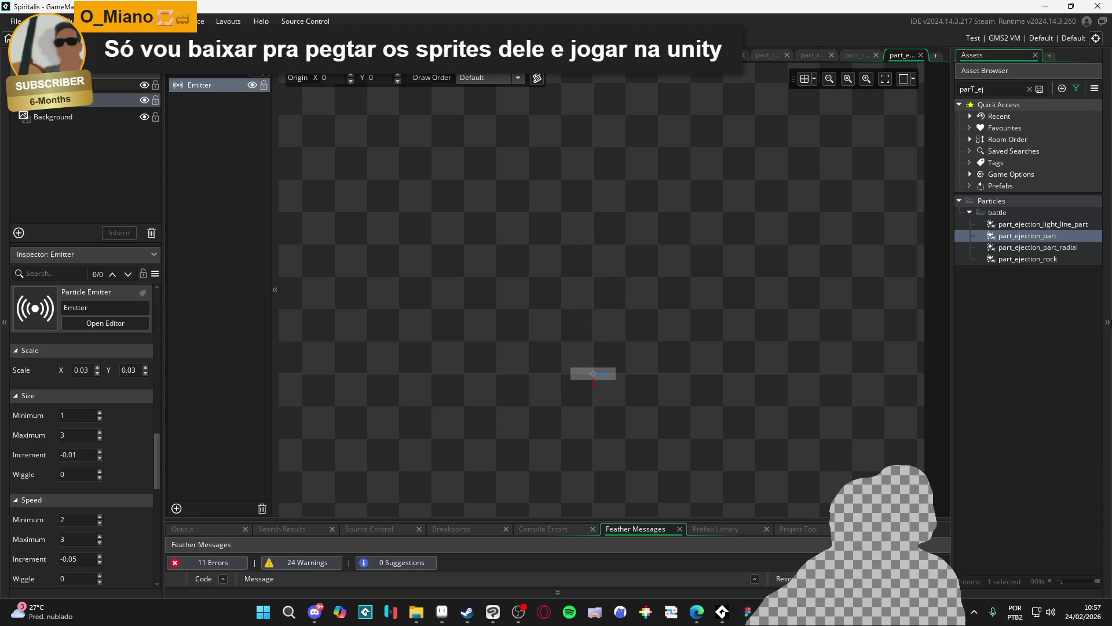
left_click(1005, 90)
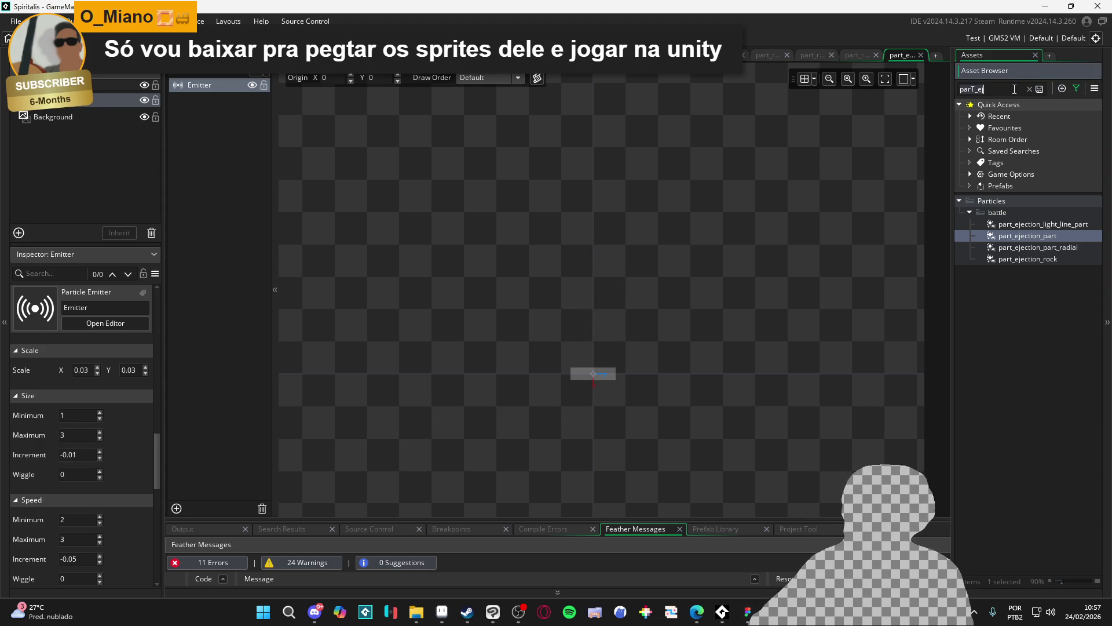
Filter assets by 'ice', open the four-frame spr_part_ice_shine sprite and play its animation.
type("lce")
scroll(1040, 345, "down", 10)
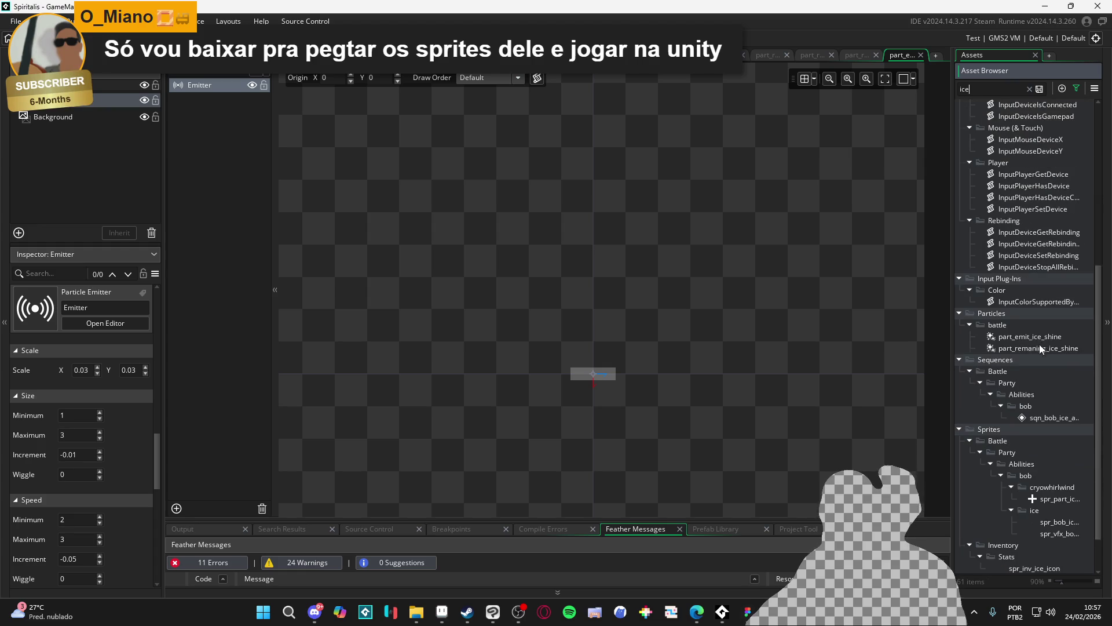
double_click(1049, 496)
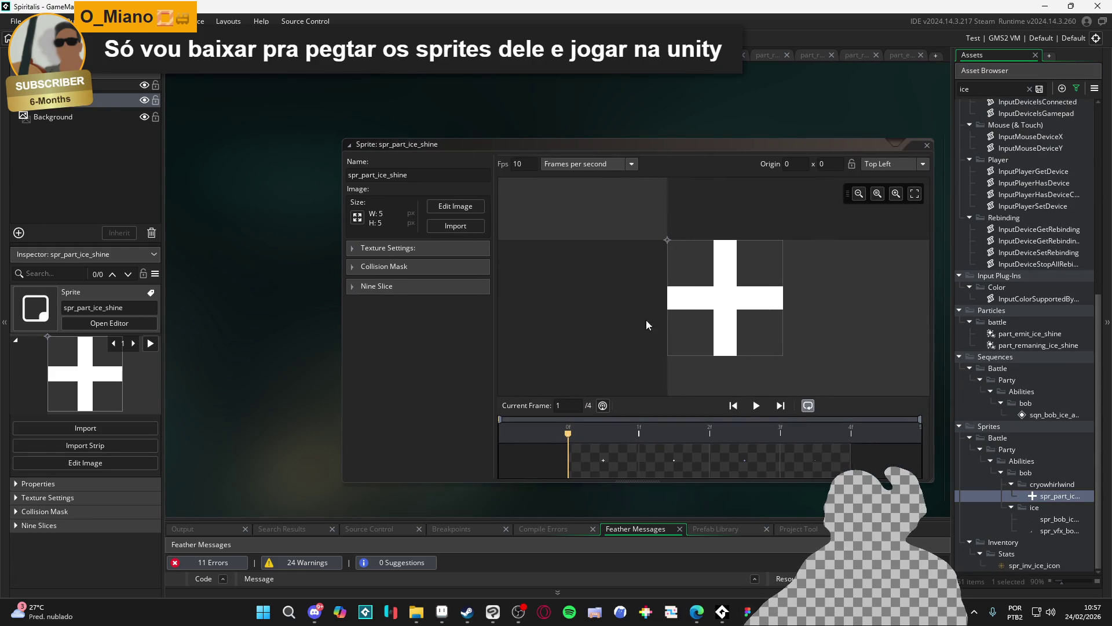
left_click(756, 406)
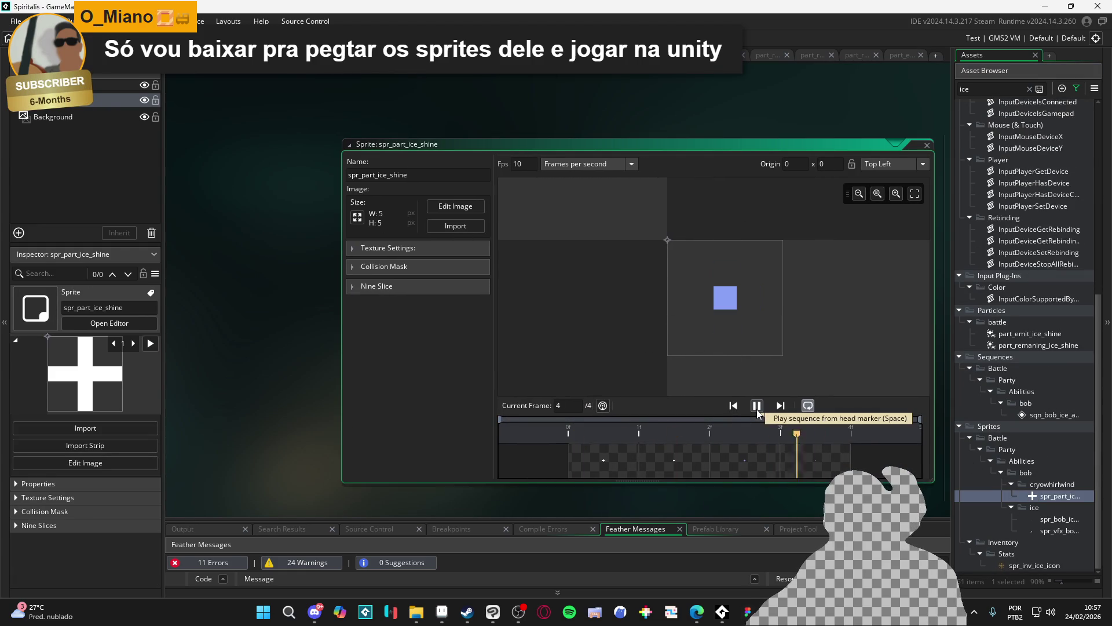
left_click(757, 409)
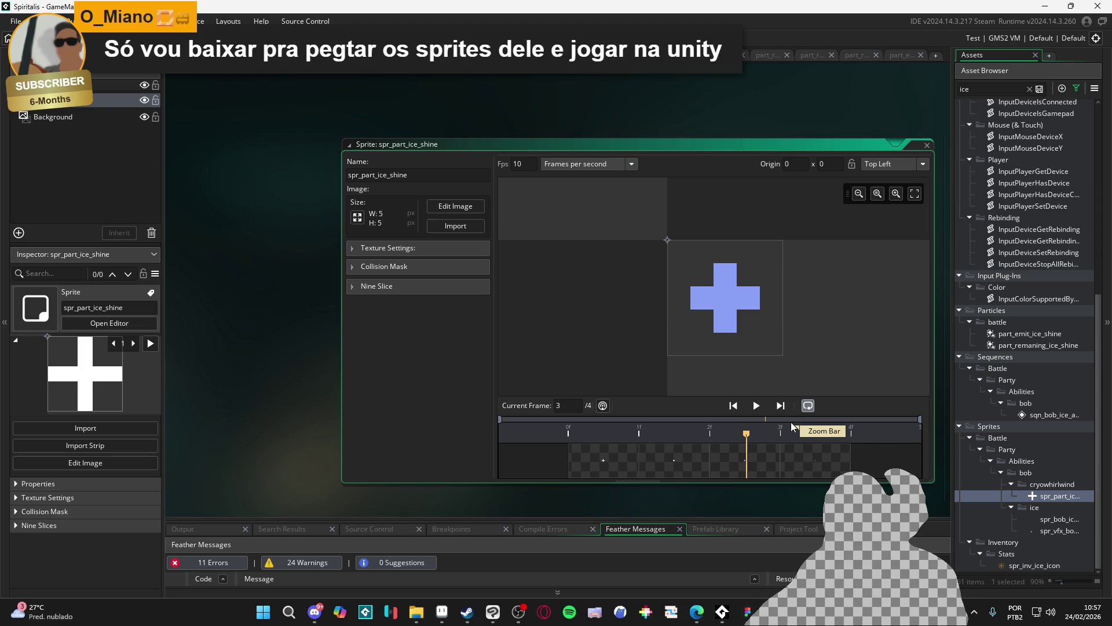
left_click(756, 405)
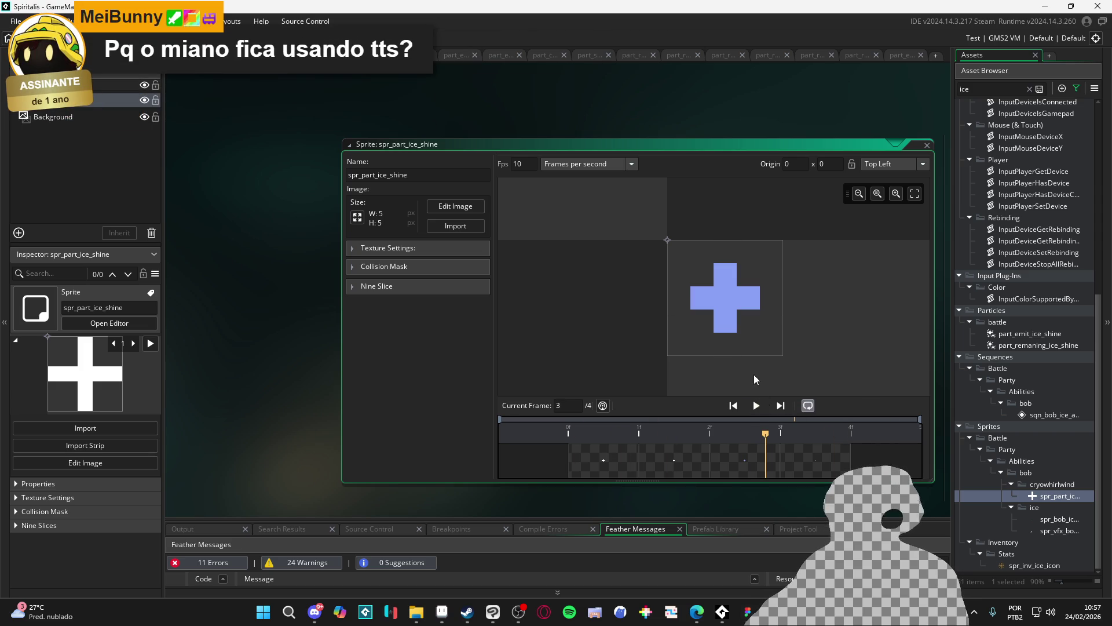
left_click(762, 408)
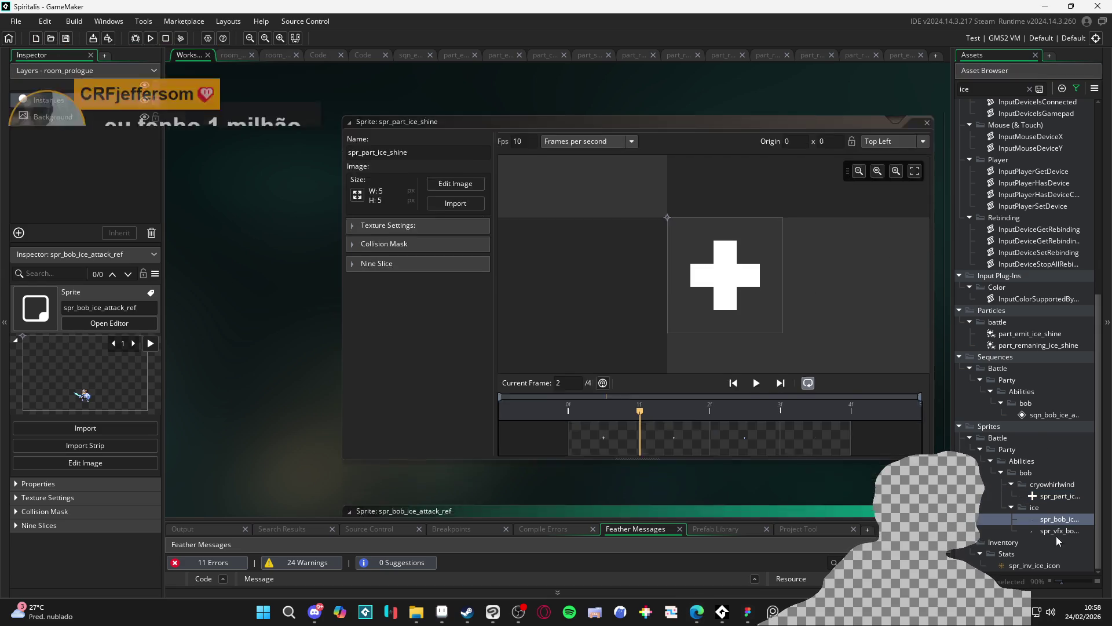
Open spr_bob_ice_attack_ref and part_remaning_ice_shine, then part_emit_ice_shine to watch its sparkle stream.
double_click(1056, 520)
double_click(1049, 497)
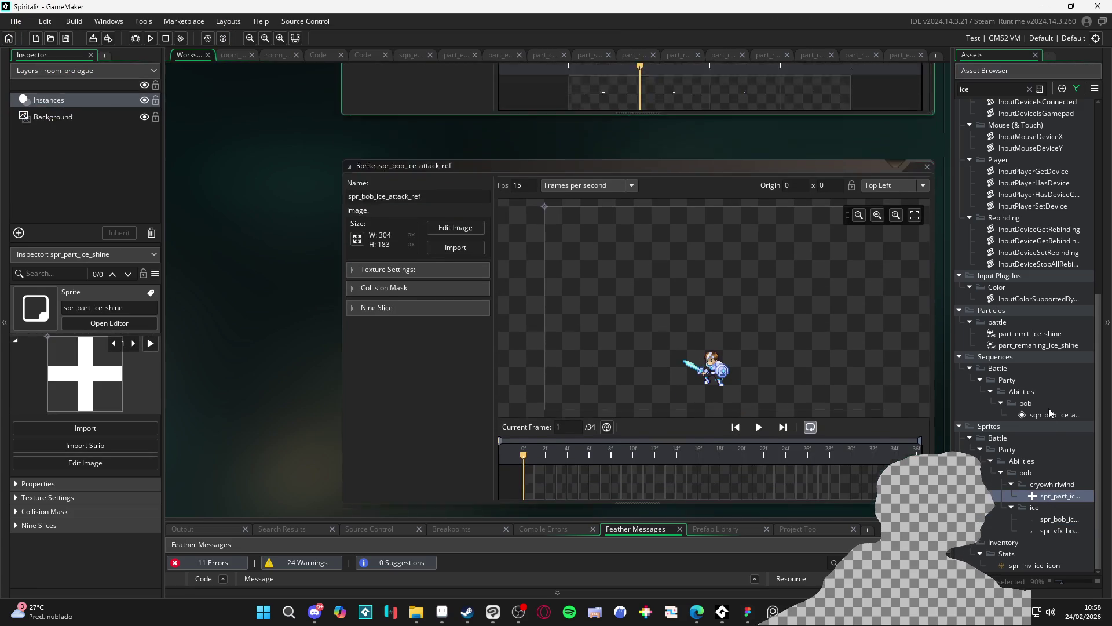
double_click(1027, 345)
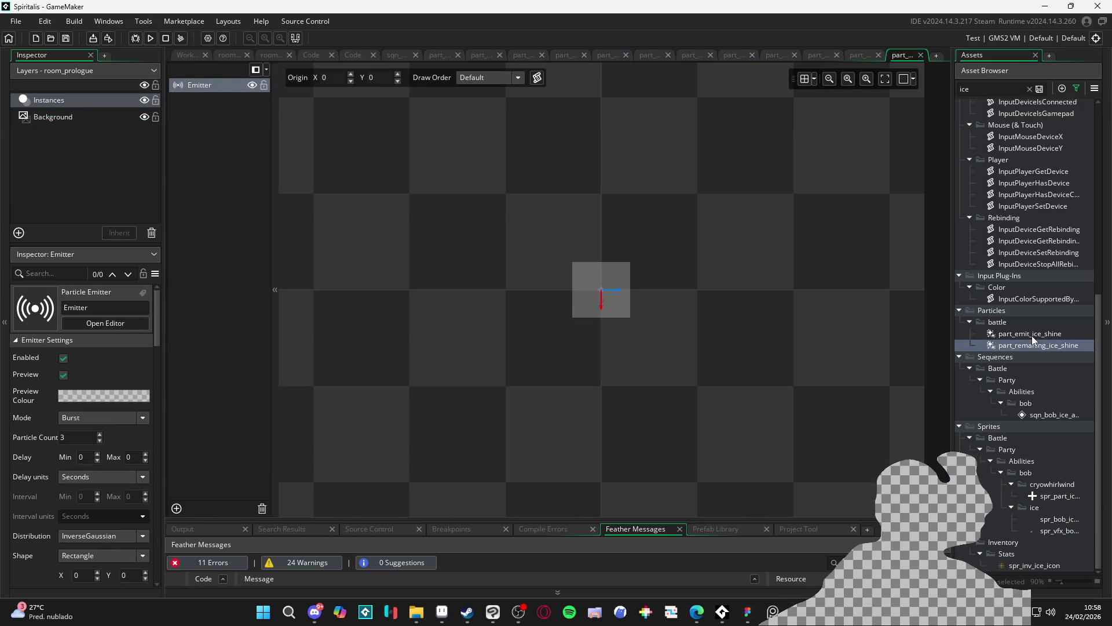
left_click(1031, 344)
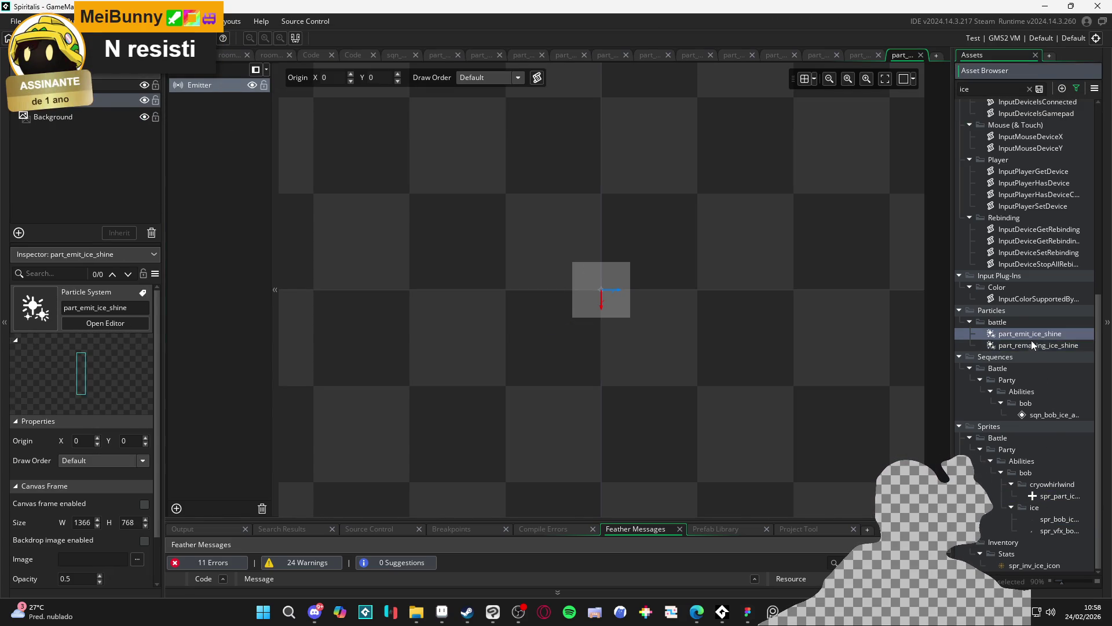
double_click(1030, 346)
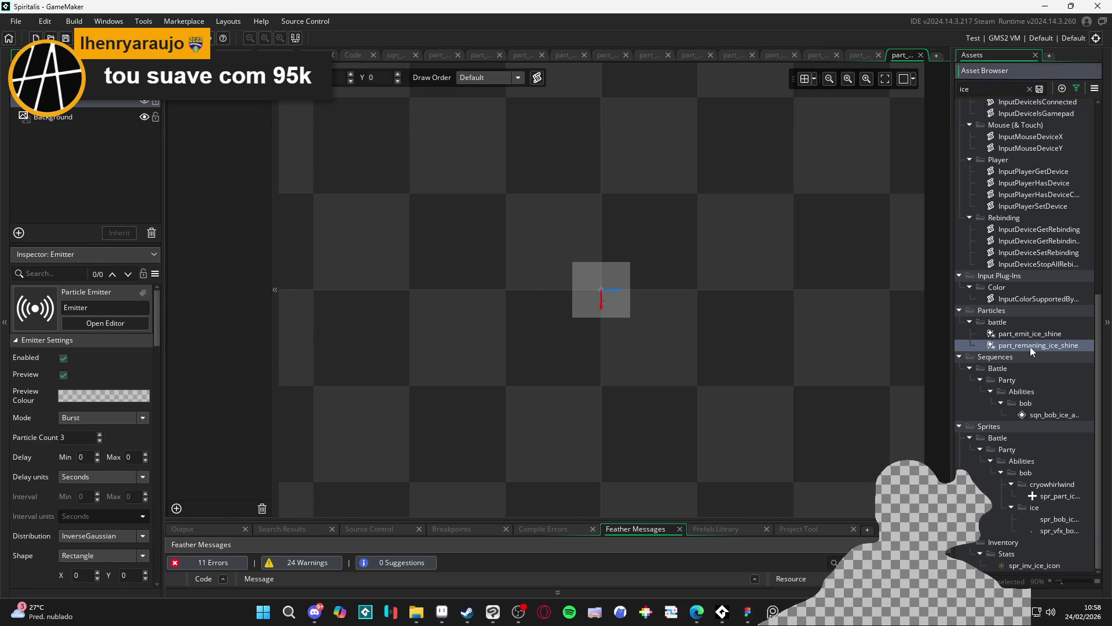
double_click(1031, 336)
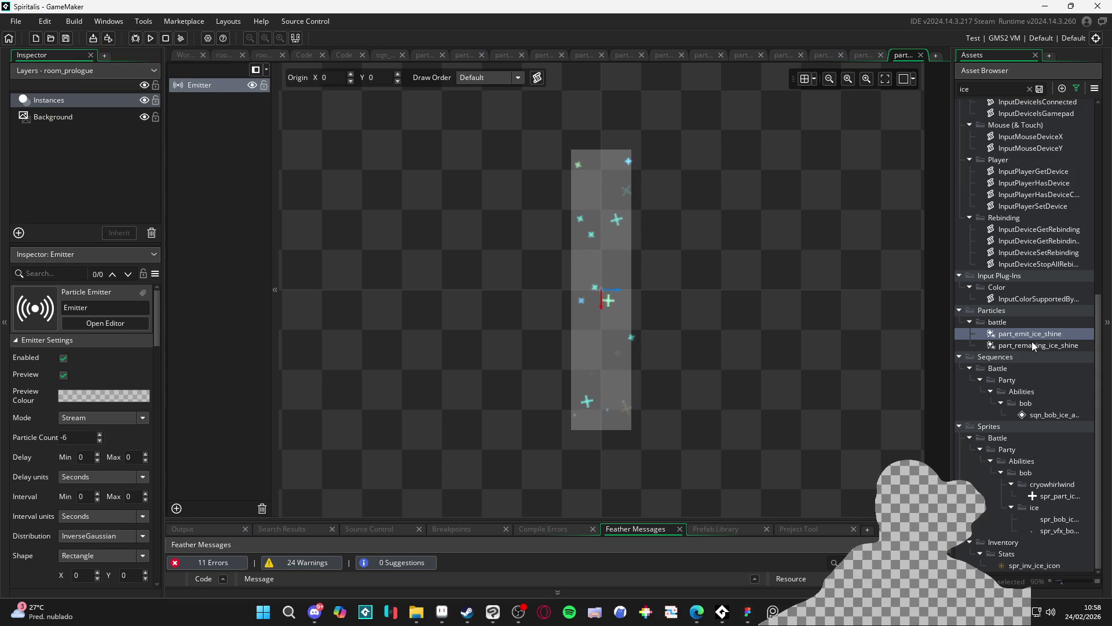
scroll(1023, 403, "up", 5)
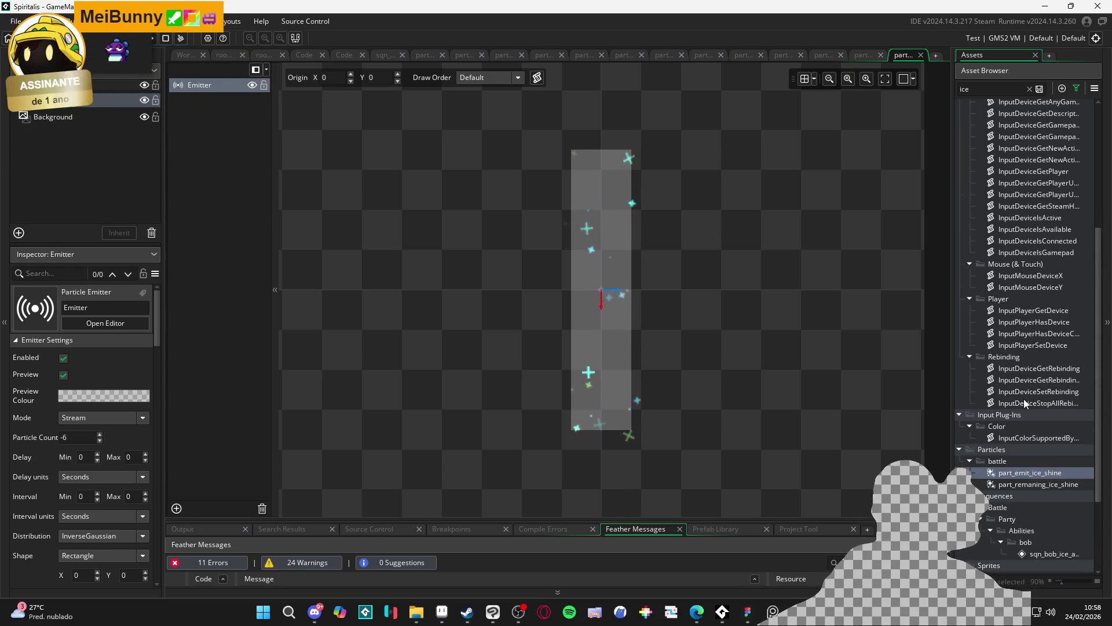
scroll(1028, 397, "down", 5)
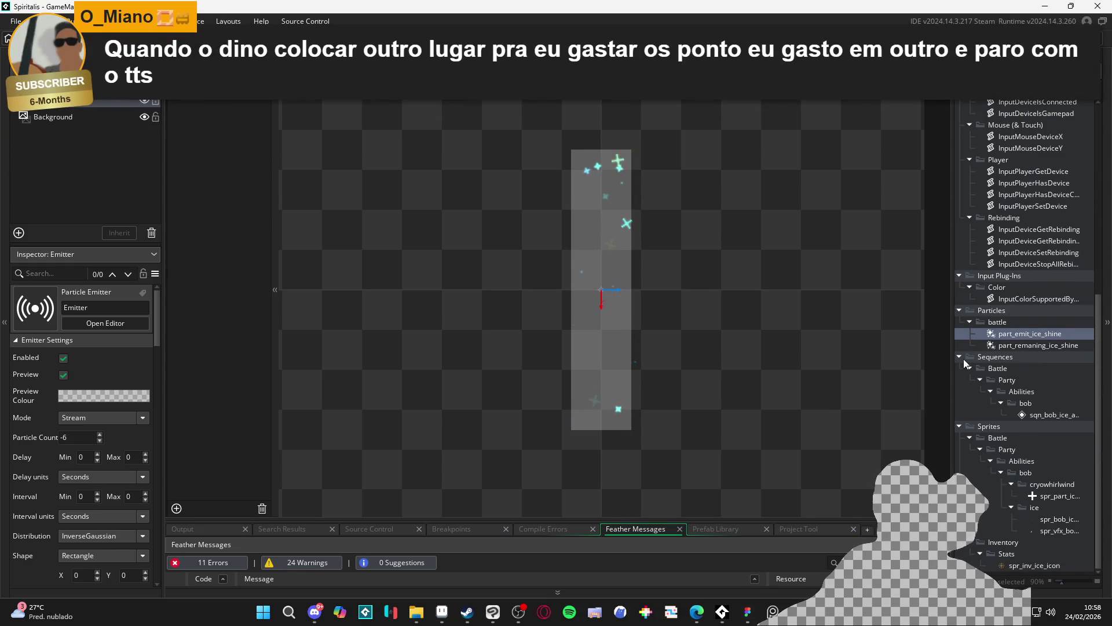
Create a new sequence asset named sqn_parts in the Sequences folder.
right_click(1006, 359)
mouse_move(1009, 361)
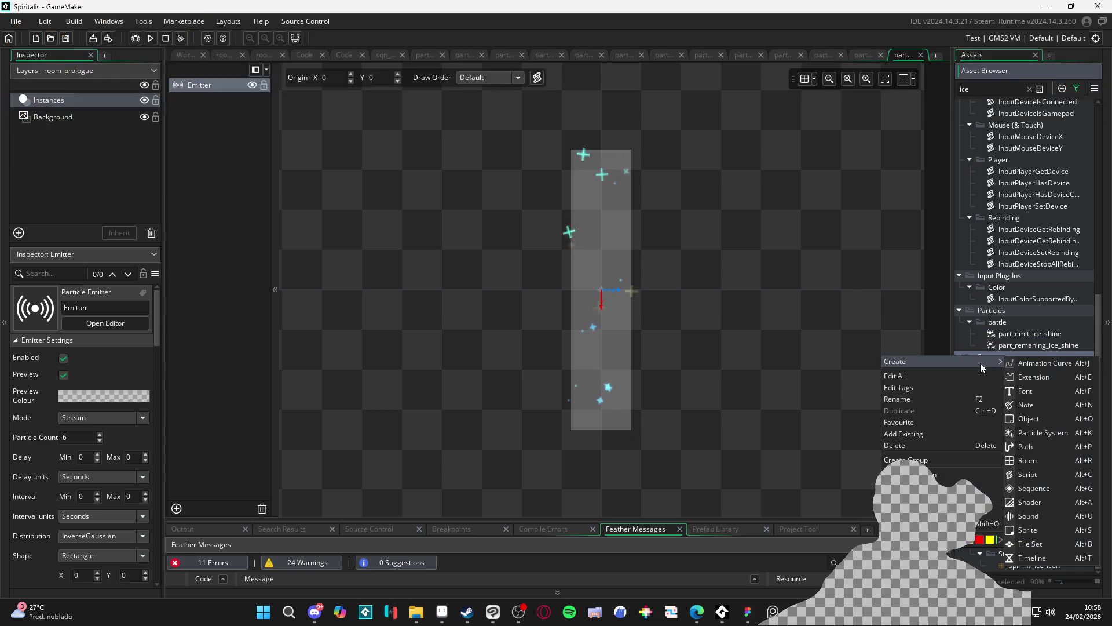
left_click(1048, 496)
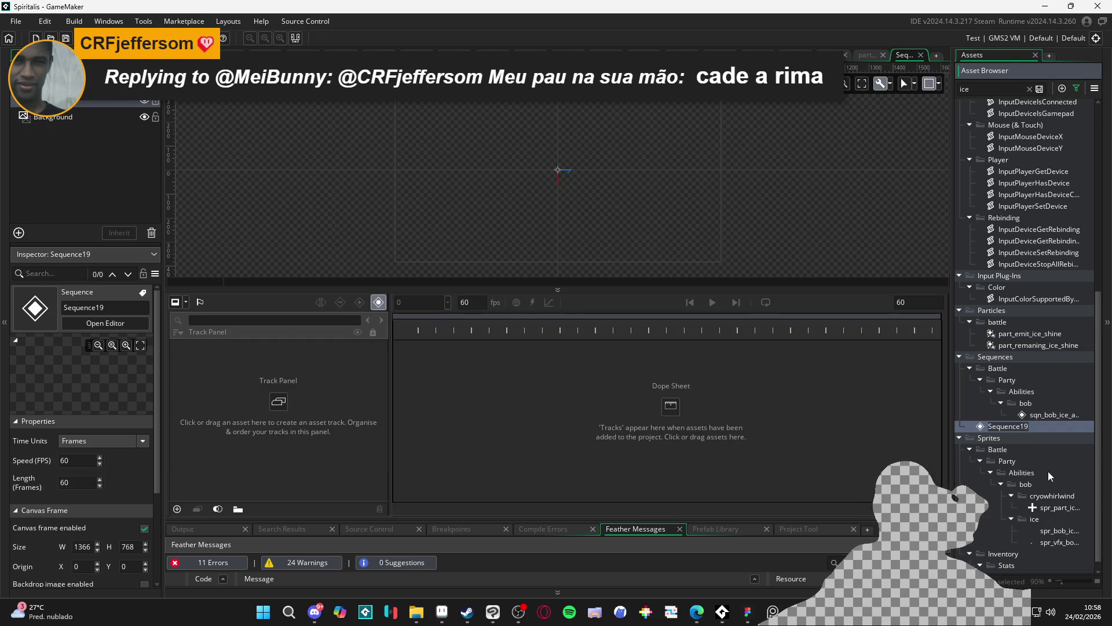
type("sqn_par")
type("ts")
key("Return")
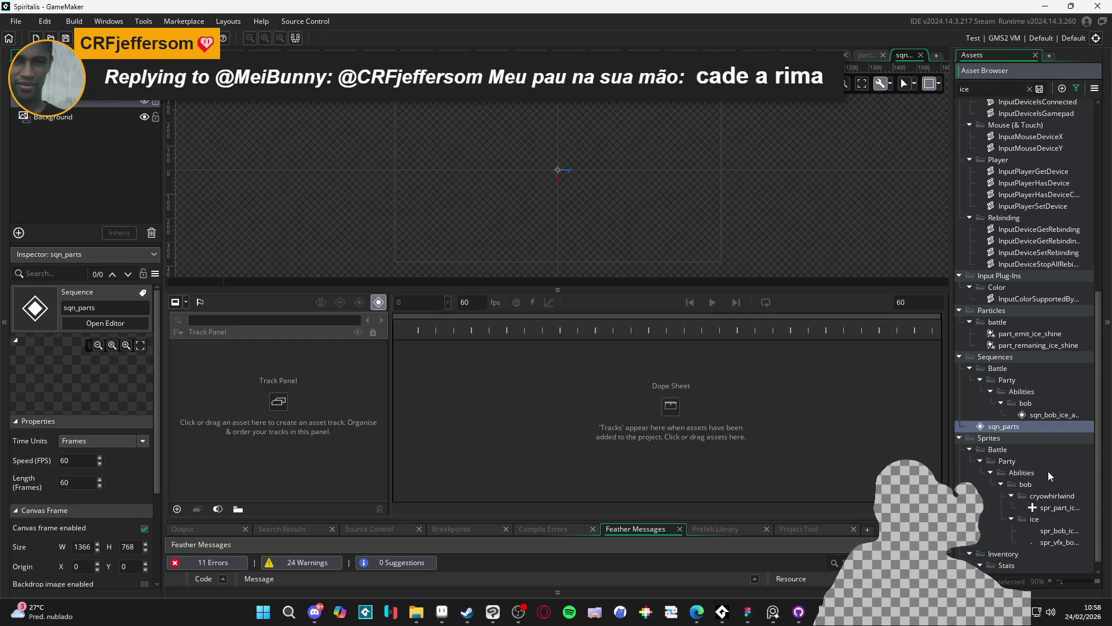
Add part_emit_ice_shine and part_ejection_part as tracks in sqn_parts.
mouse_move(1001, 336)
left_mouse_down()
mouse_move(417, 166)
mouse_move(512, 180)
mouse_move(512, 191)
left_mouse_up()
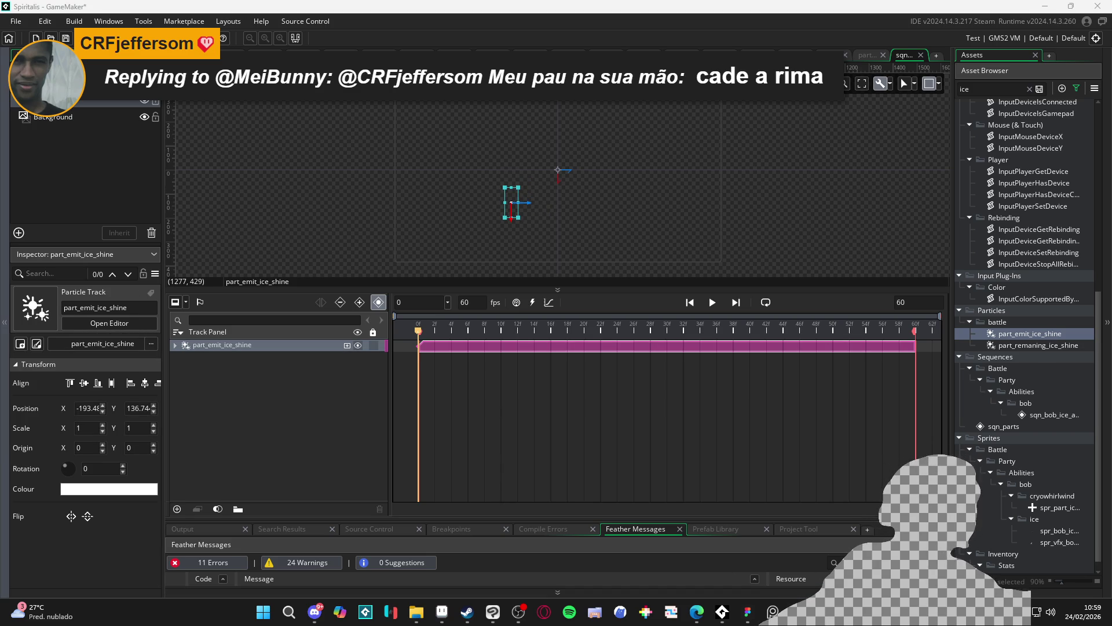
double_click(1003, 85)
type("e")
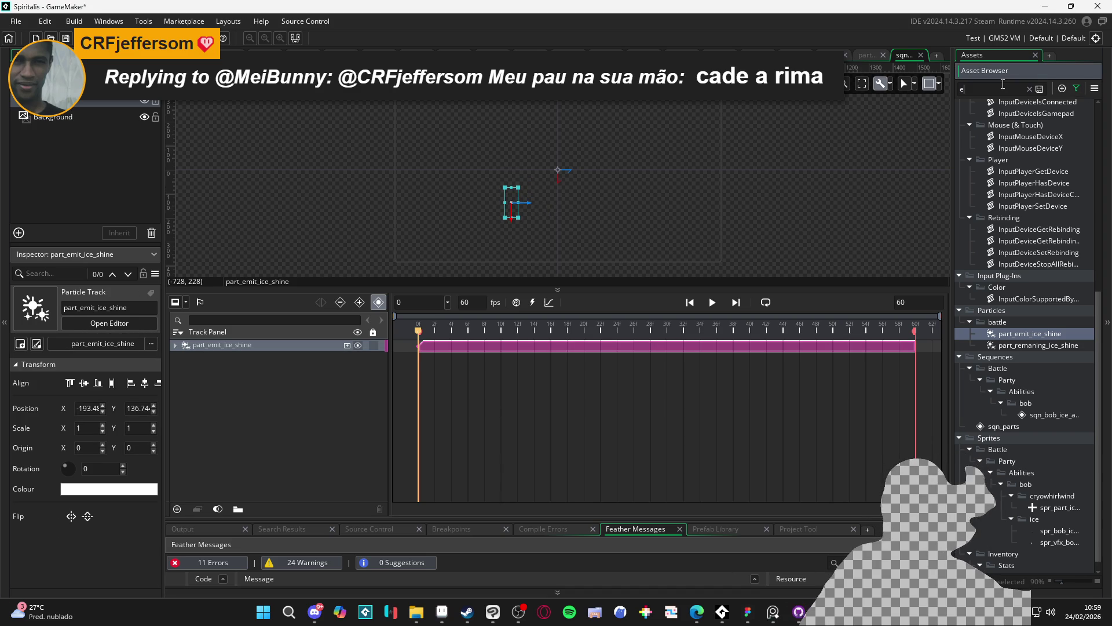
type("jection")
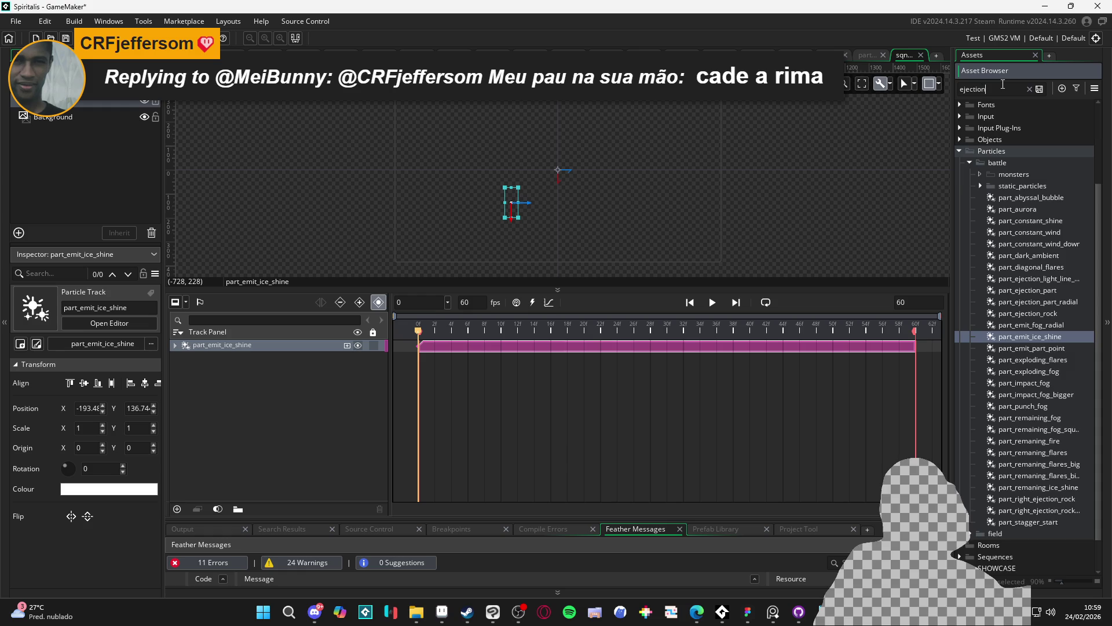
type("_par")
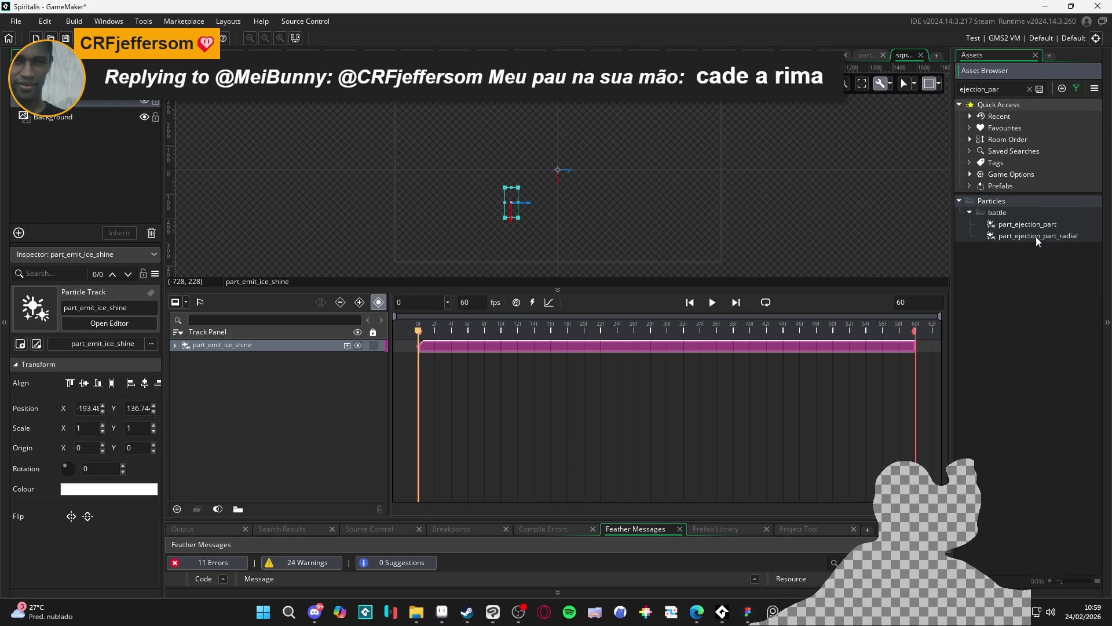
left_click(1077, 227)
left_click_drag(1079, 232, 578, 225)
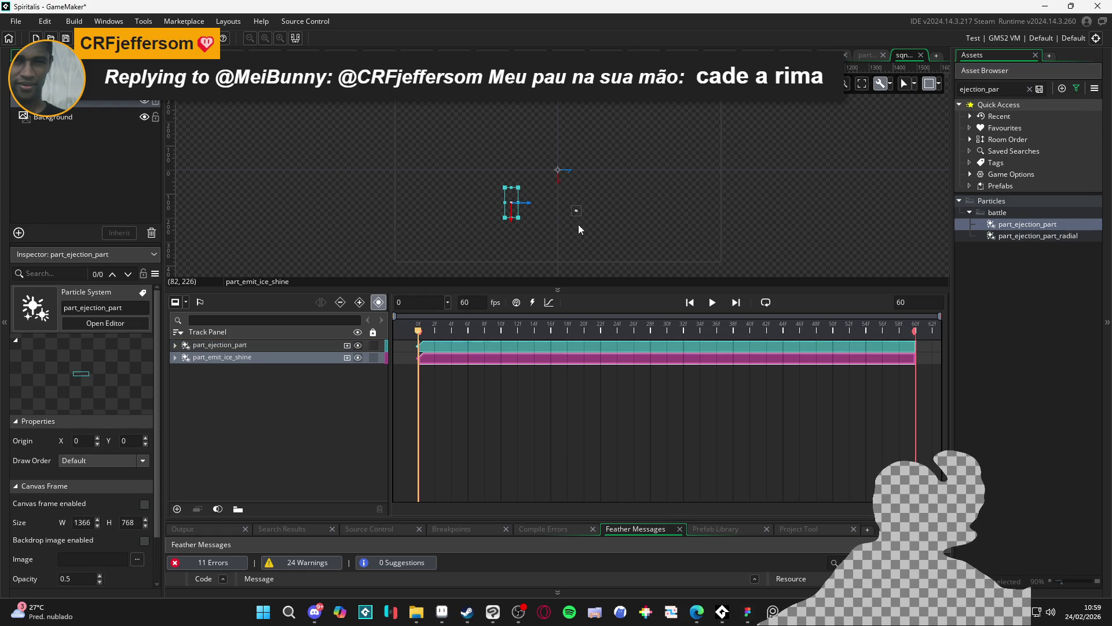
scroll(576, 214, "up", 2)
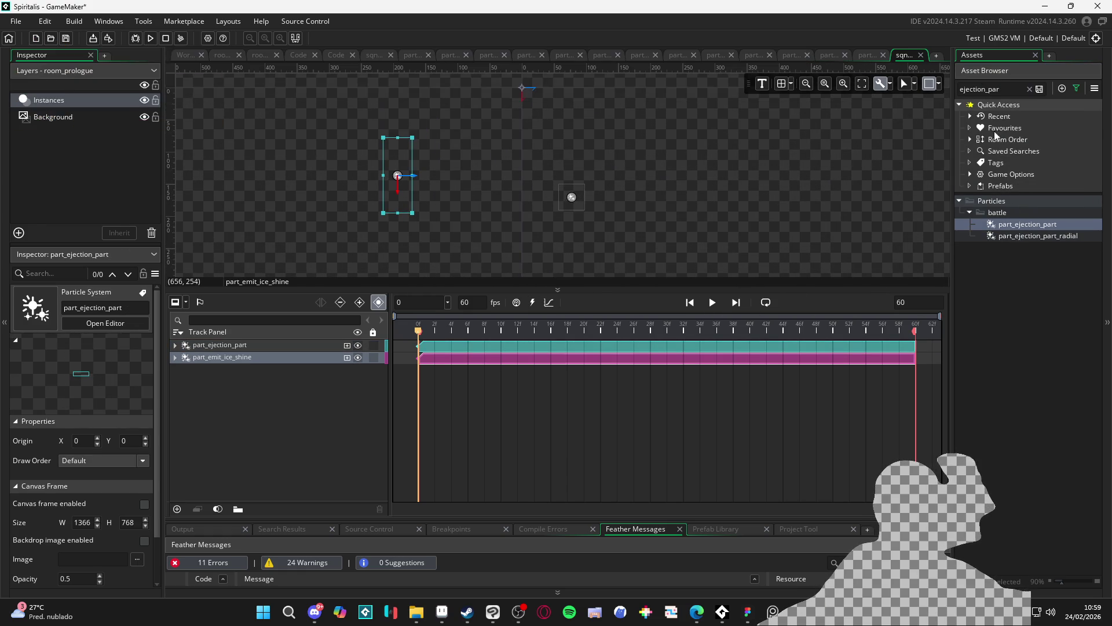
Search 'remaning_i' and add part_remaning_ice_shine as the third sequence track.
double_click(995, 89)
type("reman")
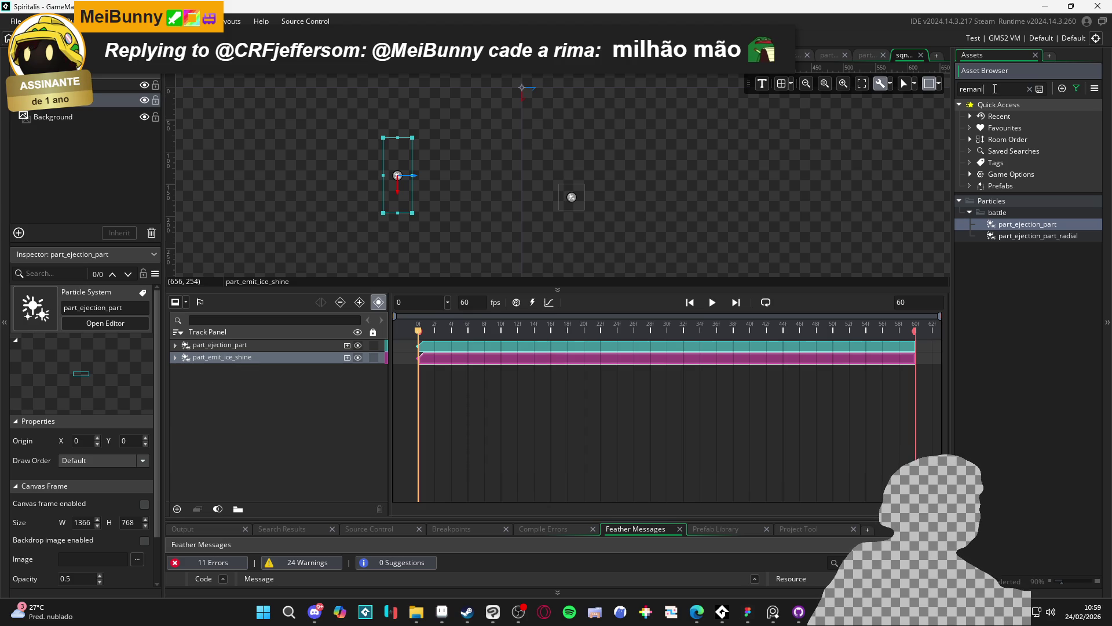
type("ing_i")
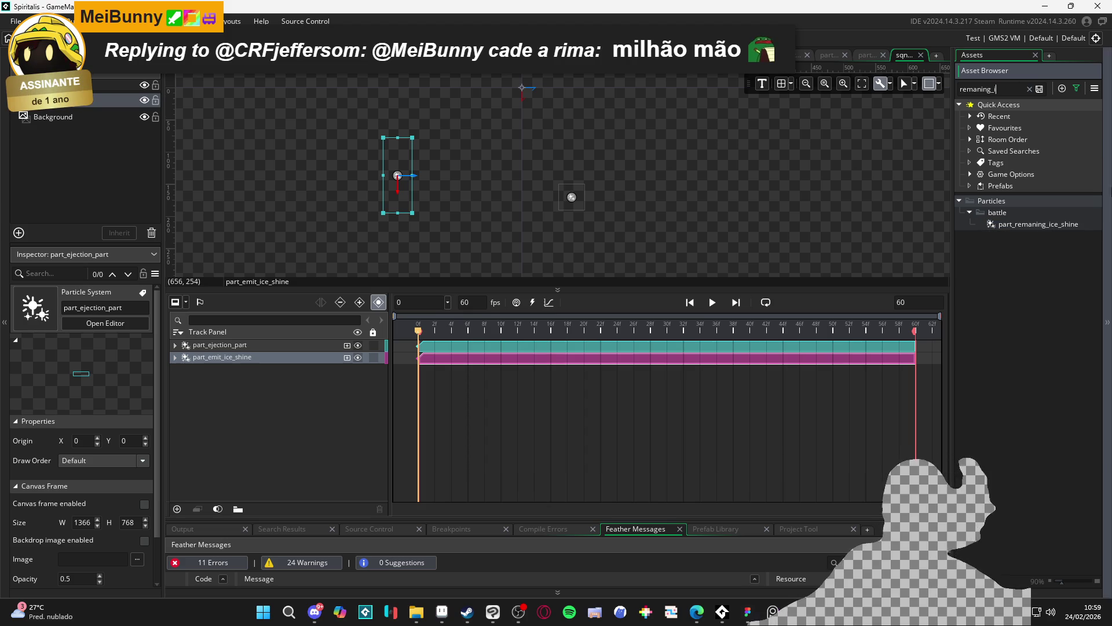
left_click_drag(1069, 225, 549, 146)
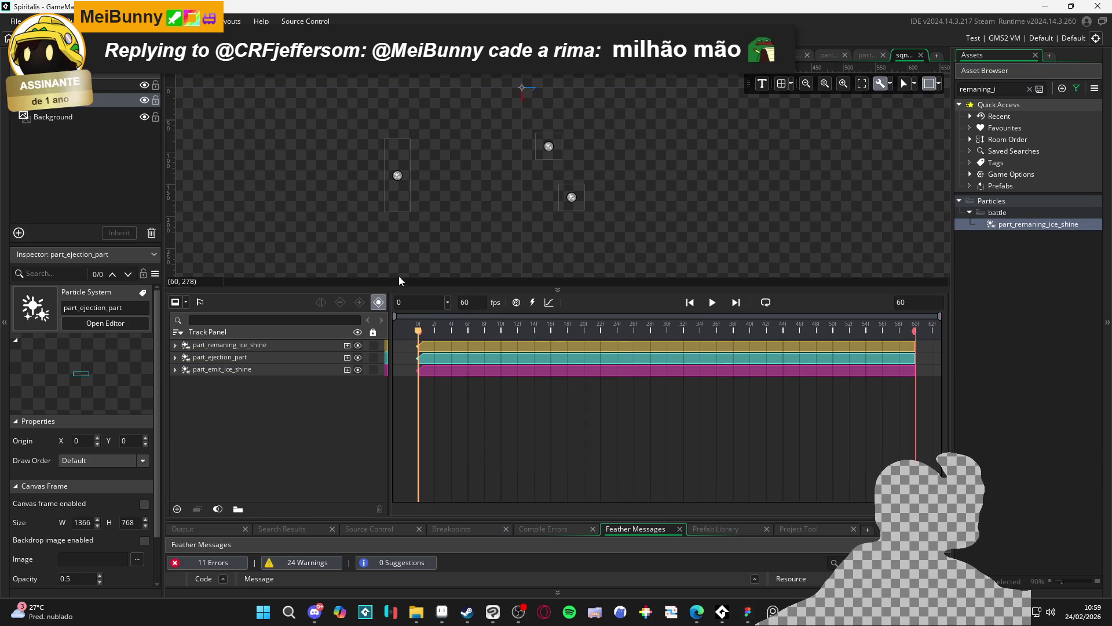
left_click(139, 21)
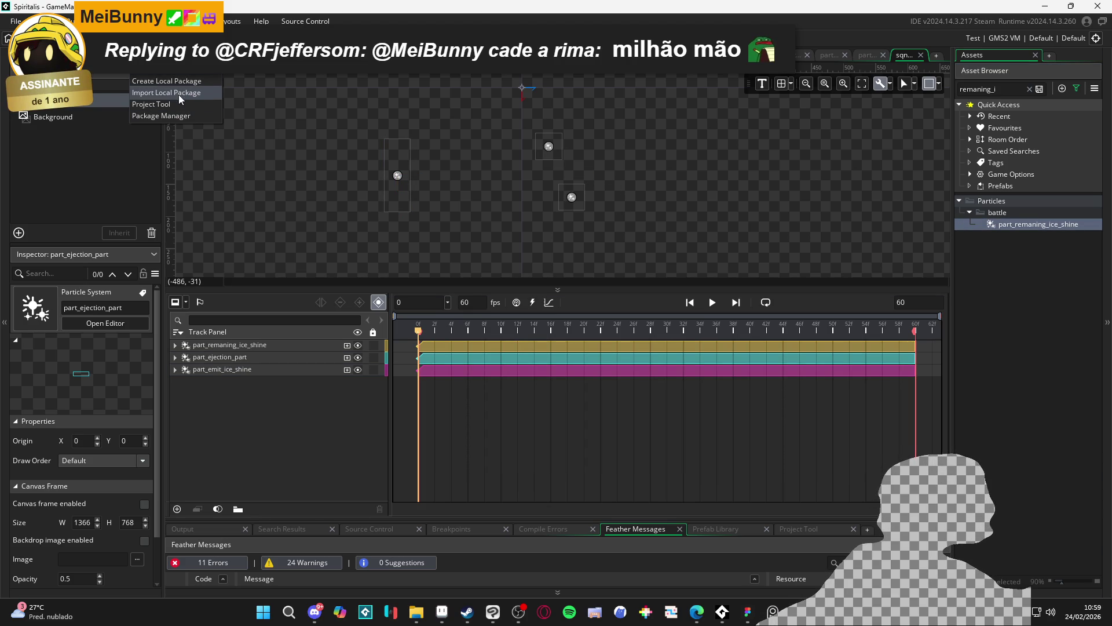
Start a new local package and add the sqn_parts sequence to it.
left_click(168, 81)
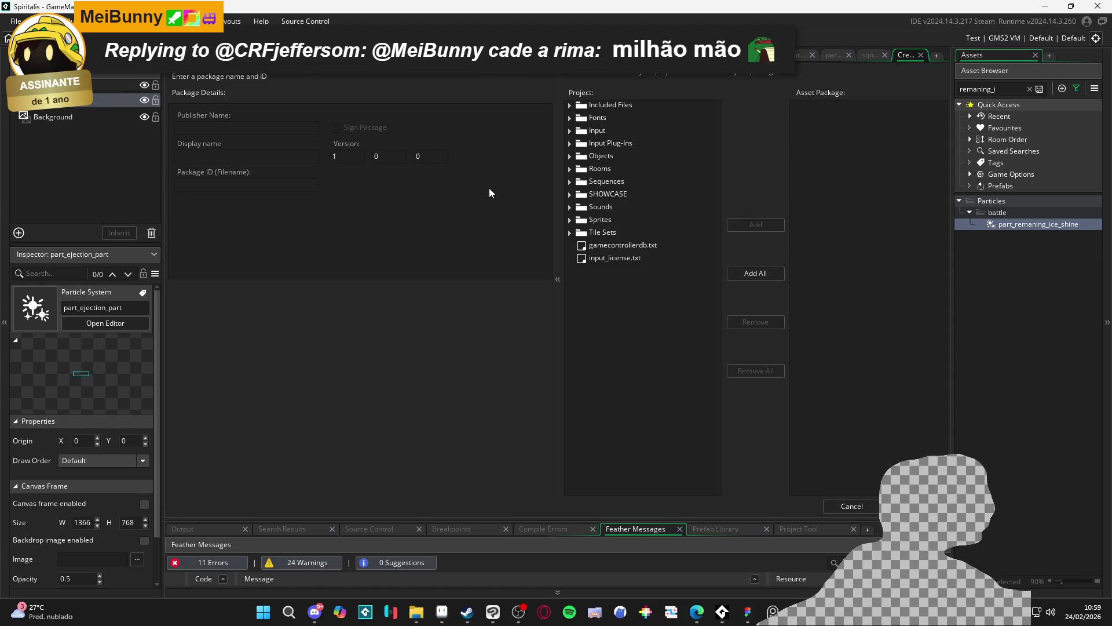
left_click(577, 184)
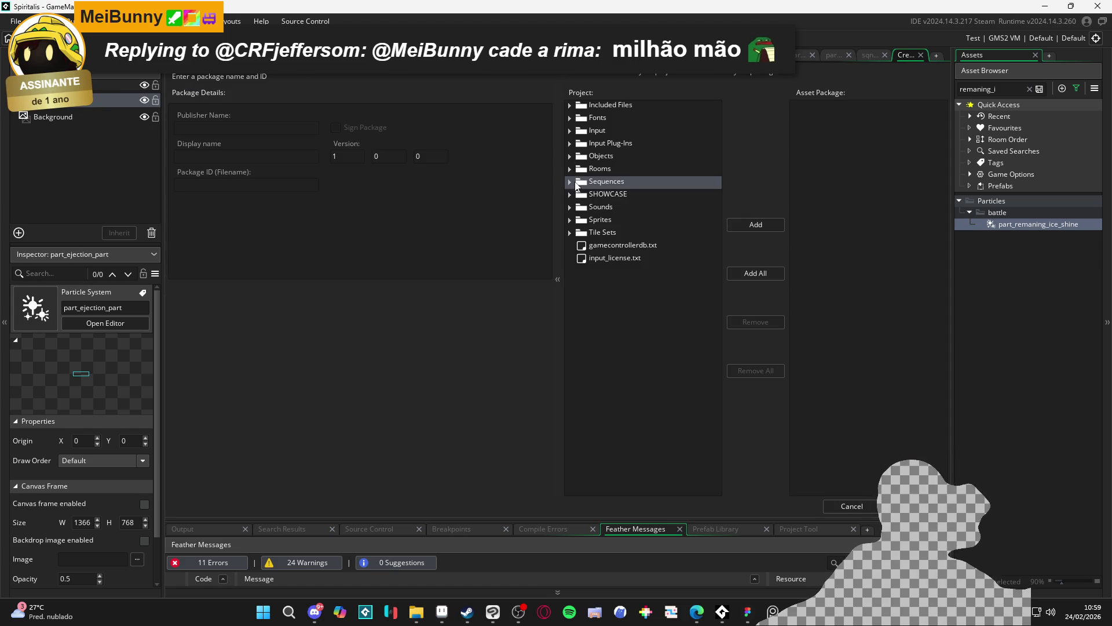
double_click(578, 184)
double_click(611, 207)
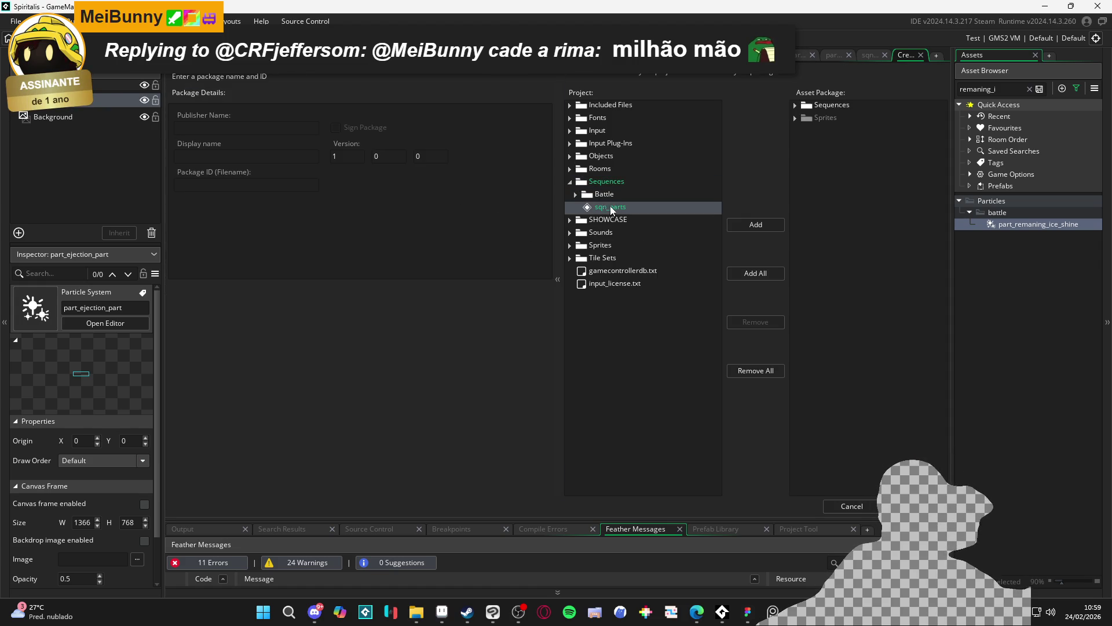
Include spr_part_ice_shine from Sprites > Battle > Party > Abilities > bob > cryowhirlwind in the package.
double_click(805, 118)
left_click(796, 106)
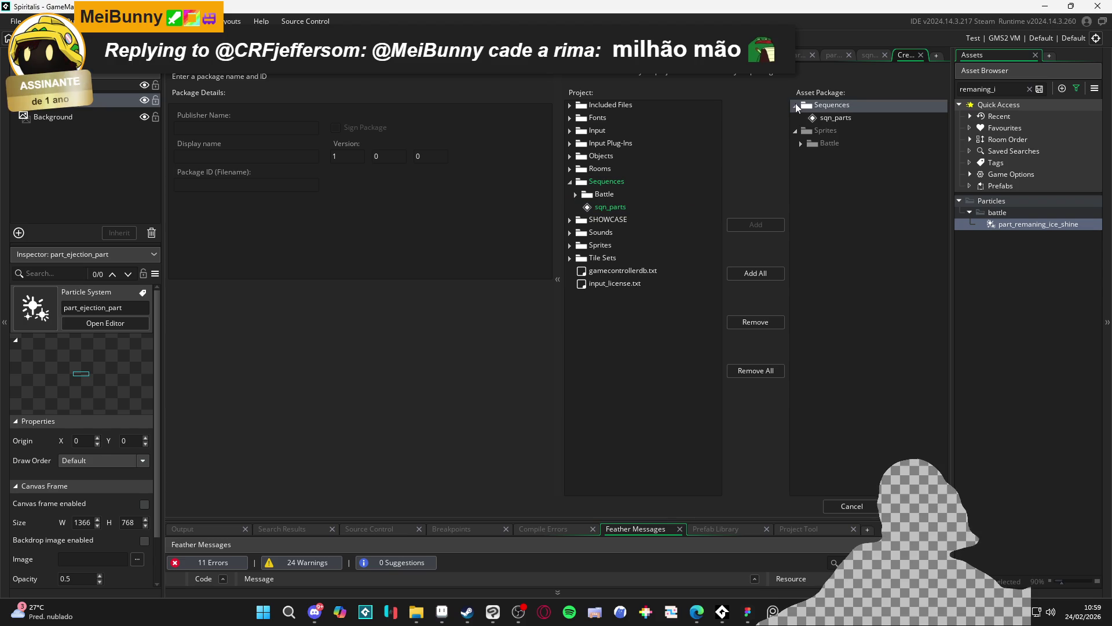
left_click(801, 144)
left_click(805, 156)
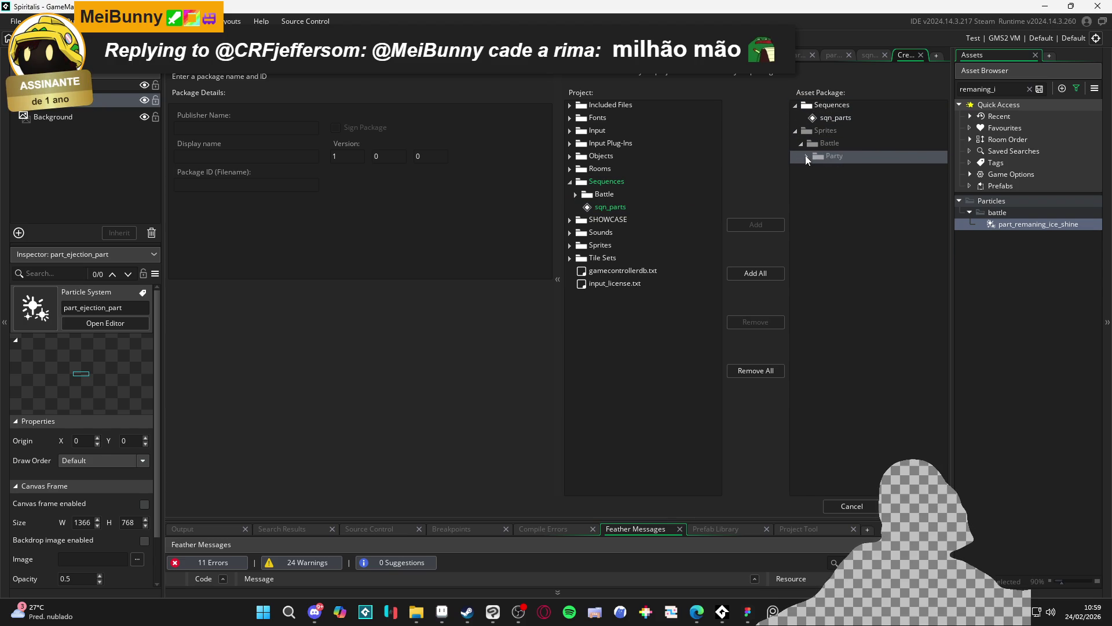
left_click(808, 170)
left_click(817, 183)
left_click(826, 195)
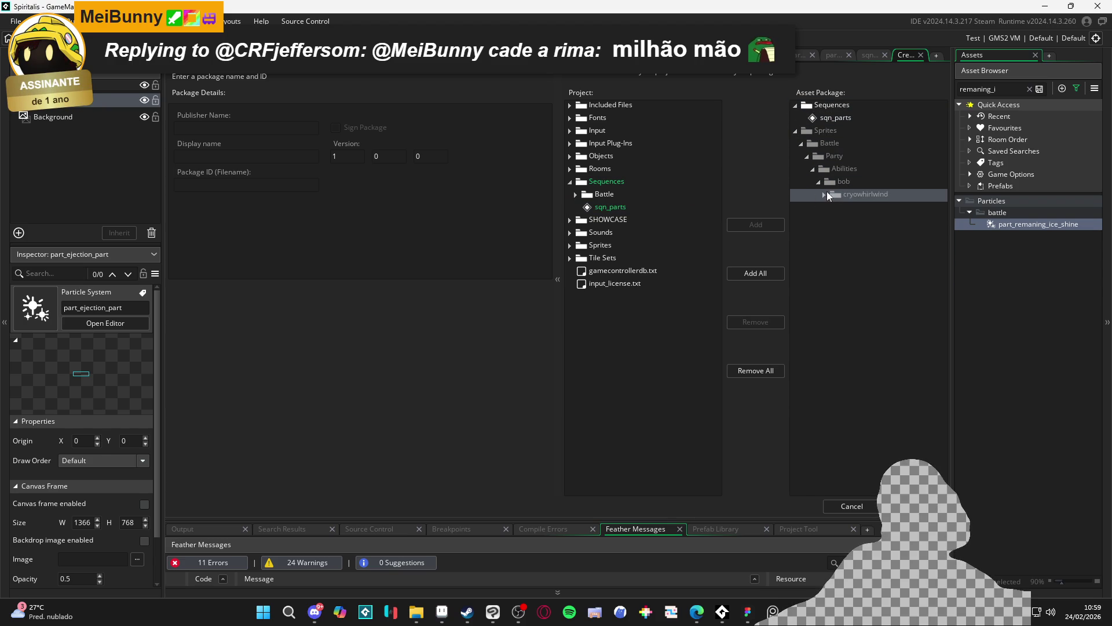
left_click(826, 195)
left_click(846, 207)
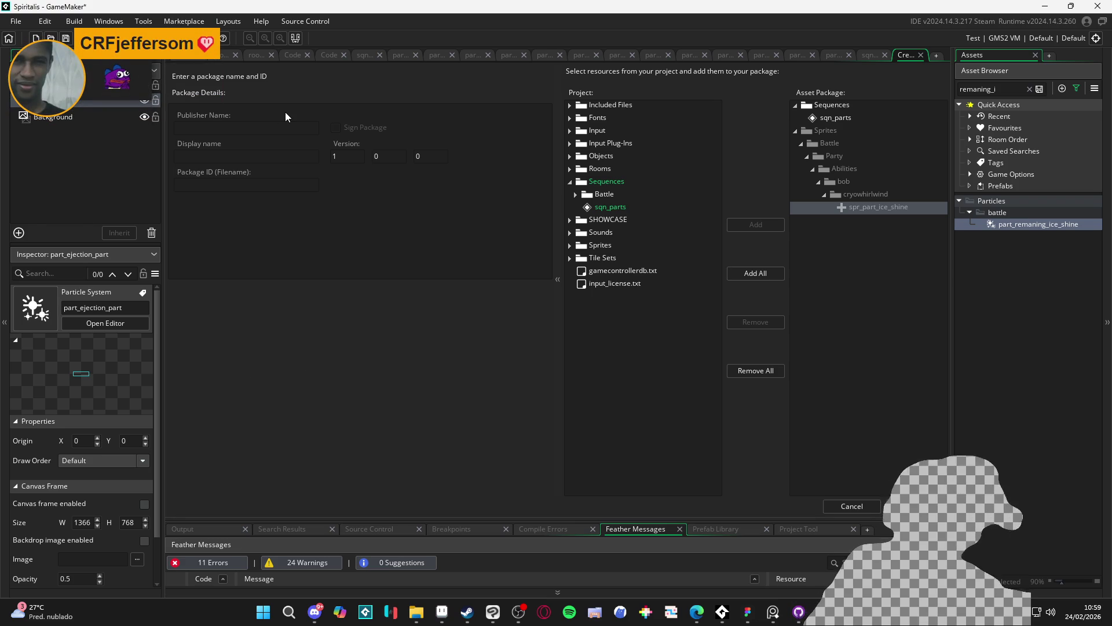
left_click(223, 130)
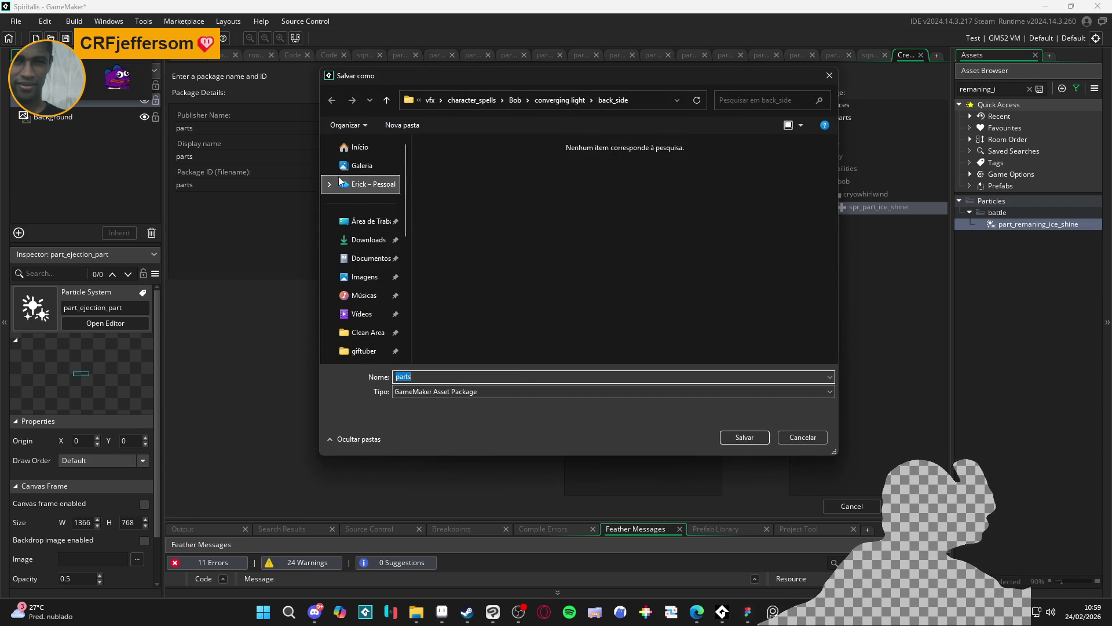
Save parts.yymps to the Desktop, dismiss the success message, and quit GameMaker.
left_click(374, 222)
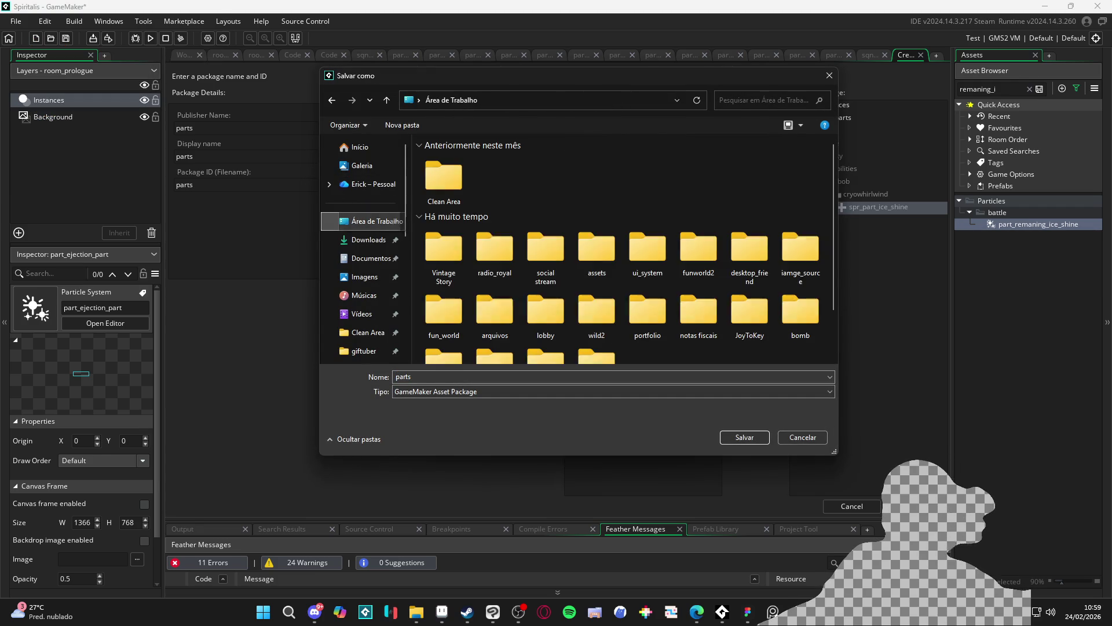
left_click(744, 436)
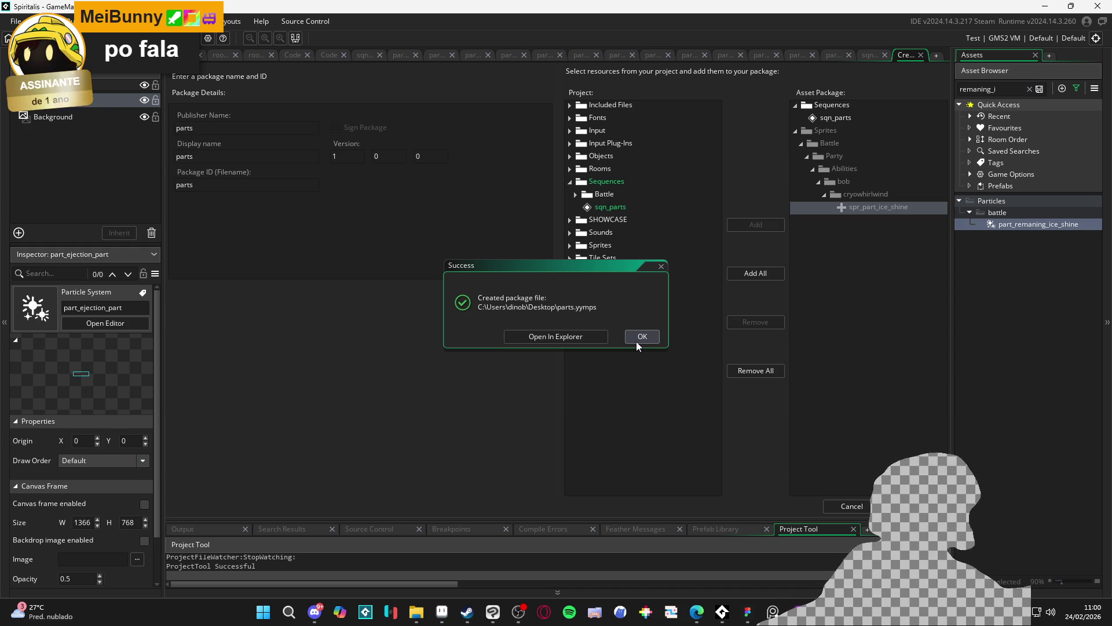
left_click(586, 341)
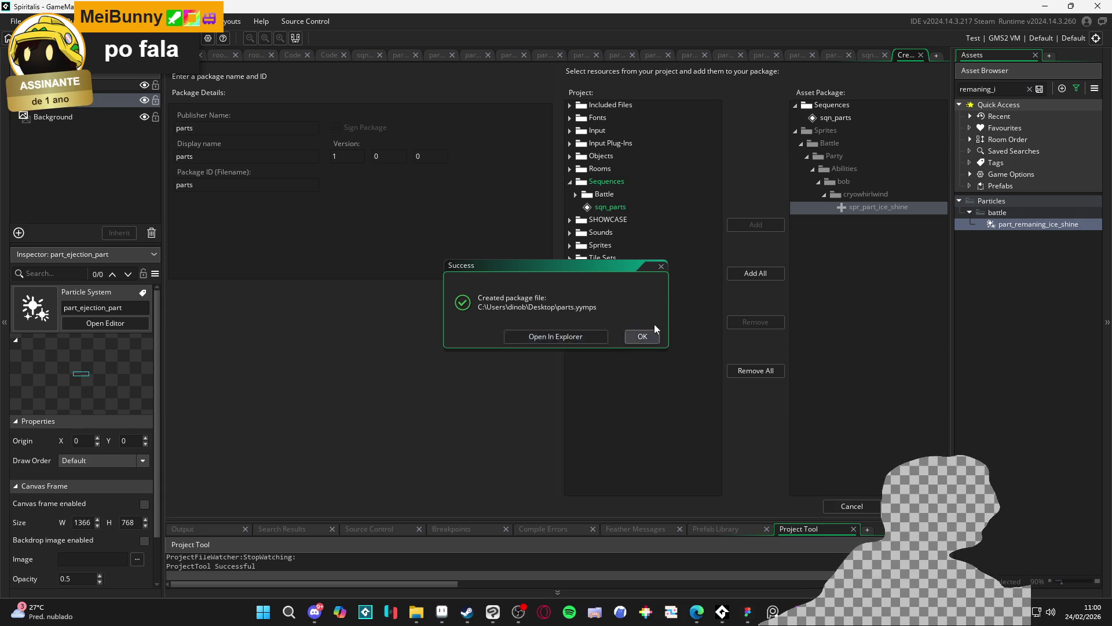
left_click(637, 337)
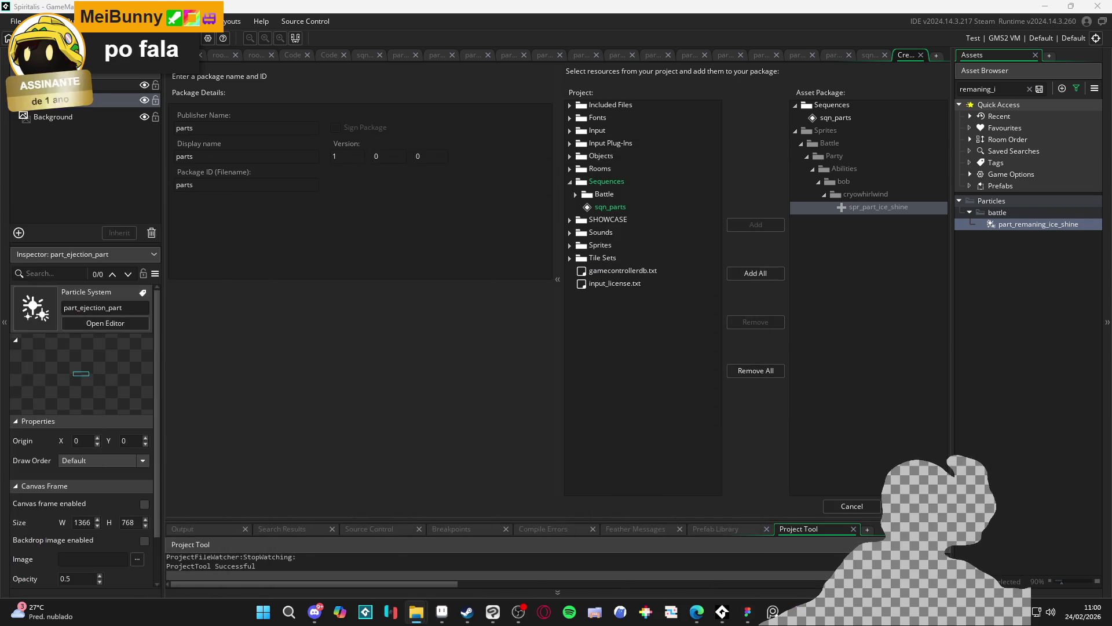
left_click(1097, 6)
Confirm quitting GameMaker and discard all changes in GitHub Desktop.
left_click(574, 322)
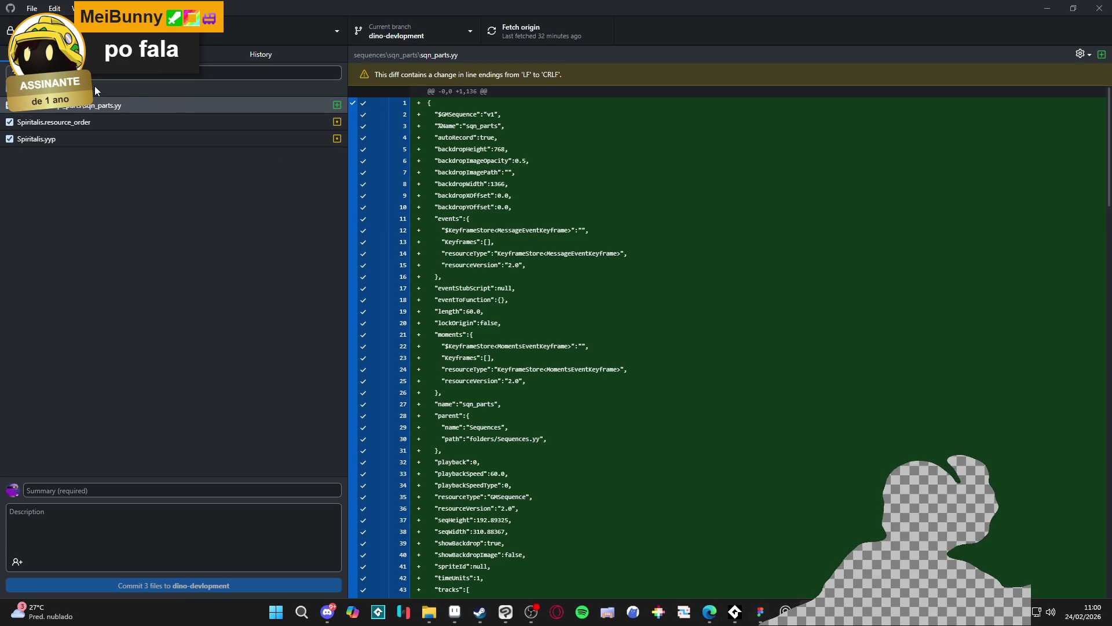
right_click(97, 88)
left_click(130, 99)
left_click(559, 359)
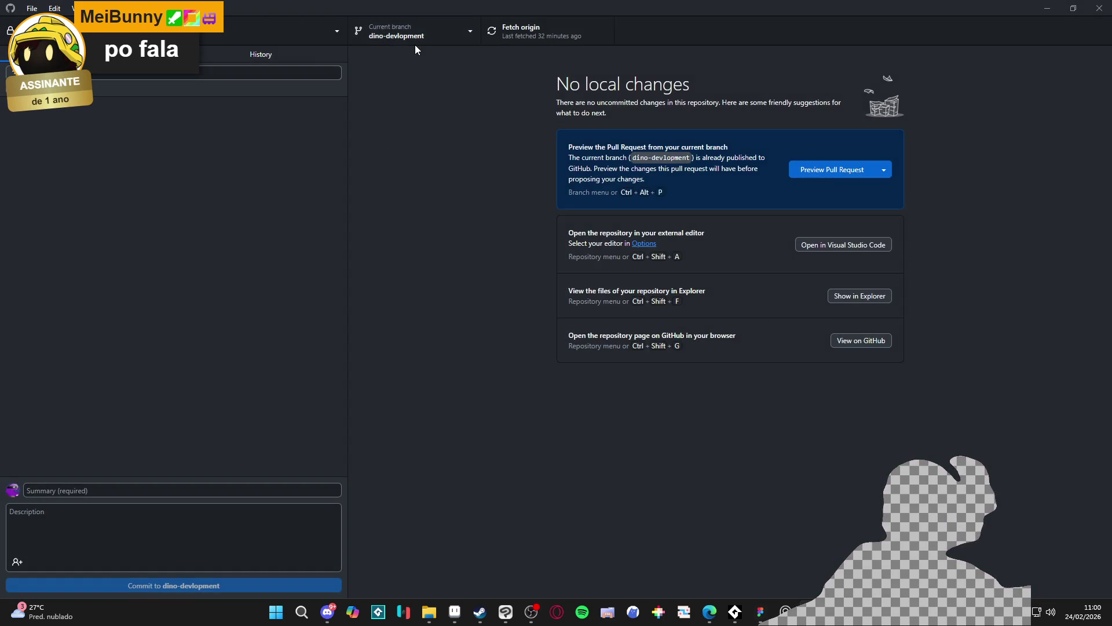
Switch to feat/combat, restore its 61 stashed changes, and launch GameMaker from Steam.
left_click(416, 44)
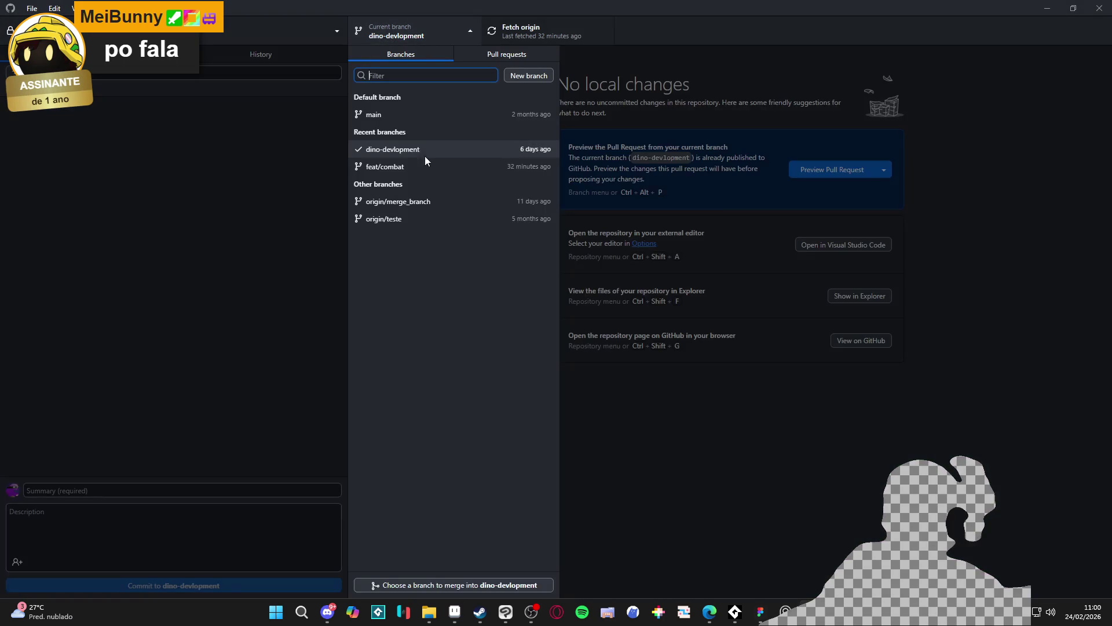
left_click(421, 168)
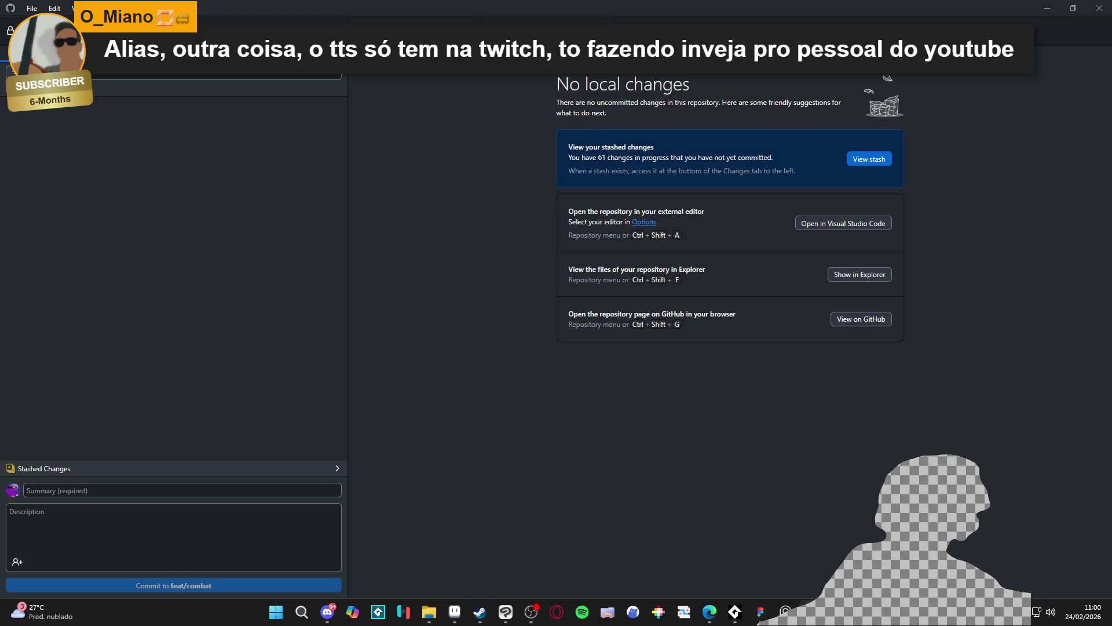
left_click(428, 612)
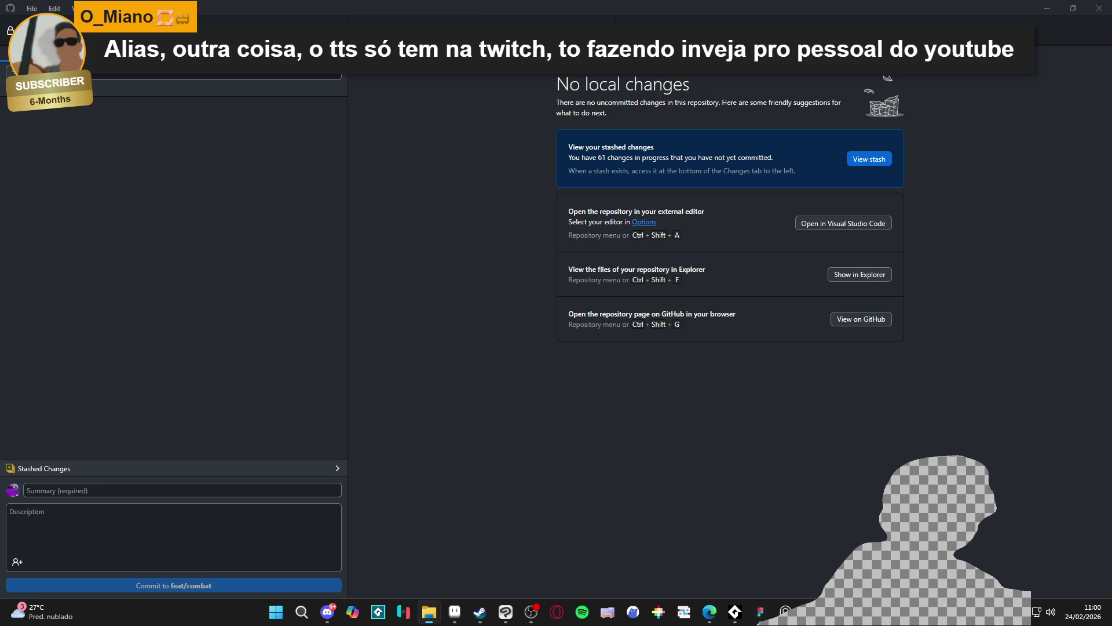
left_click(307, 149)
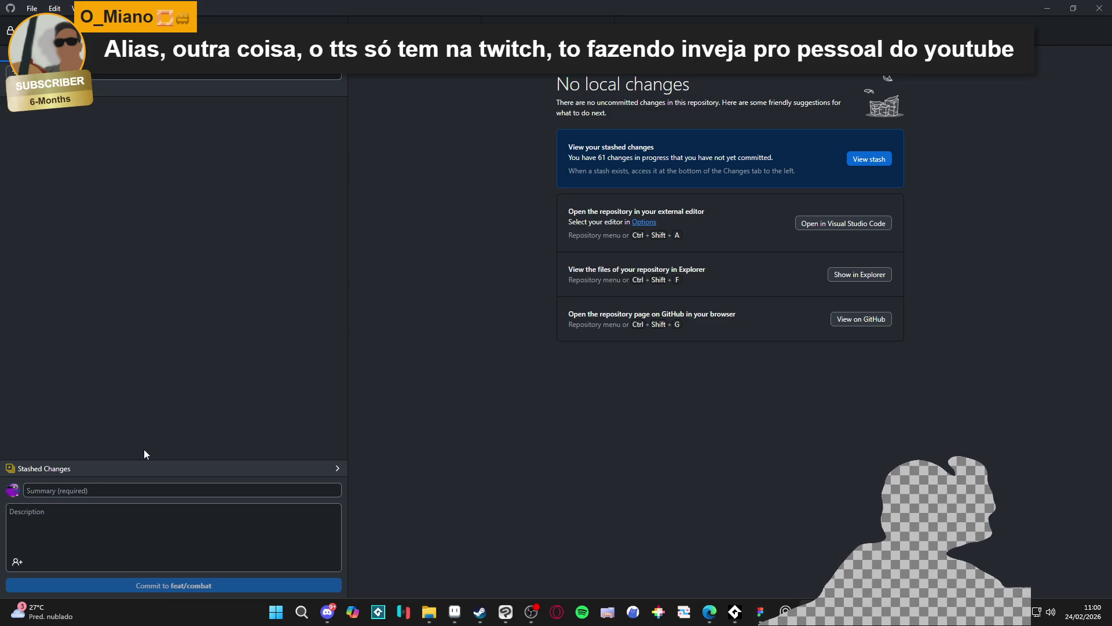
left_click(174, 467)
left_click(391, 105)
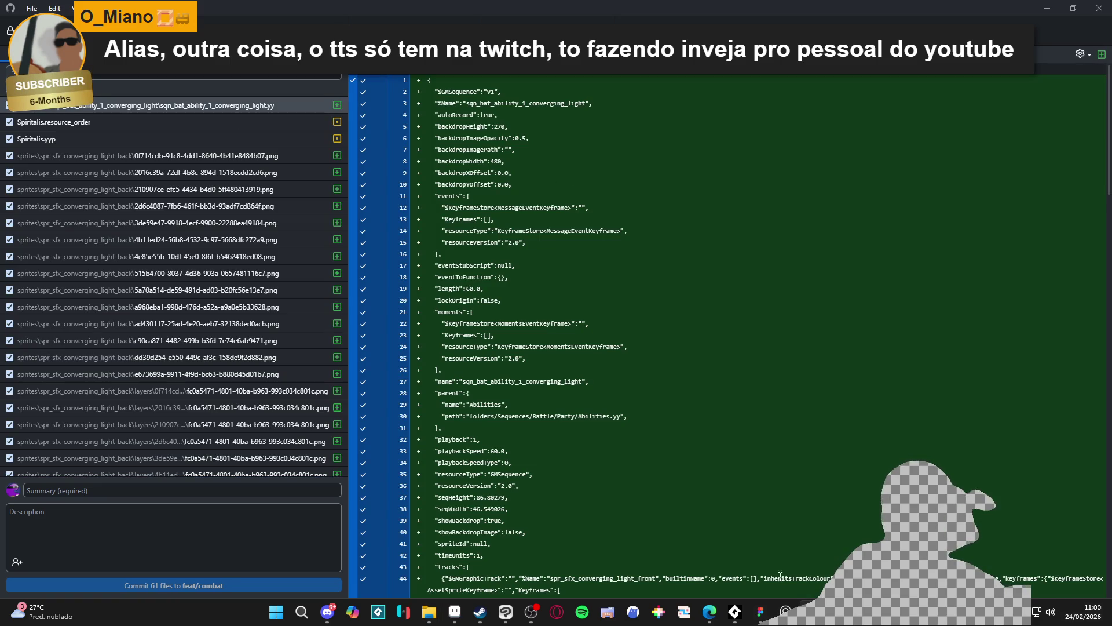
left_click(479, 612)
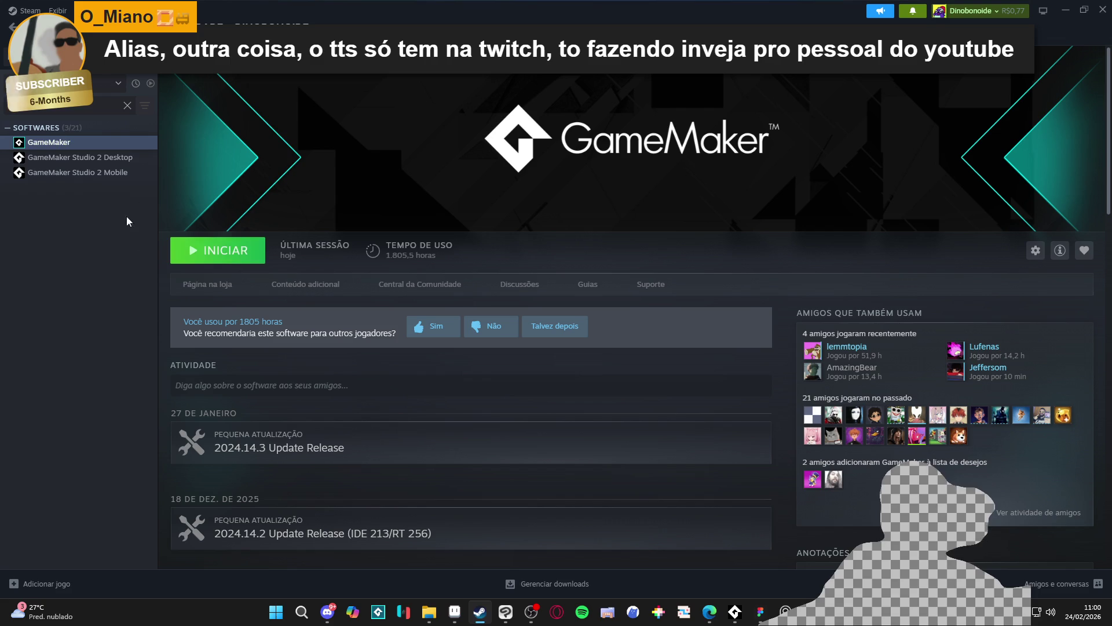
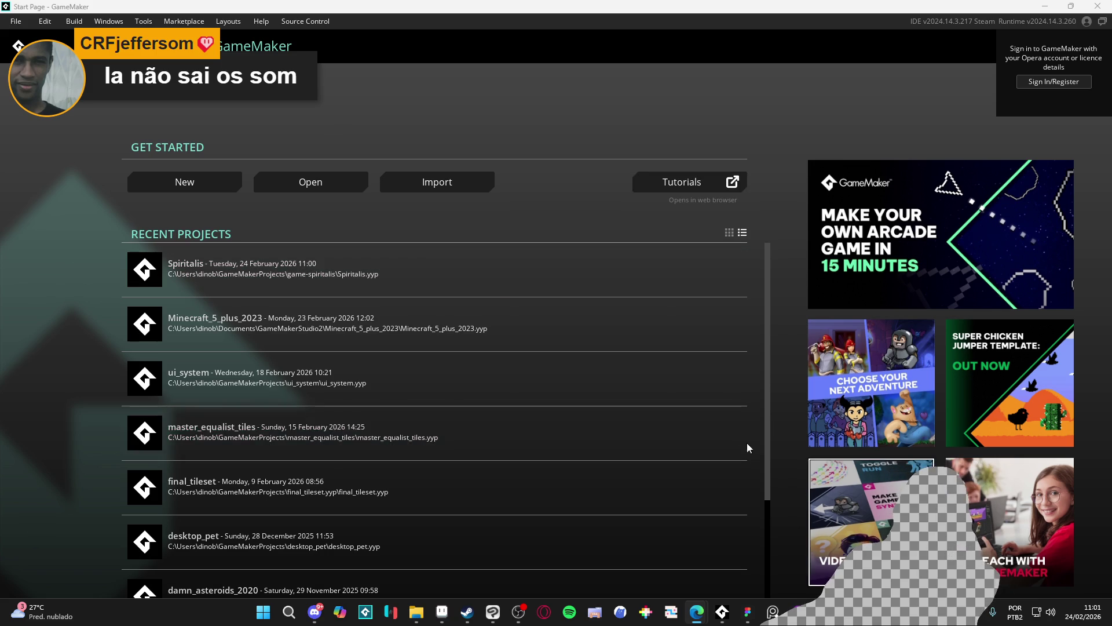
Open the Spiritalis project from Recent Projects and accept importing the asset package.
left_click(342, 276)
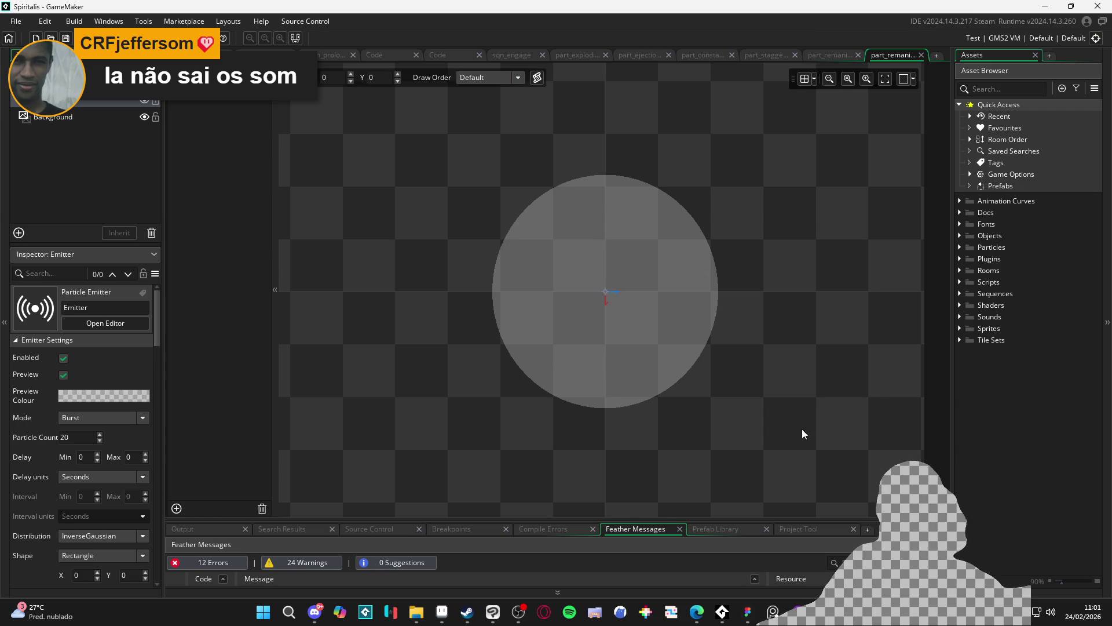
mouse_move(416, 612)
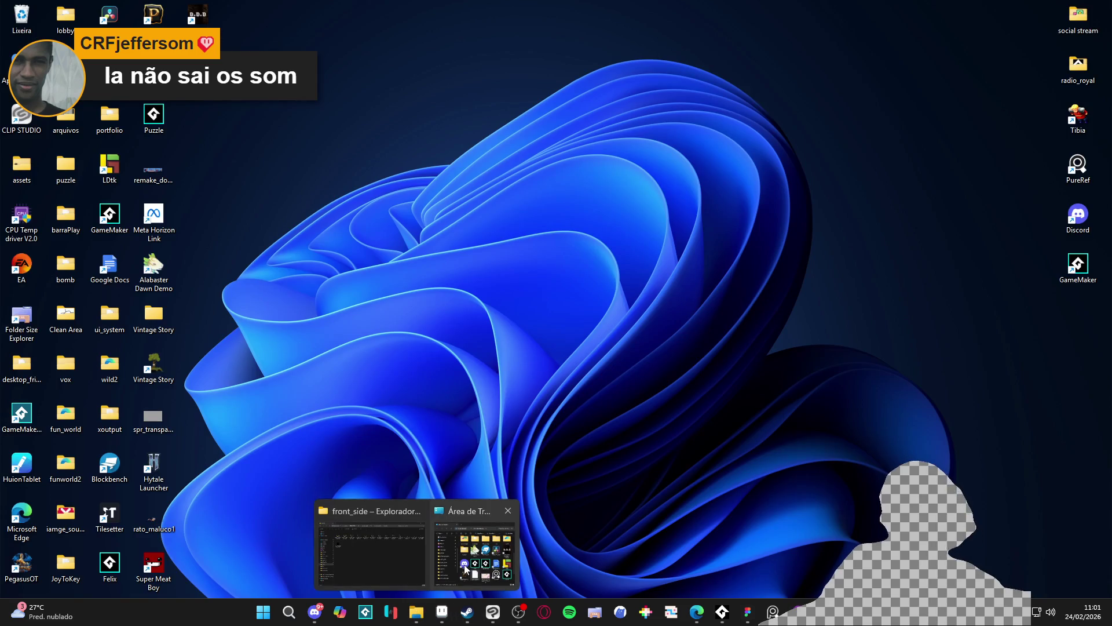
left_click(465, 568)
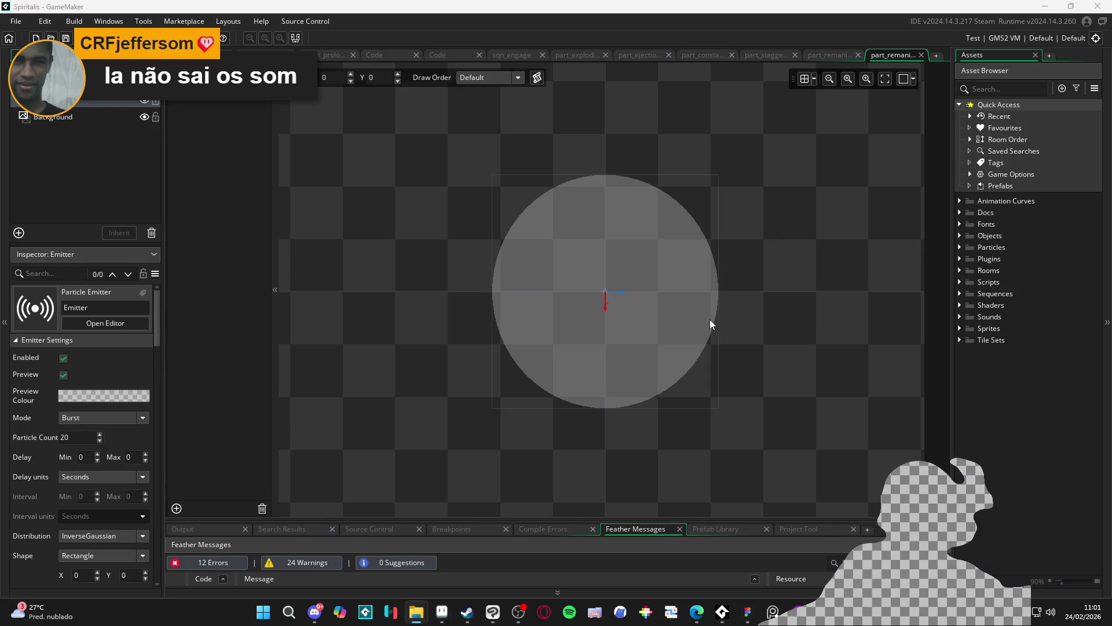
left_click(534, 337)
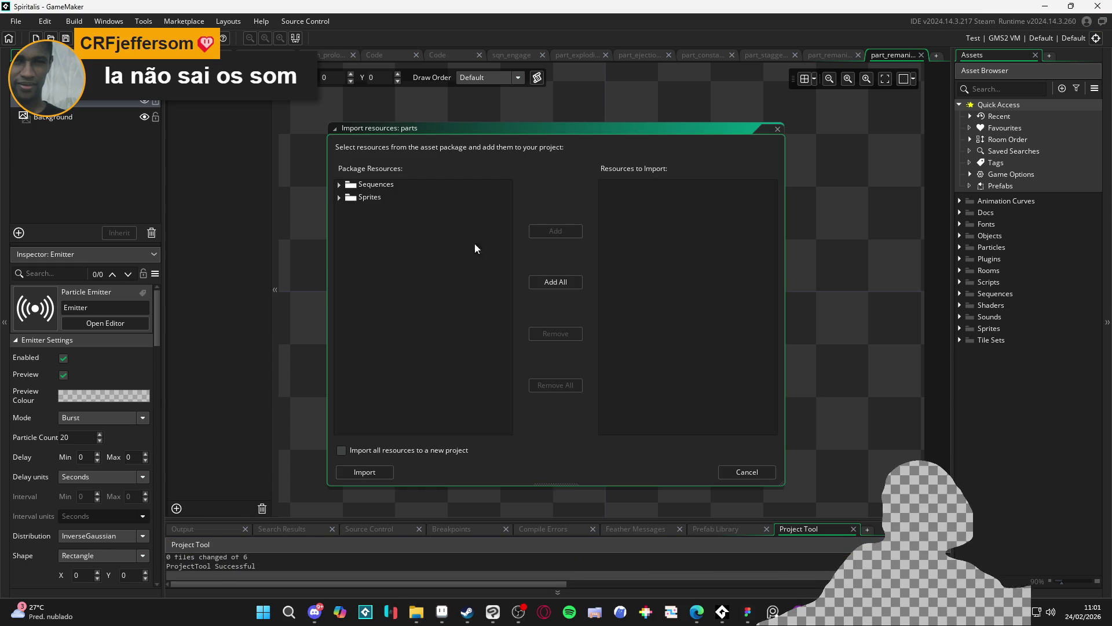
Expand the parts package's sqn_parts and cryowhirlwind sprite folders, add all resources, and import them.
left_click(339, 197)
left_click(339, 184)
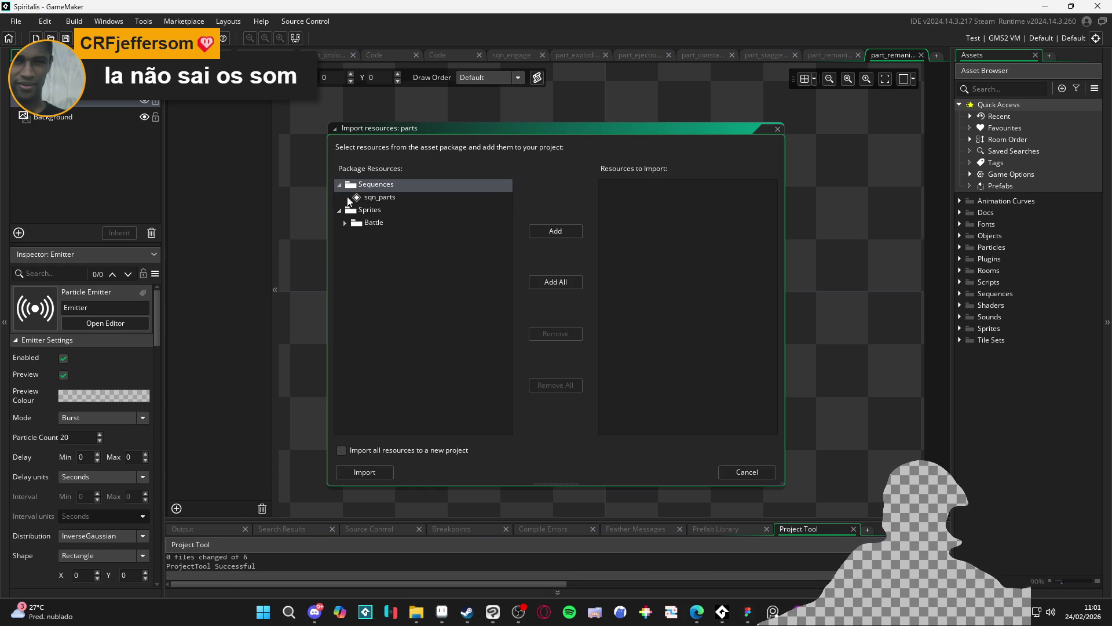
left_click(371, 197)
left_click(352, 226)
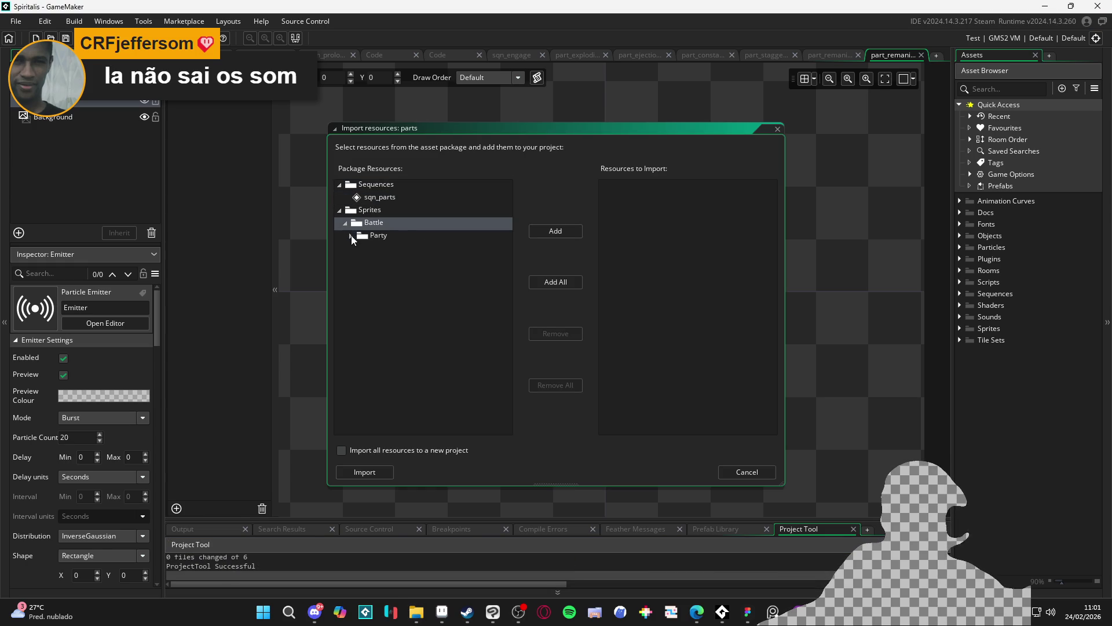
left_click(345, 223)
left_click(351, 235)
left_click(356, 248)
left_click(363, 261)
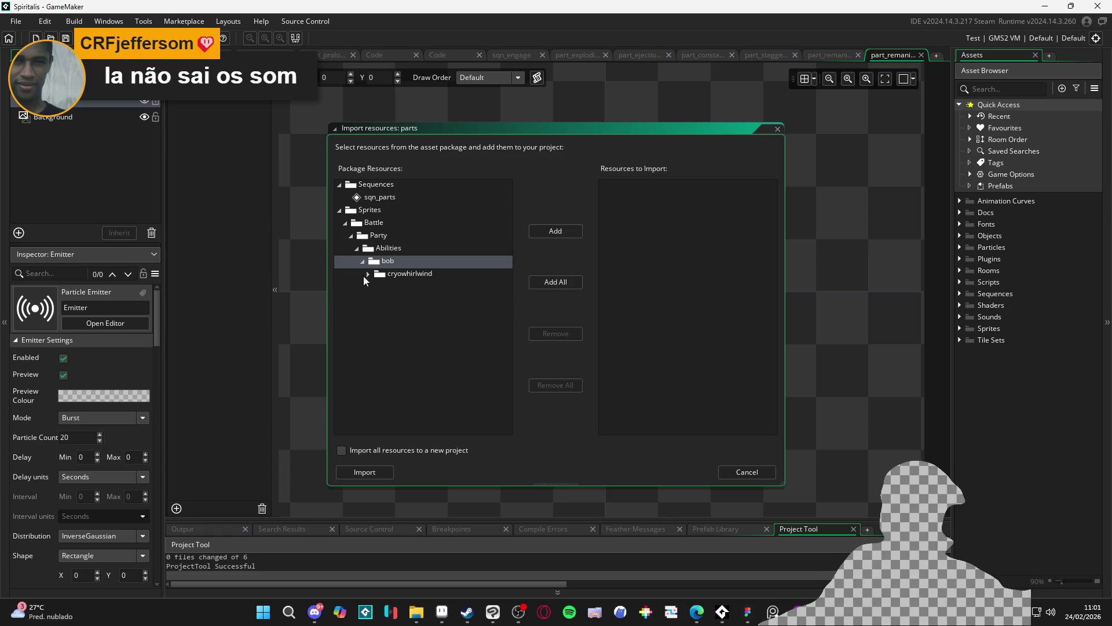
left_click(369, 274)
left_click(397, 288)
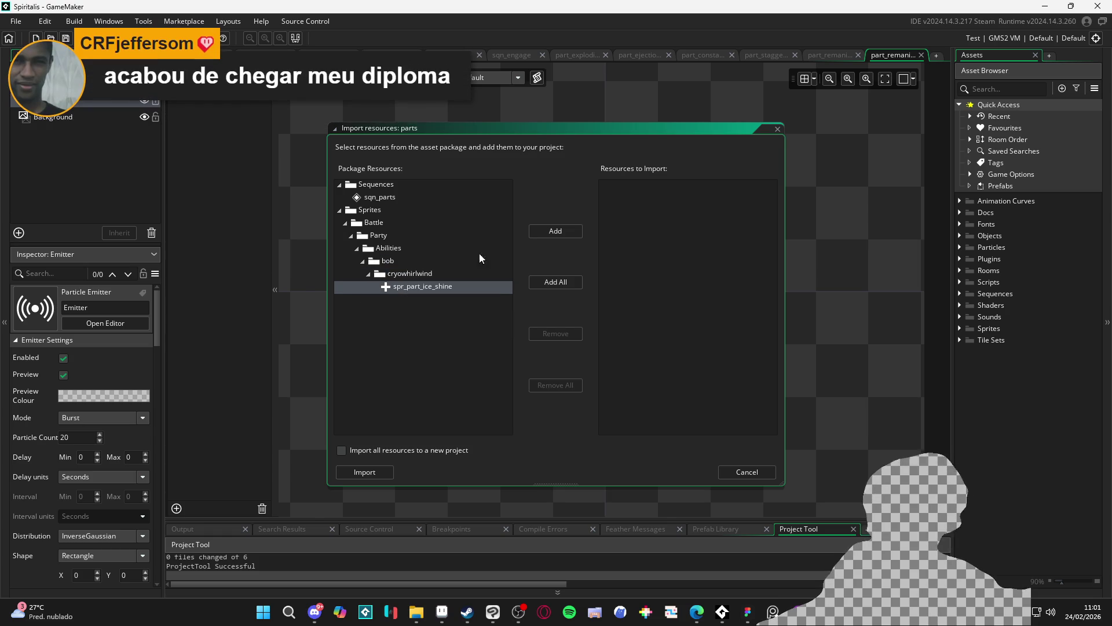
left_click(555, 284)
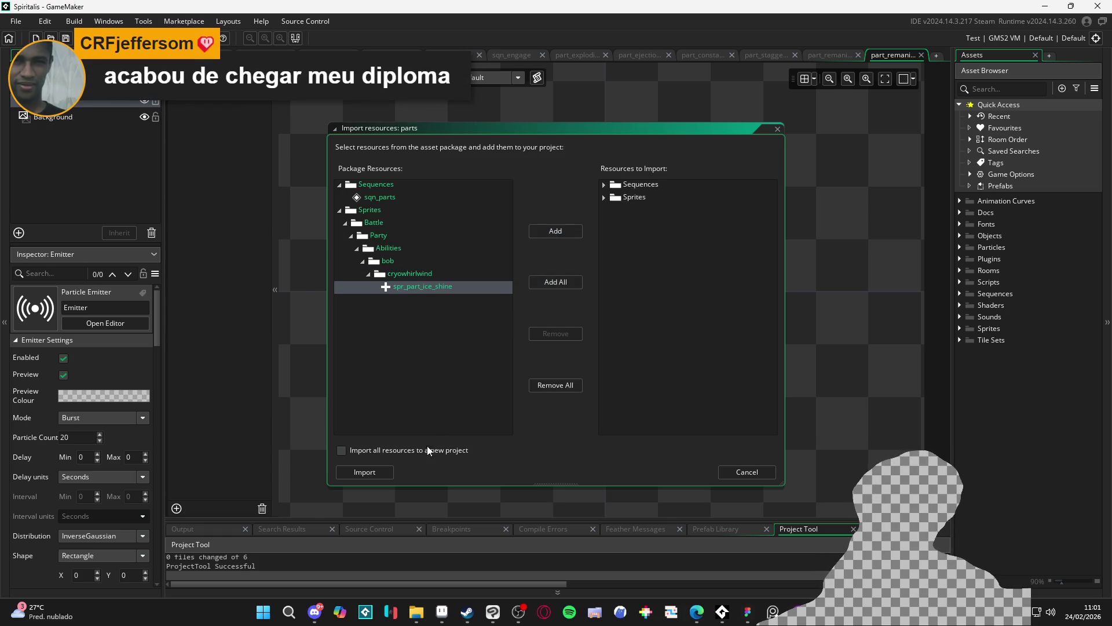
left_click(384, 471)
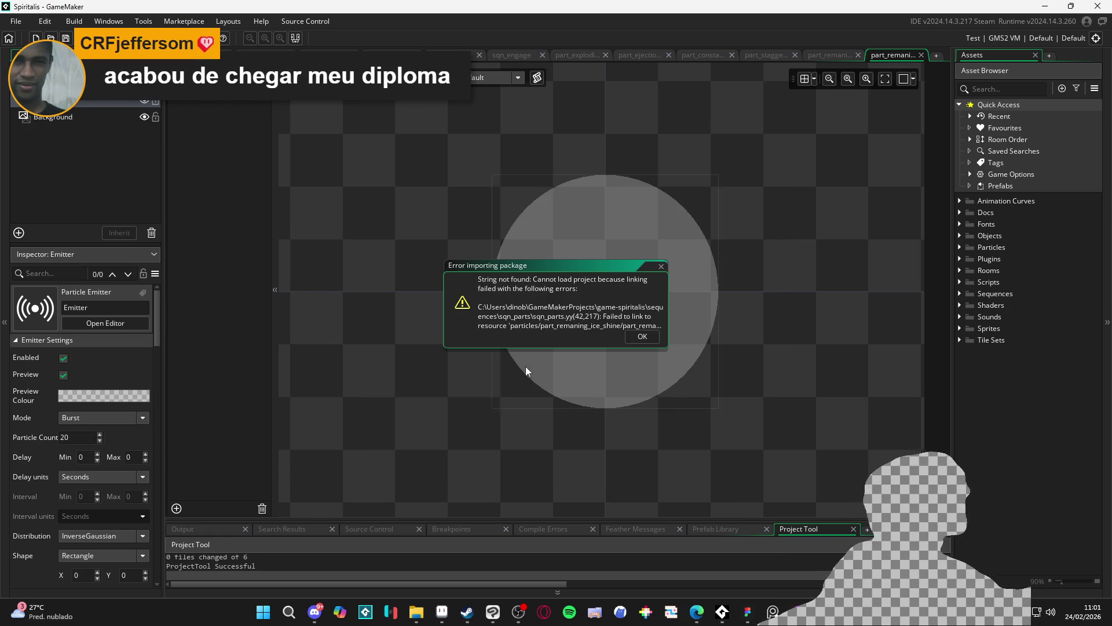
Dismiss the import error and select the sqn_test sequence under Sequences > Battle.
left_click(629, 332)
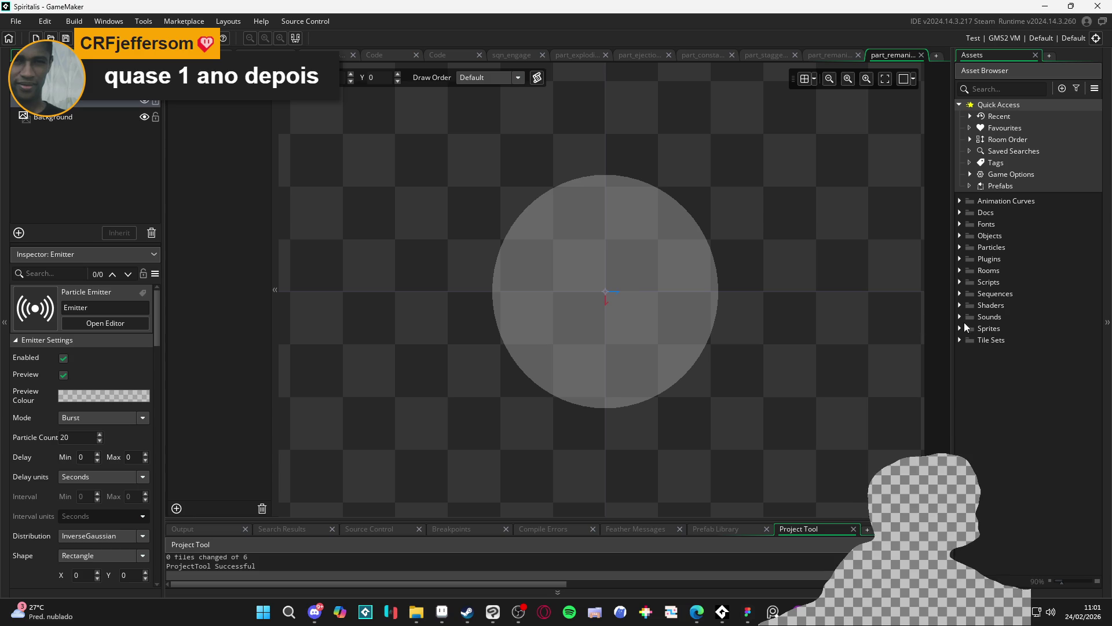
left_click(956, 305)
left_click(960, 294)
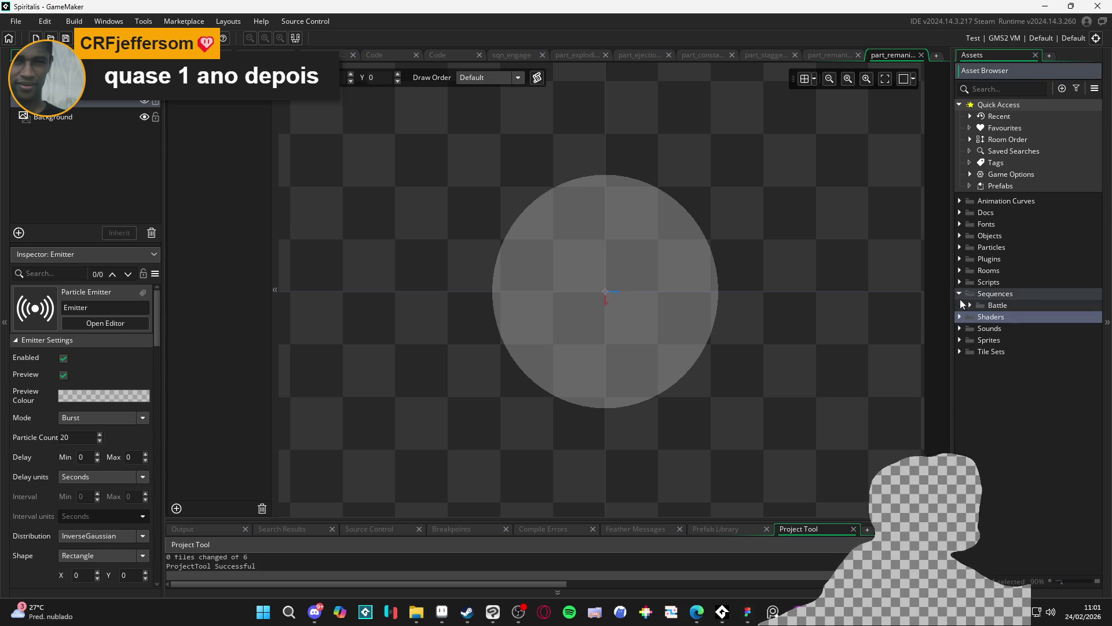
left_click(971, 305)
left_click(1008, 353)
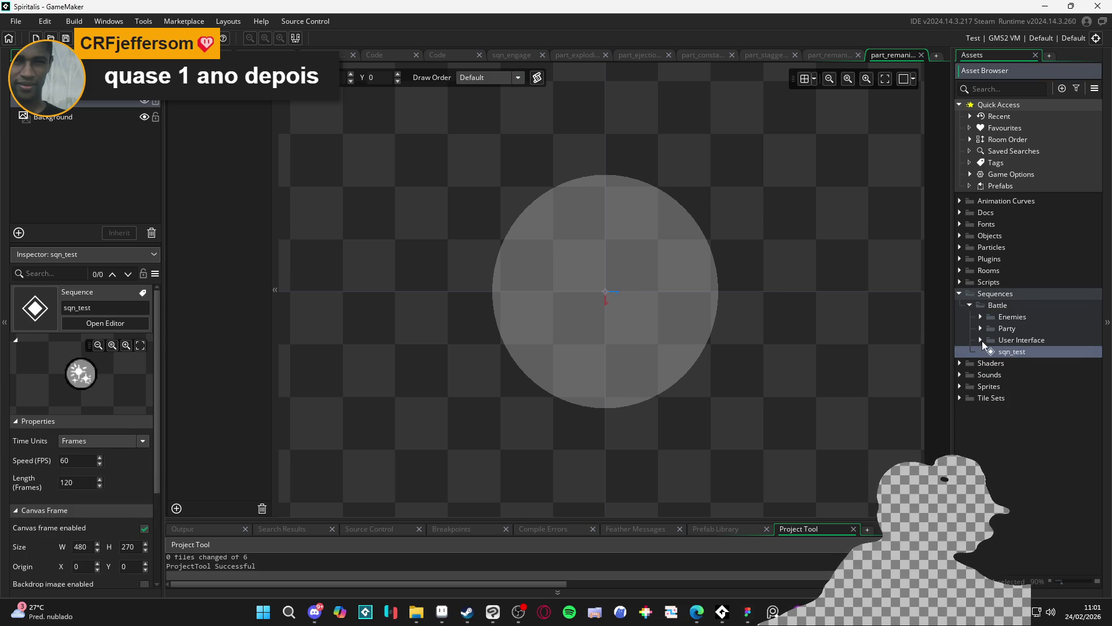
Expand Particles > Battle and the Sprites folder, then select the _Common VFX sprites.
left_click(968, 253)
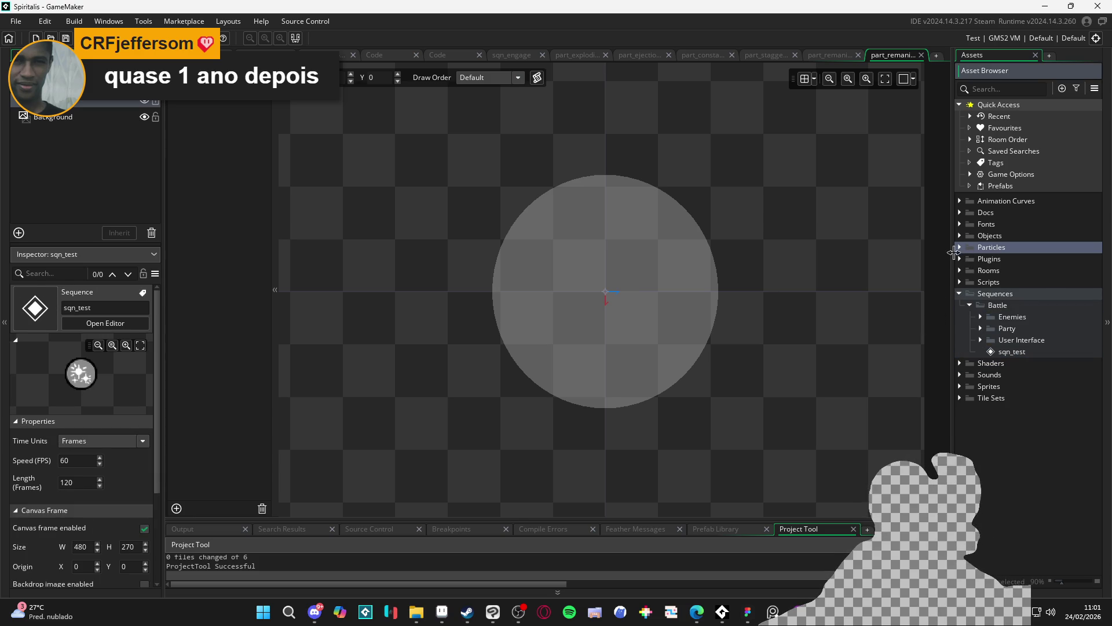
left_click(960, 250)
left_click(961, 251)
left_click(961, 251)
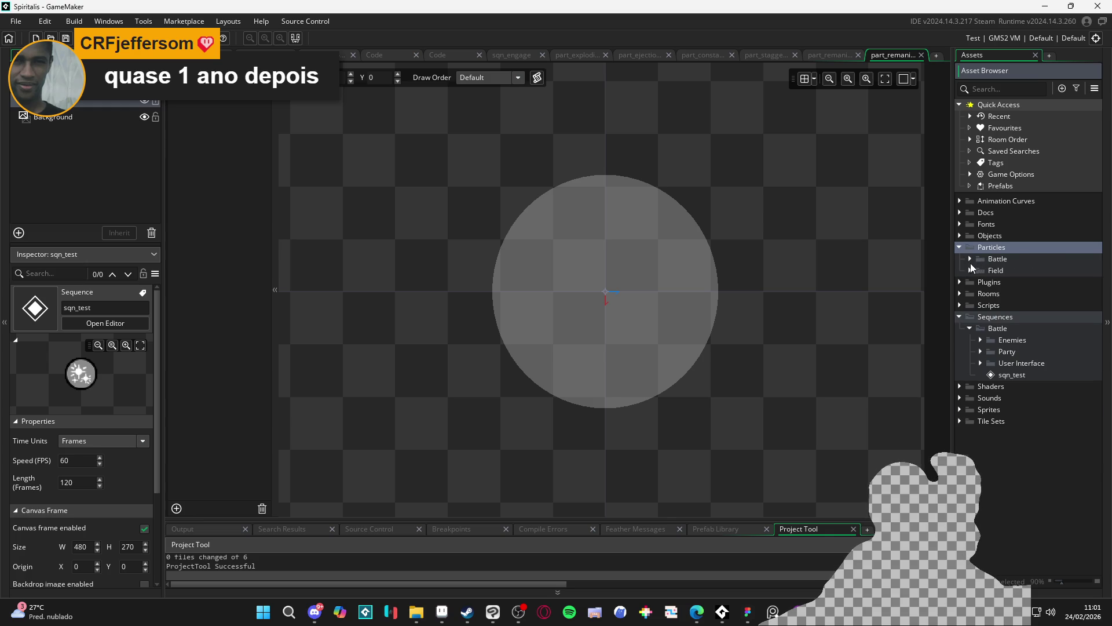
left_click(971, 260)
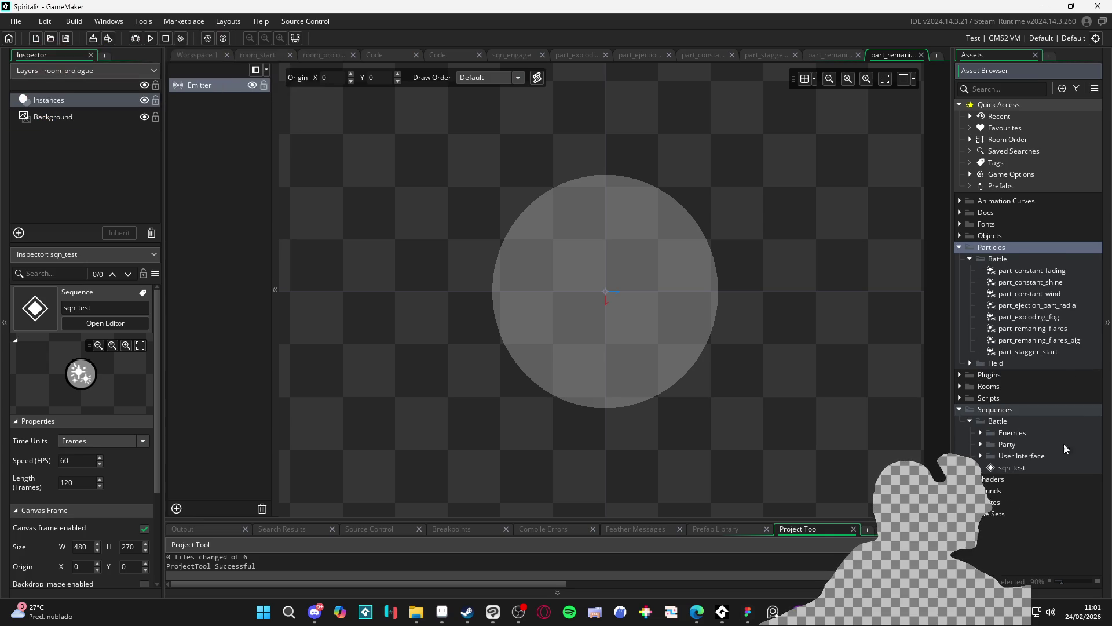
double_click(985, 502)
scroll(979, 514, "down", 1)
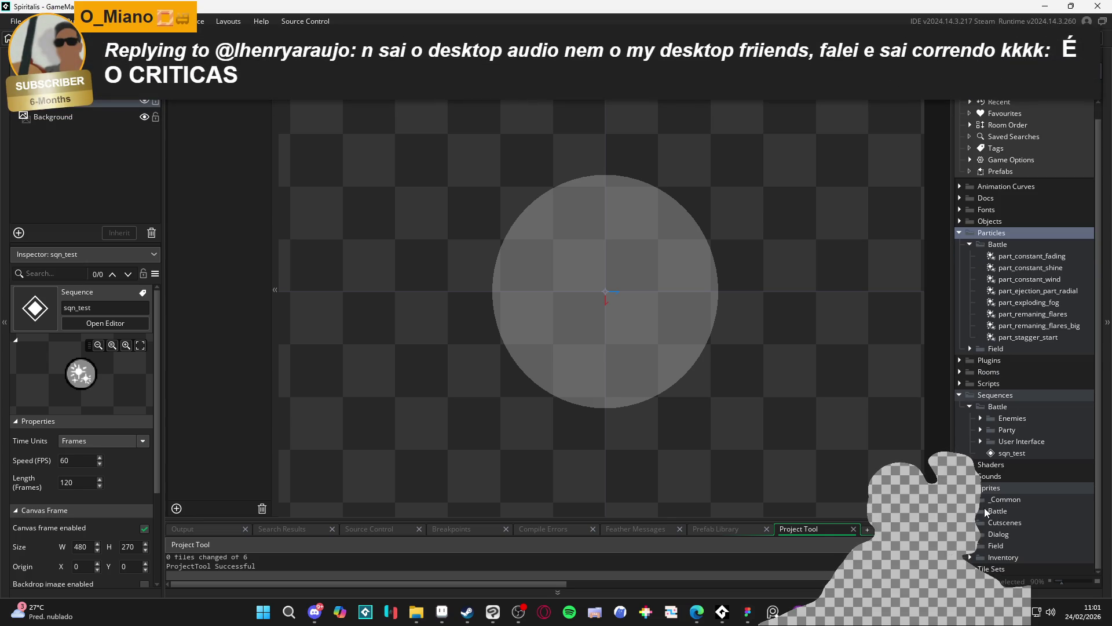
left_click(974, 512)
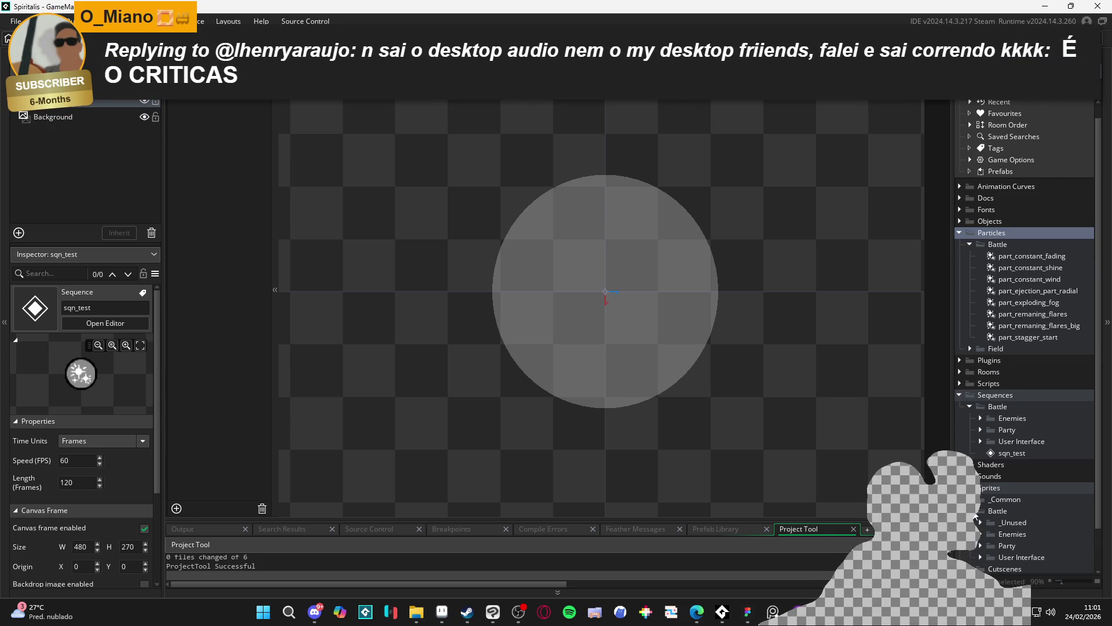
left_click(976, 512)
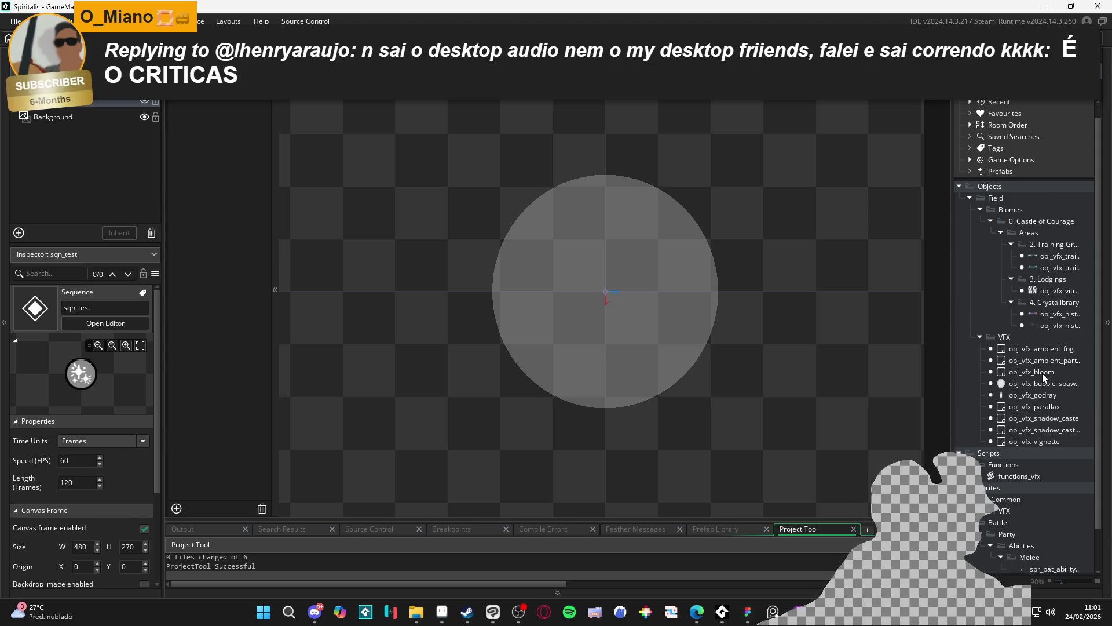
scroll(1042, 373, "down", 2)
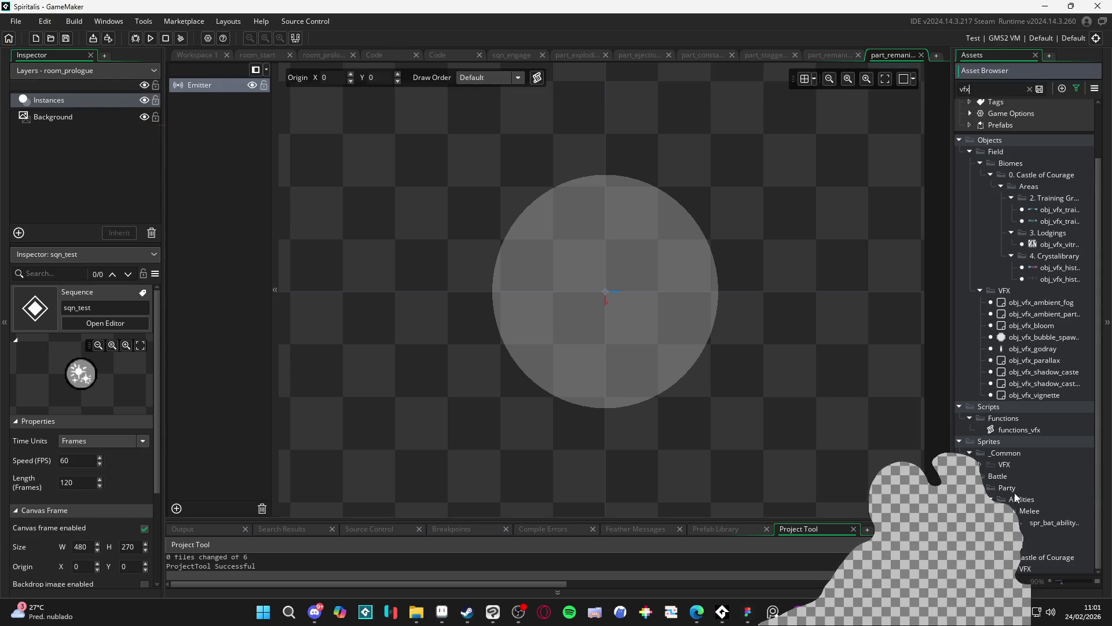
left_click(998, 465)
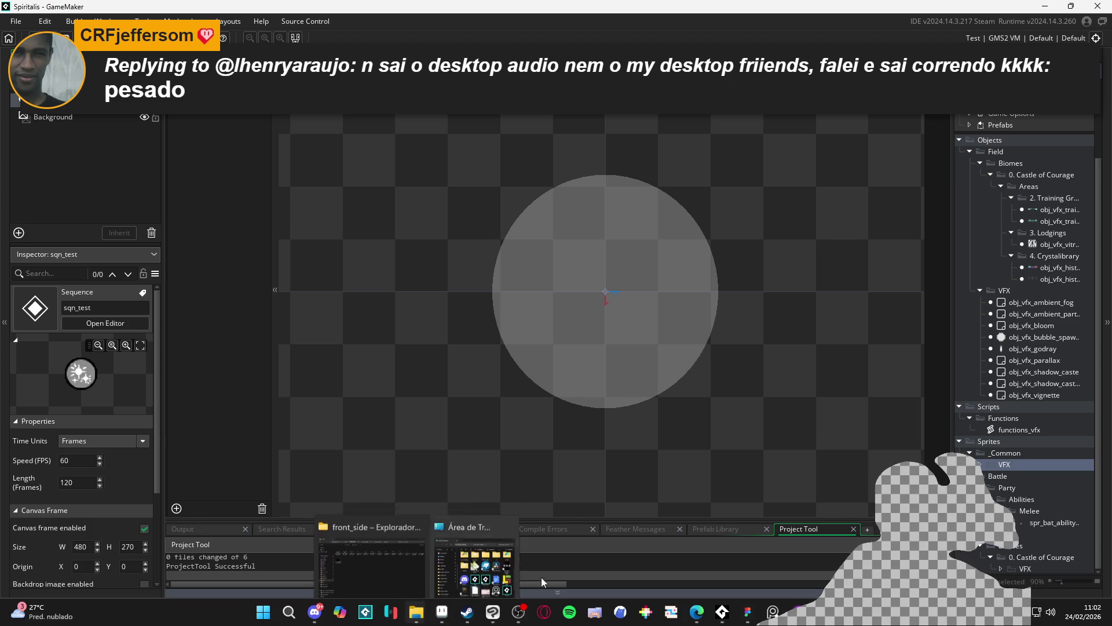
In File Explorer, go to RPGENEROUS > vfx > character_spells.
left_click(423, 621)
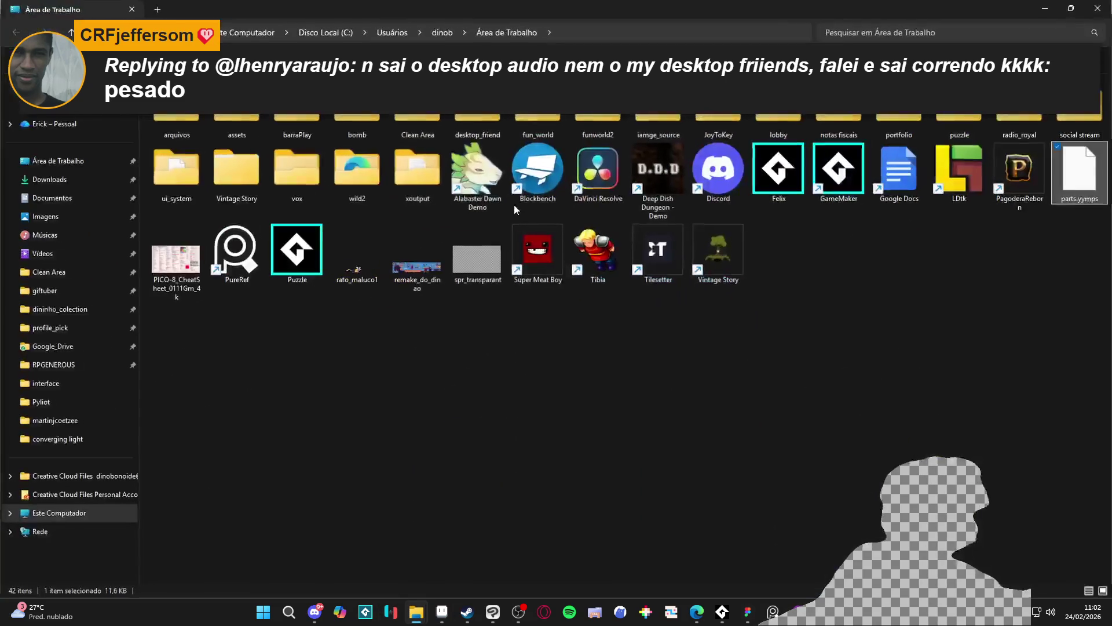
left_click(94, 365)
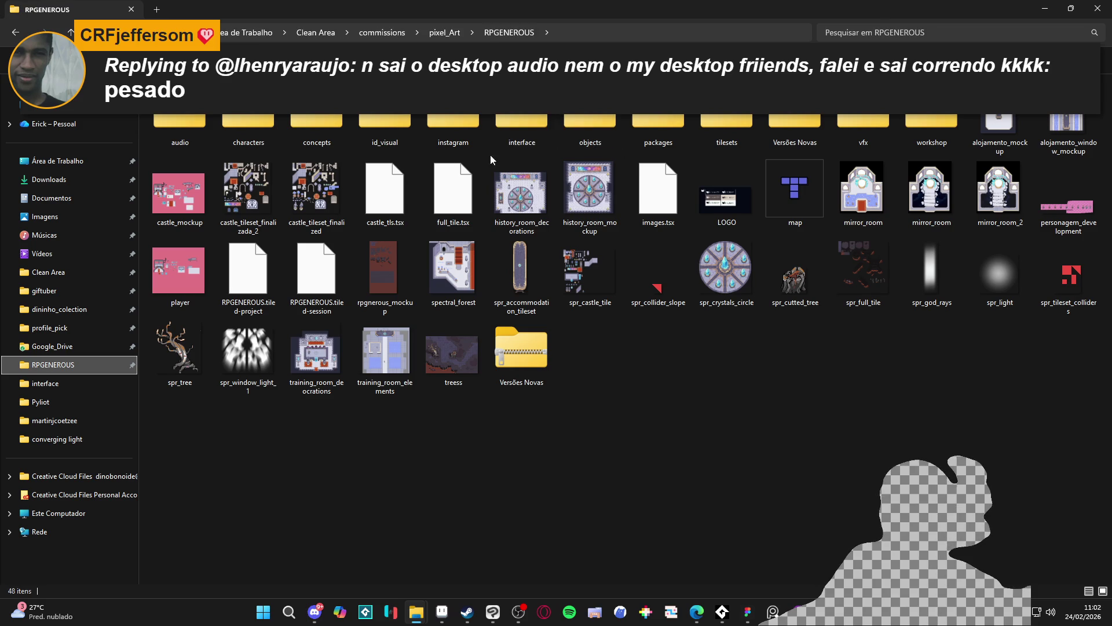
double_click(864, 127)
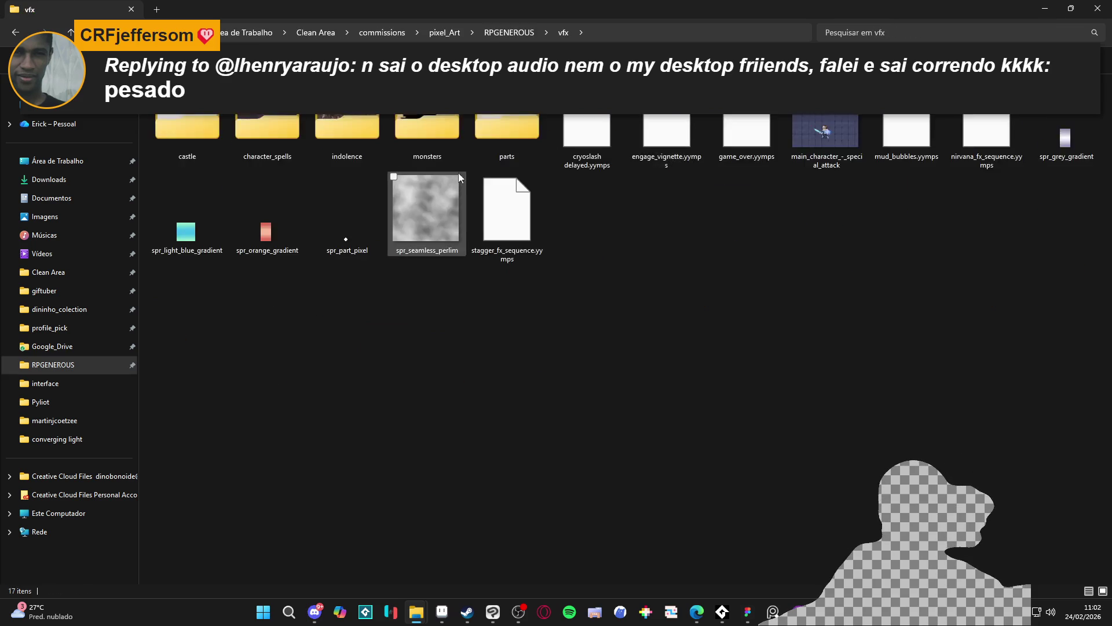
key("Return")
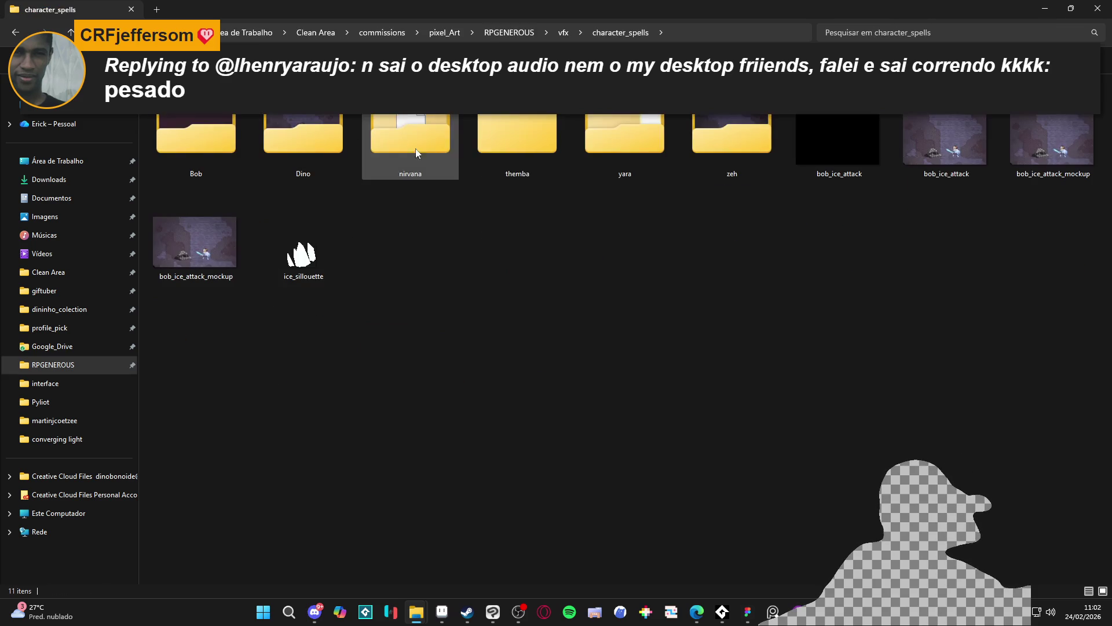
Search character_spells for 'shin', then return to GameMaker.
left_click(894, 33)
type("ice")
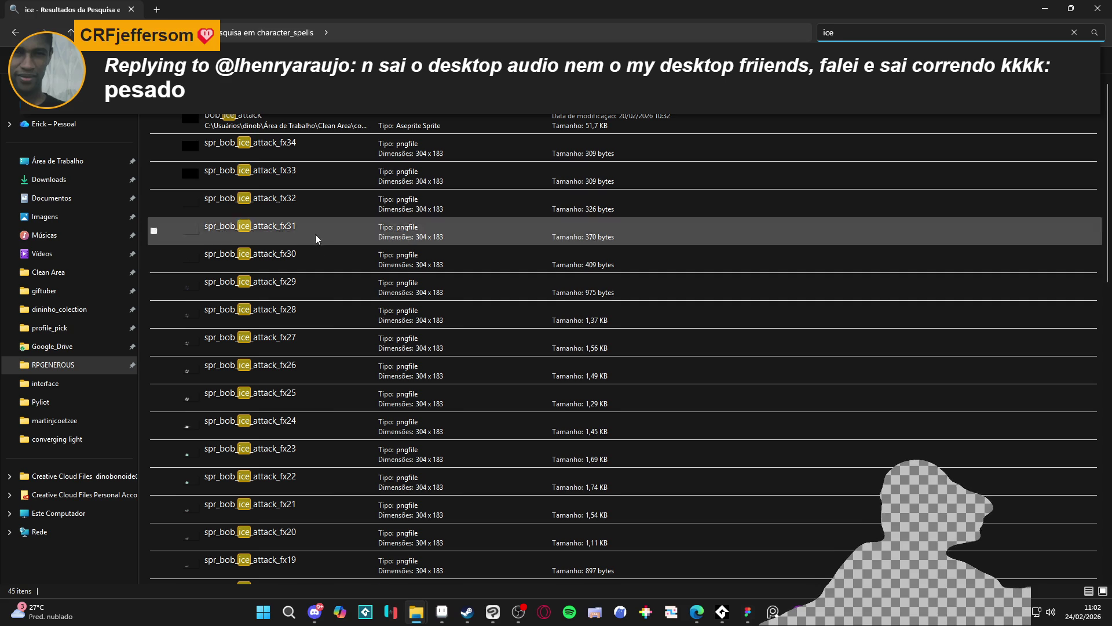
key("BackSpace")
key("BackSpace")
key("BackSpace")
type("shio")
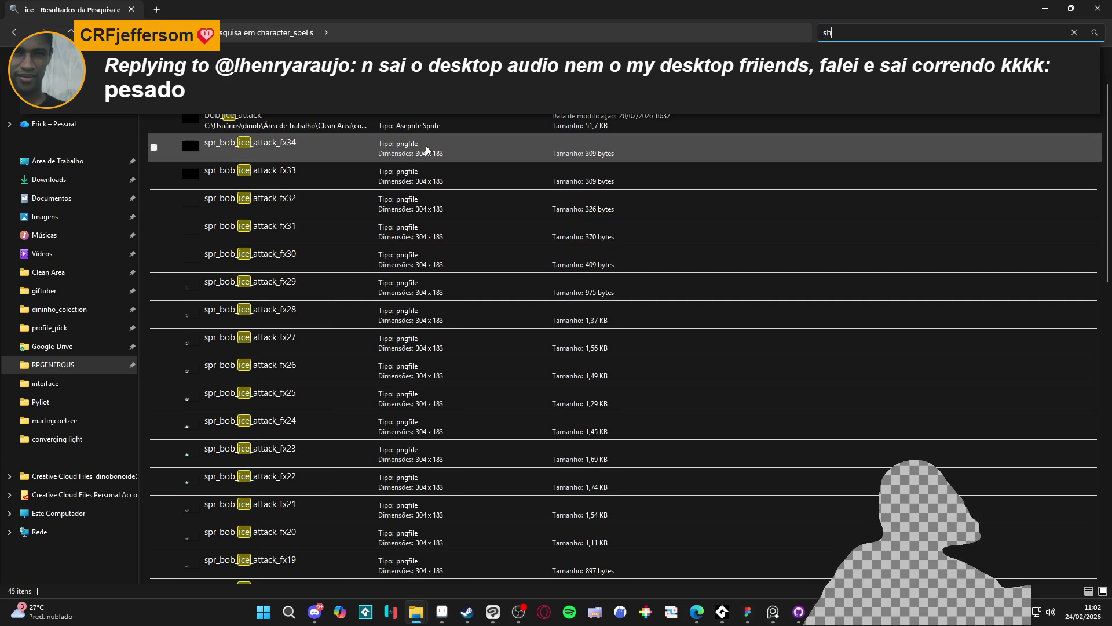
key("BackSpace")
type("n")
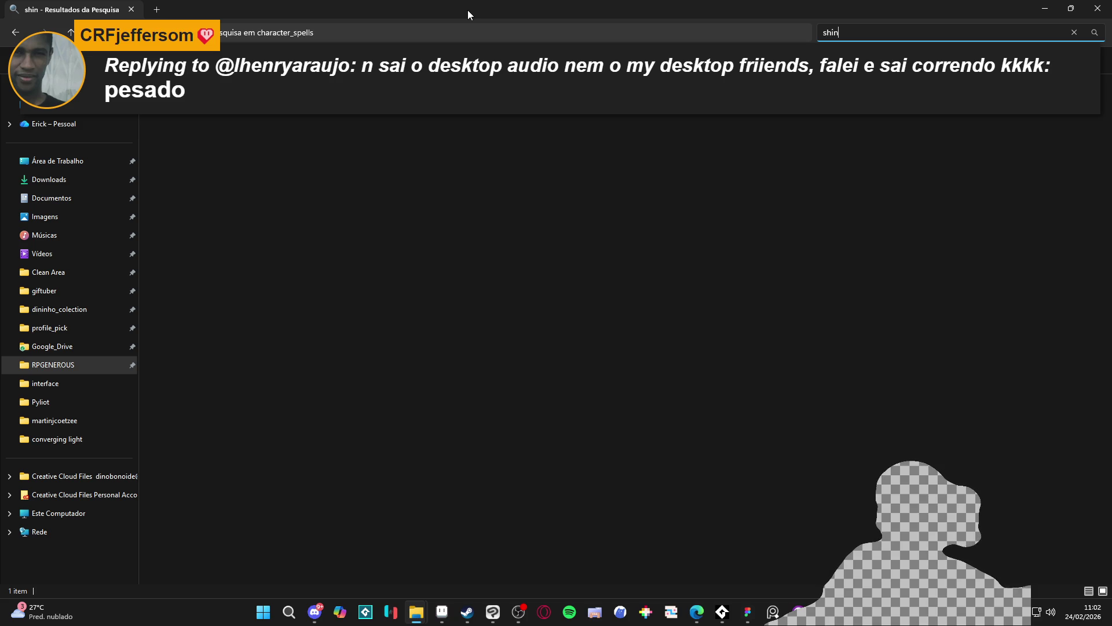
key("alt+Tab")
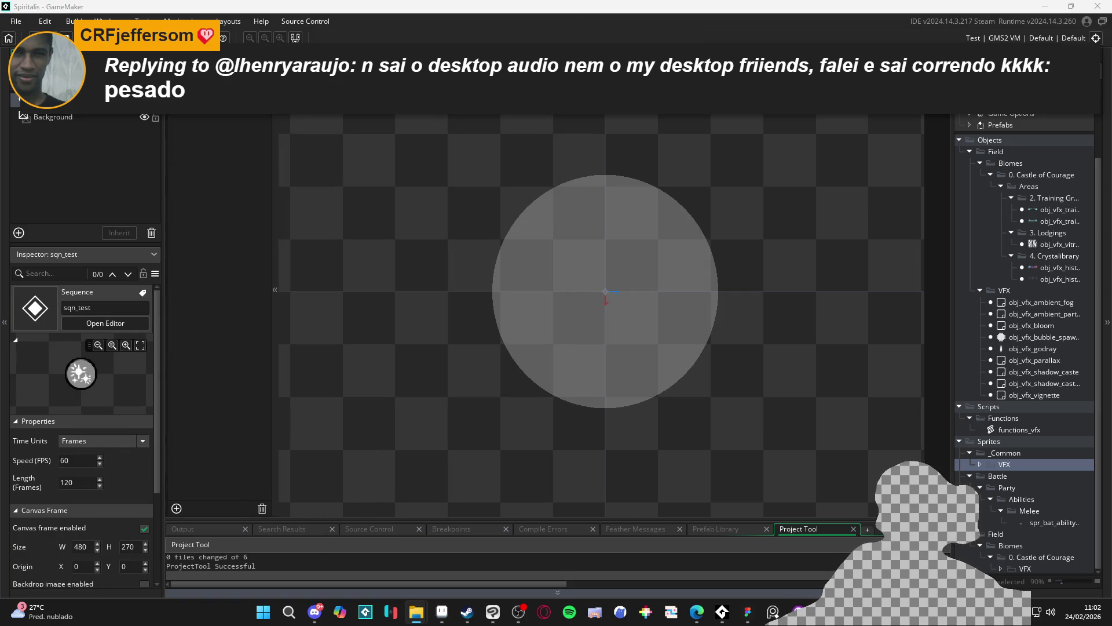
Drag the particle package into GameMaker, cancel the empty constant_shine_part import, and return to the 'ice' results.
left_click_drag(632, 289, 630, 292)
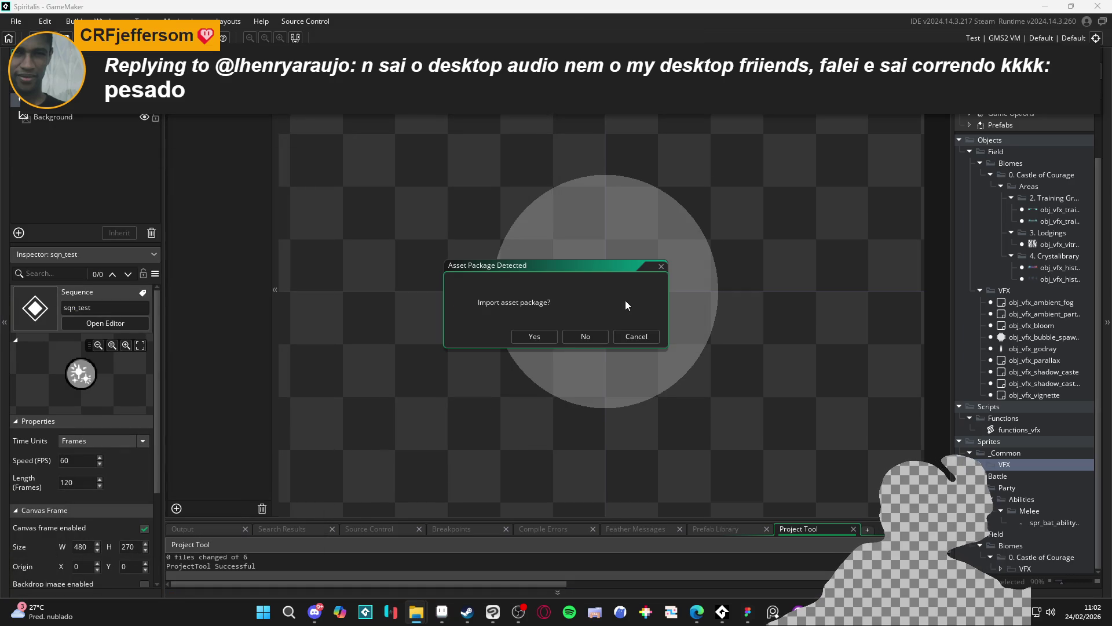
left_click(534, 336)
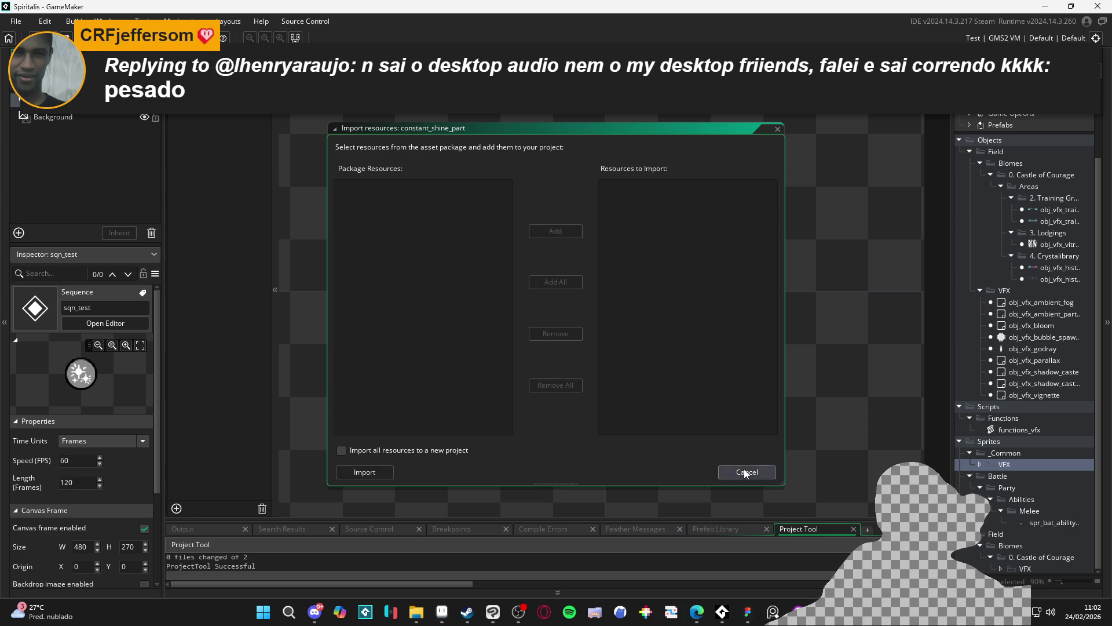
left_click(746, 473)
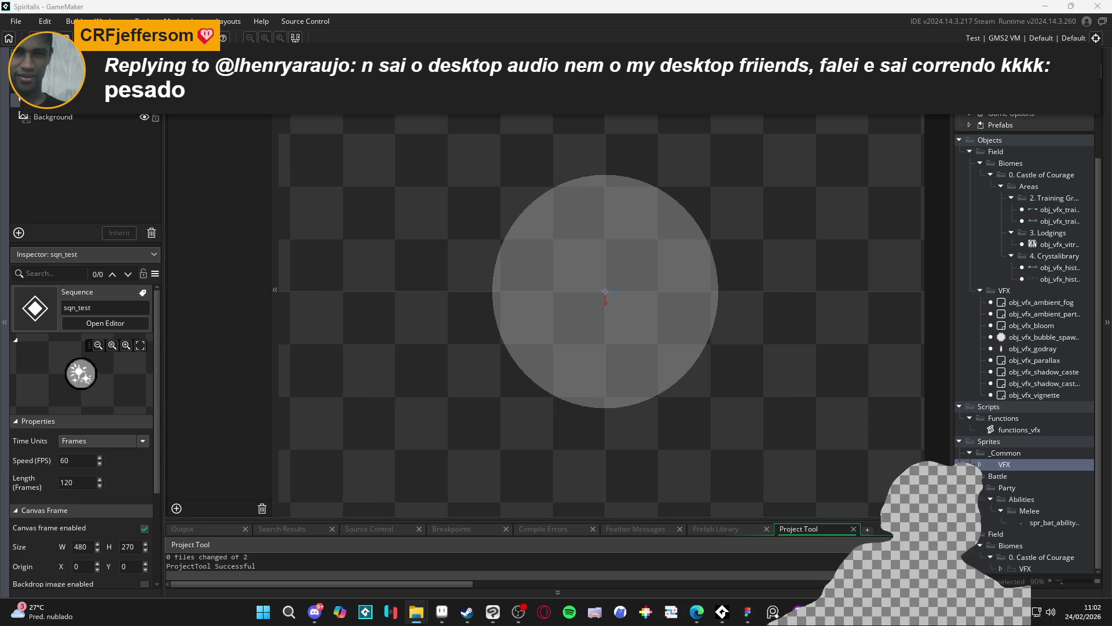
key("alt+Tab")
scroll(287, 325, "down", 10)
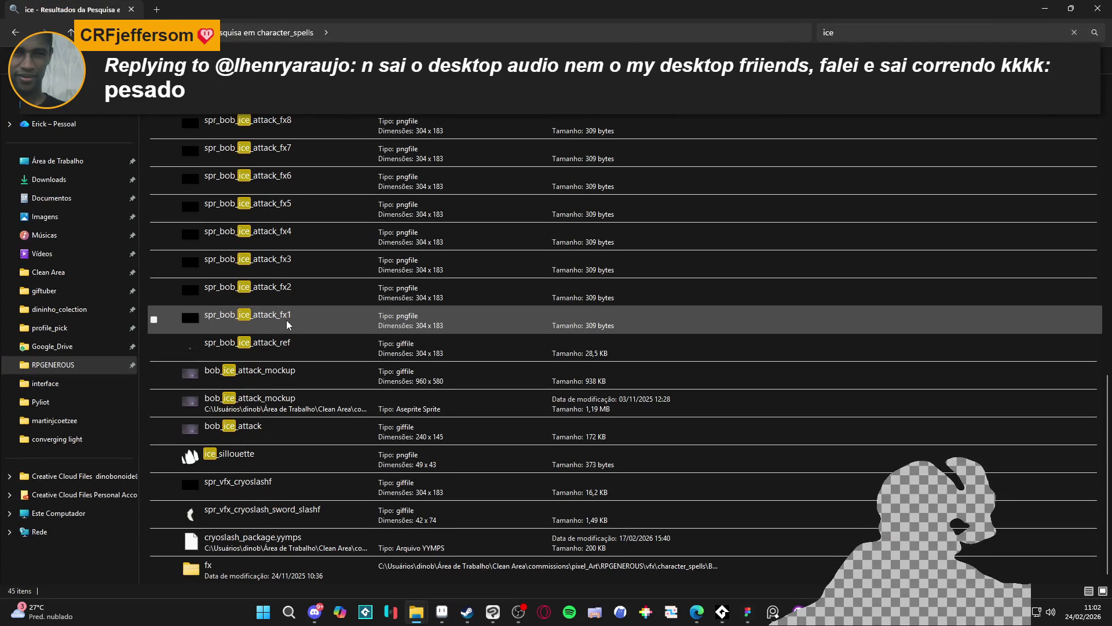
Open ice > fx to show the spr_bob_ice_attack_fx frames 1 to 34.
left_click(249, 349)
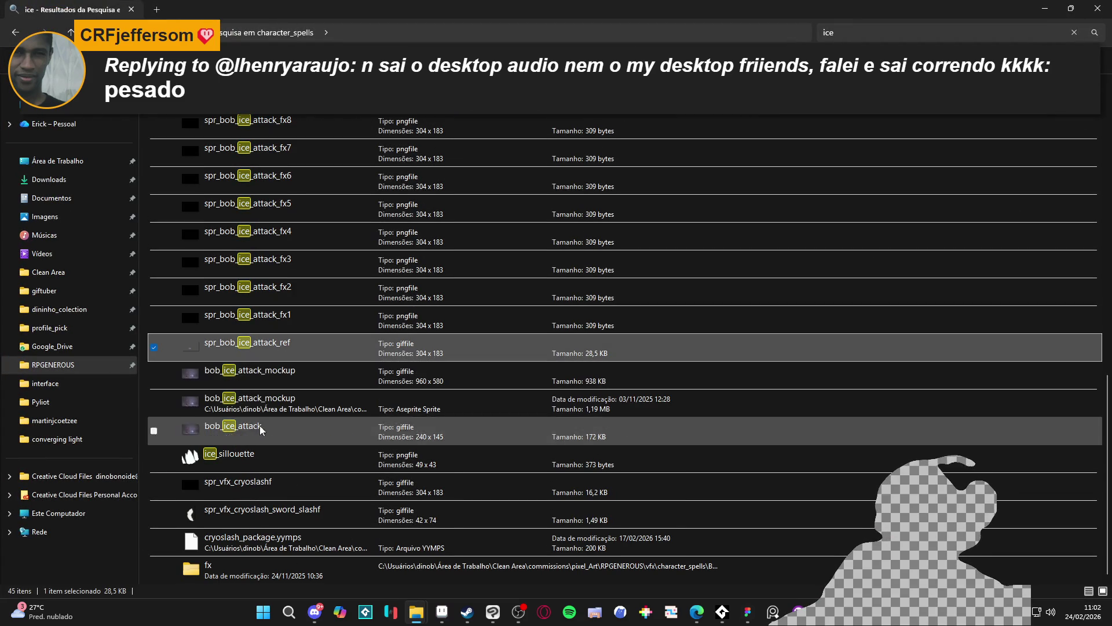
scroll(312, 441, "up", 8)
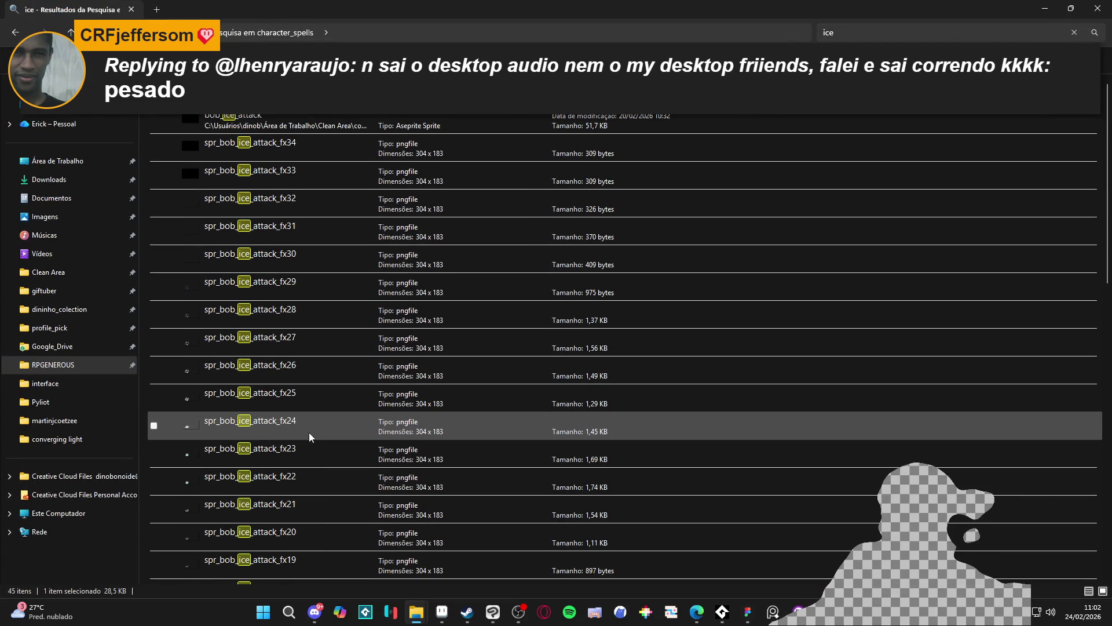
double_click(191, 96)
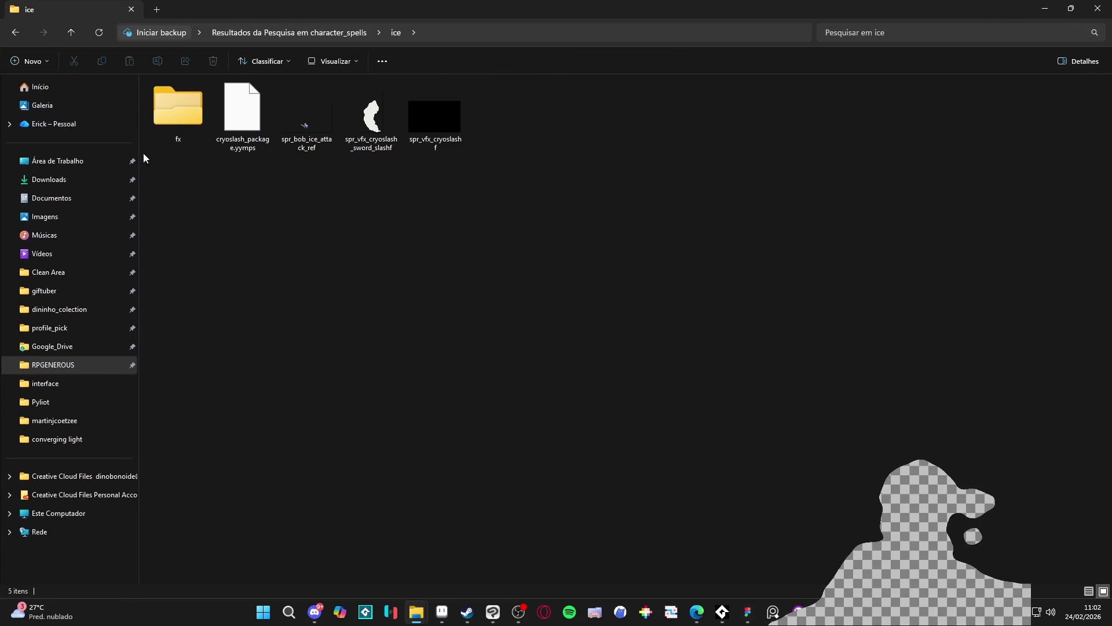
left_click(313, 136)
double_click(173, 129)
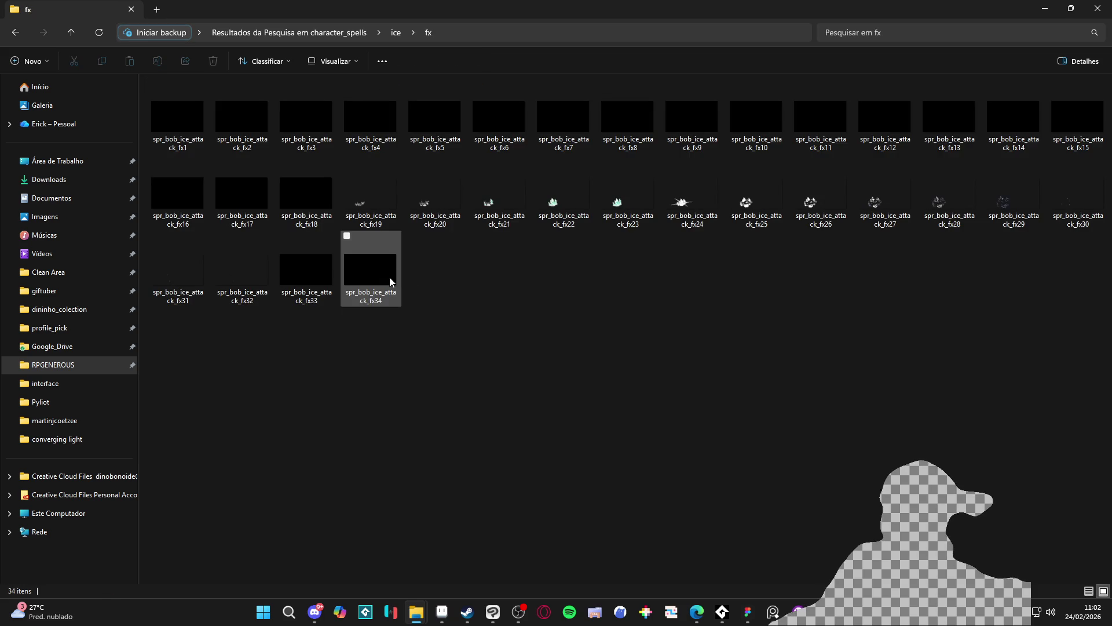
Import spr_part_ice_shine from the package's Battle > Party > Abilities > bob > cryowhirlwind folder.
key("alt+Tab")
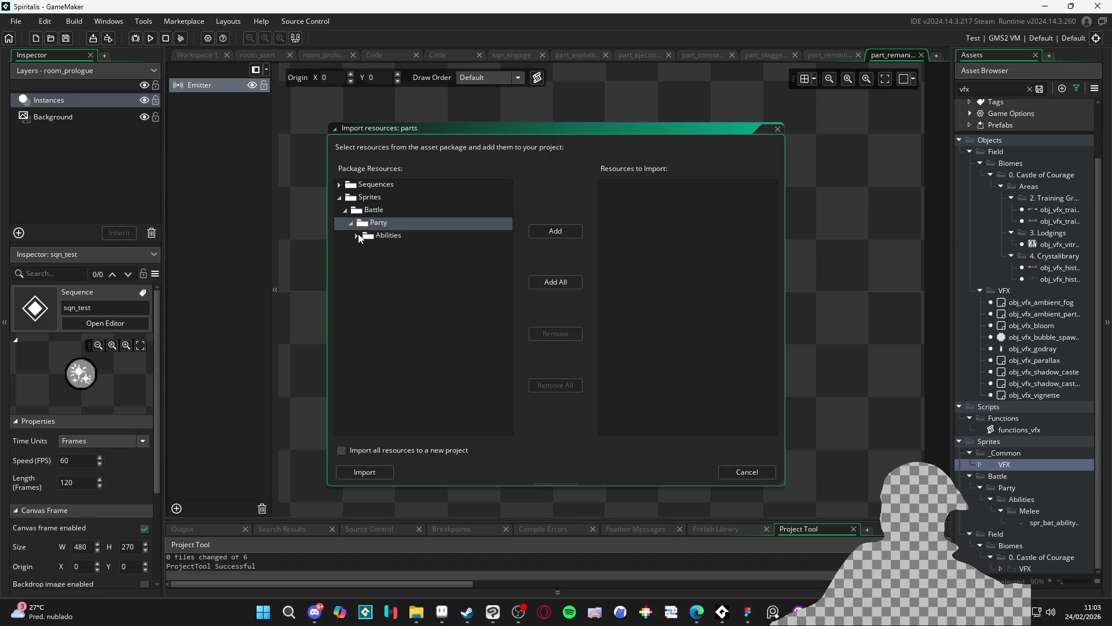
left_click(357, 236)
left_click(363, 248)
double_click(375, 262)
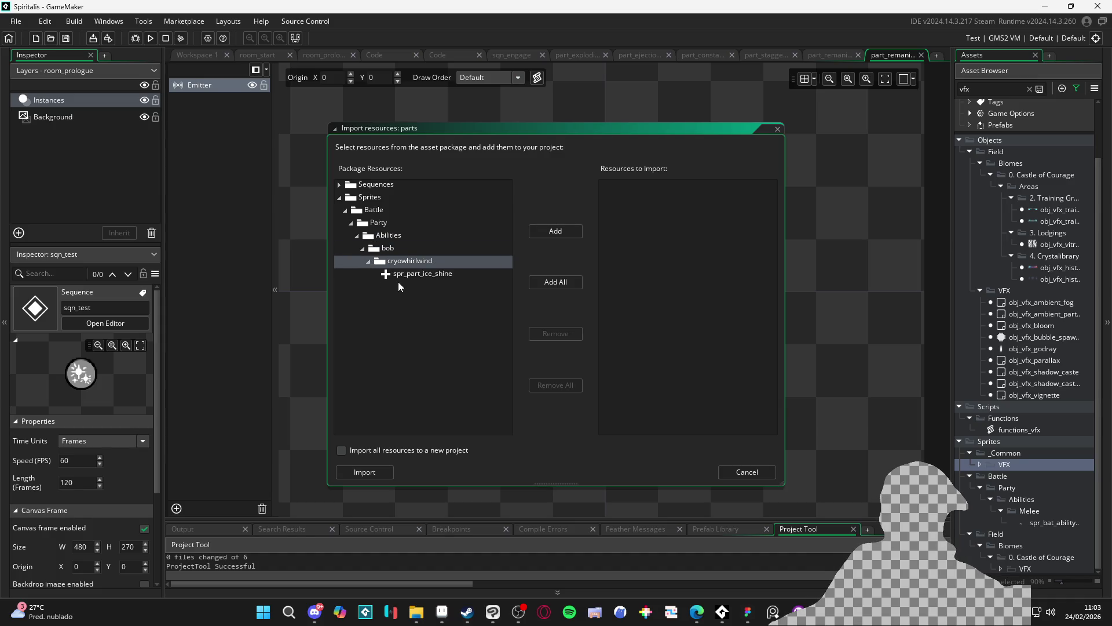
left_click(400, 273)
left_click(568, 232)
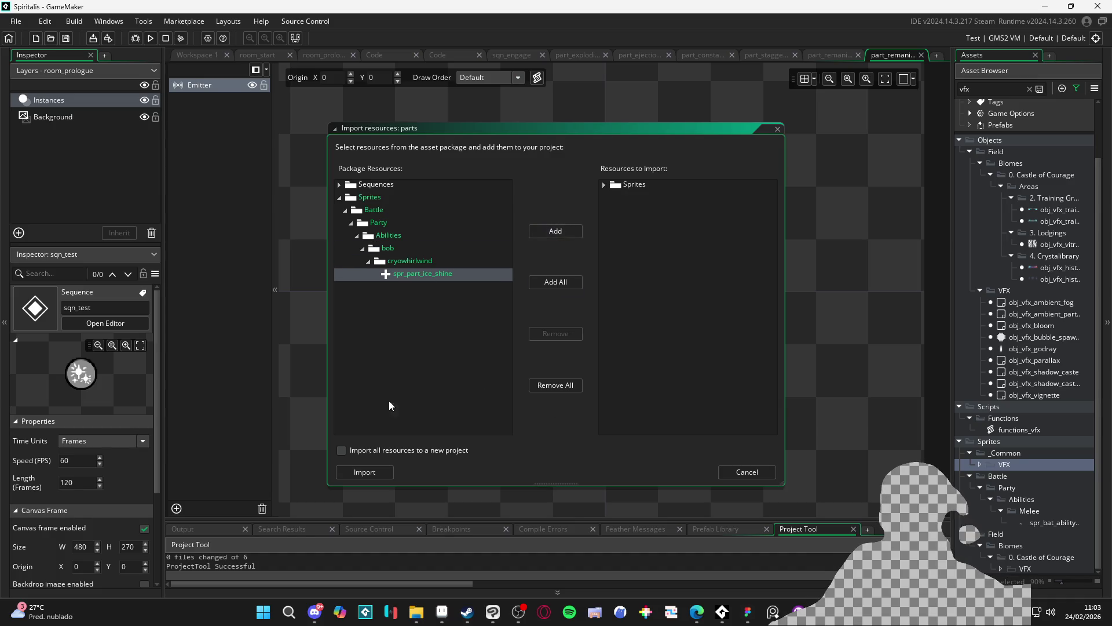
left_click(353, 475)
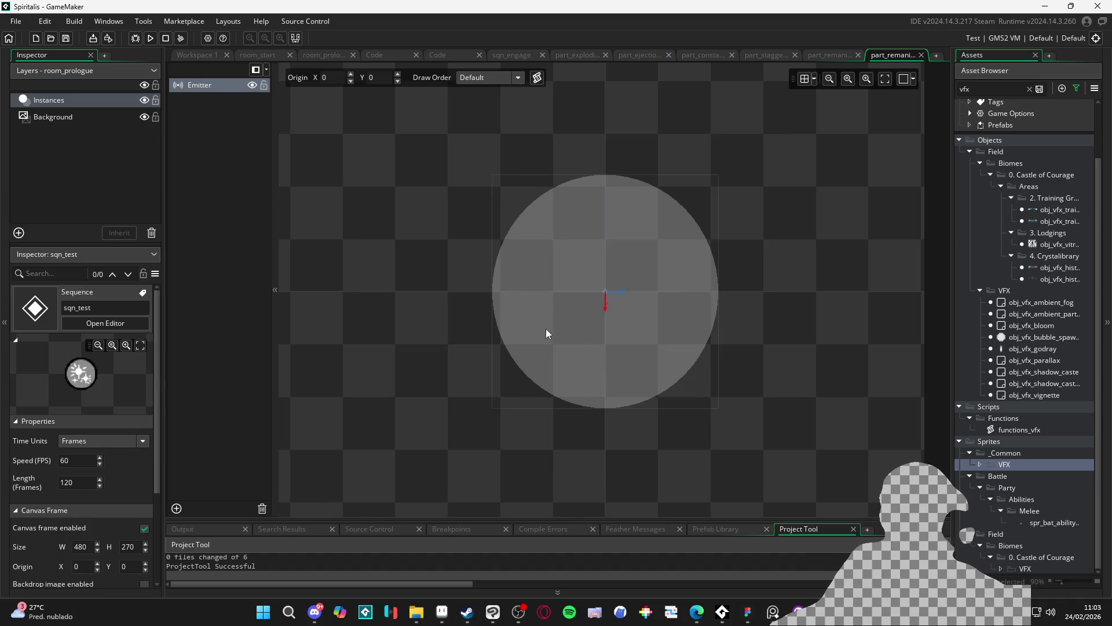
Search the Asset Browser for 'ice', then bring up spr_converging_light_back.png in Aseprite.
left_click(998, 85)
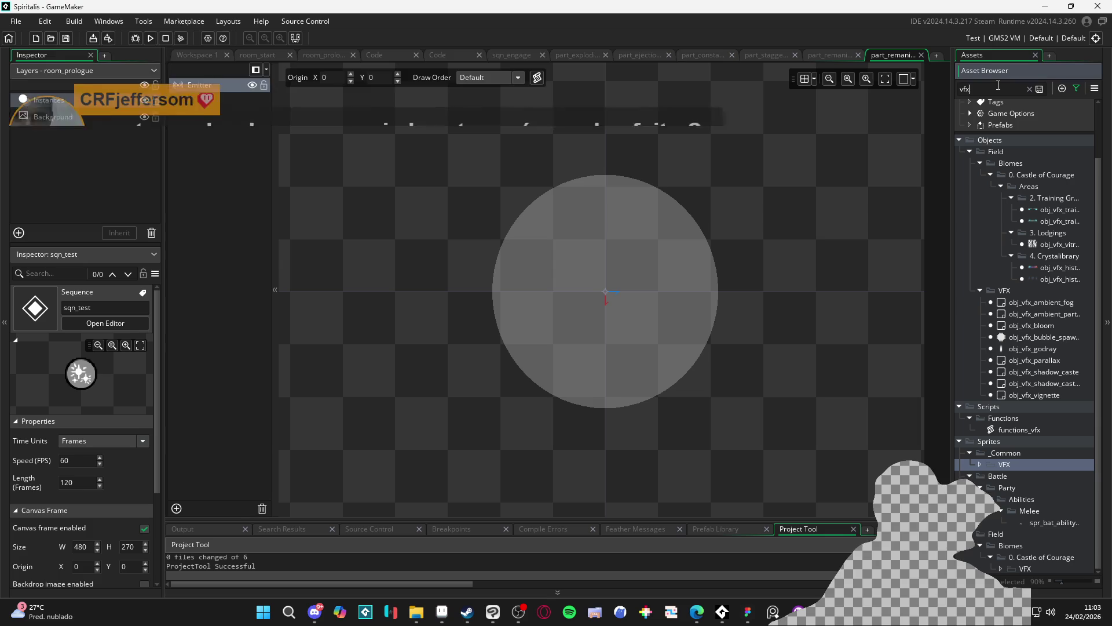
type("ice")
scroll(1016, 253, "down", 10)
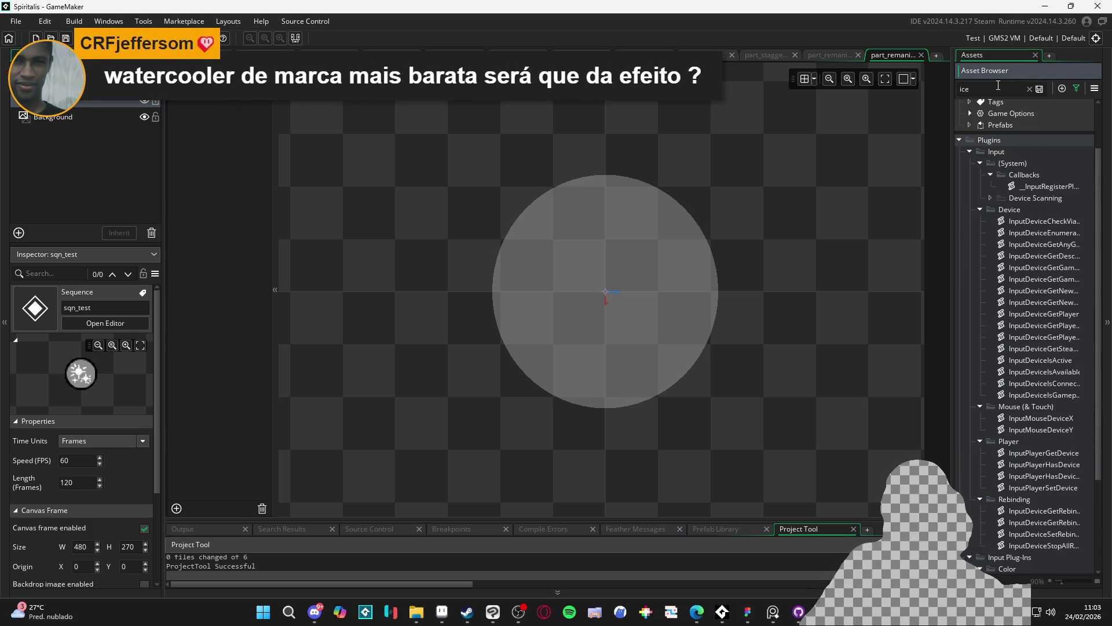
scroll(1017, 362, "down", 1)
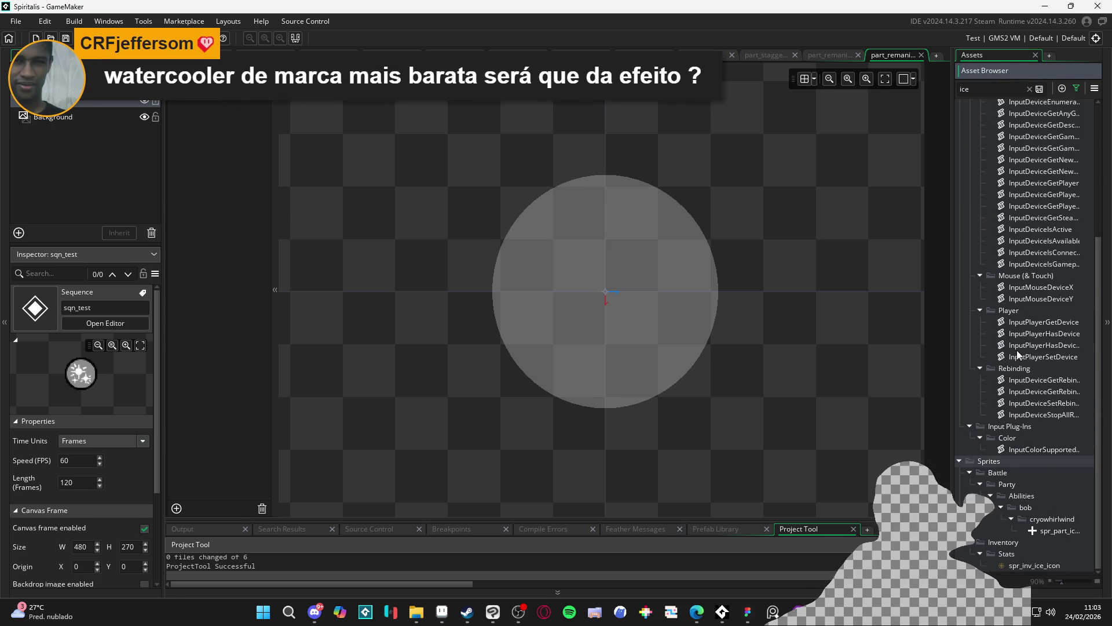
scroll(1065, 536, "up", 5)
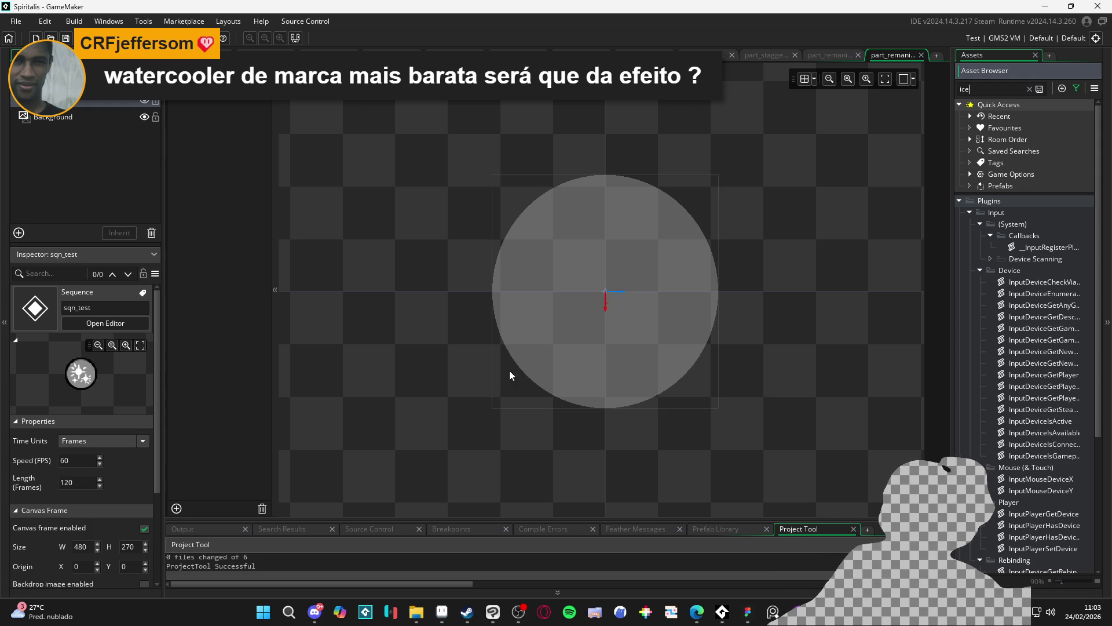
left_click(442, 612)
scroll(498, 275, "up", 1)
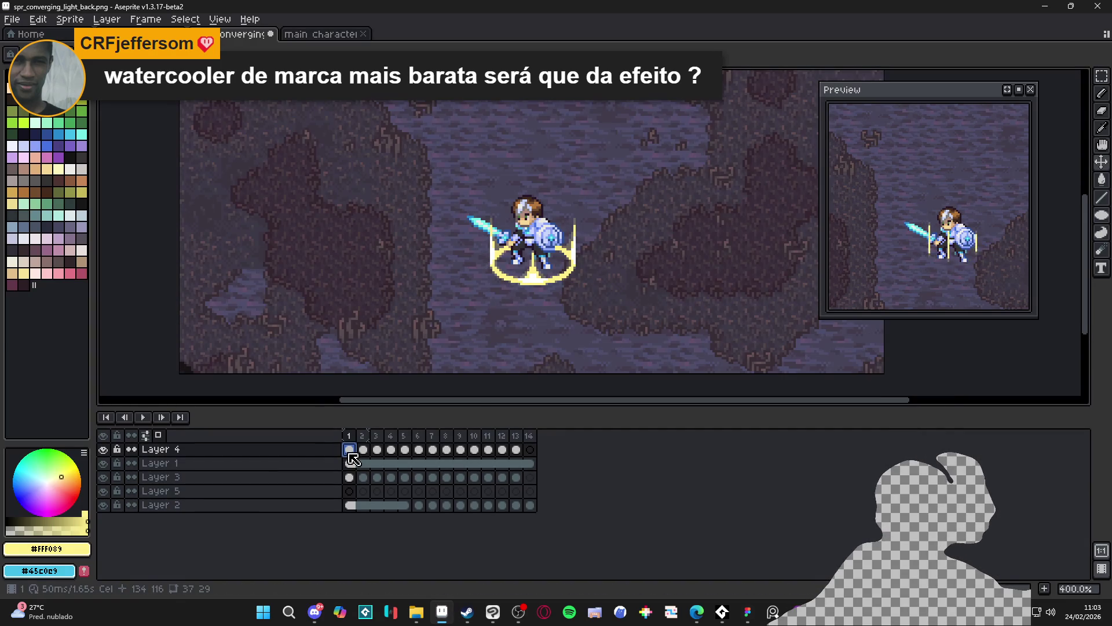
On a new Layer 6, draw a tall white filled rectangle over the character, then minimize Aseprite.
key("shift+n")
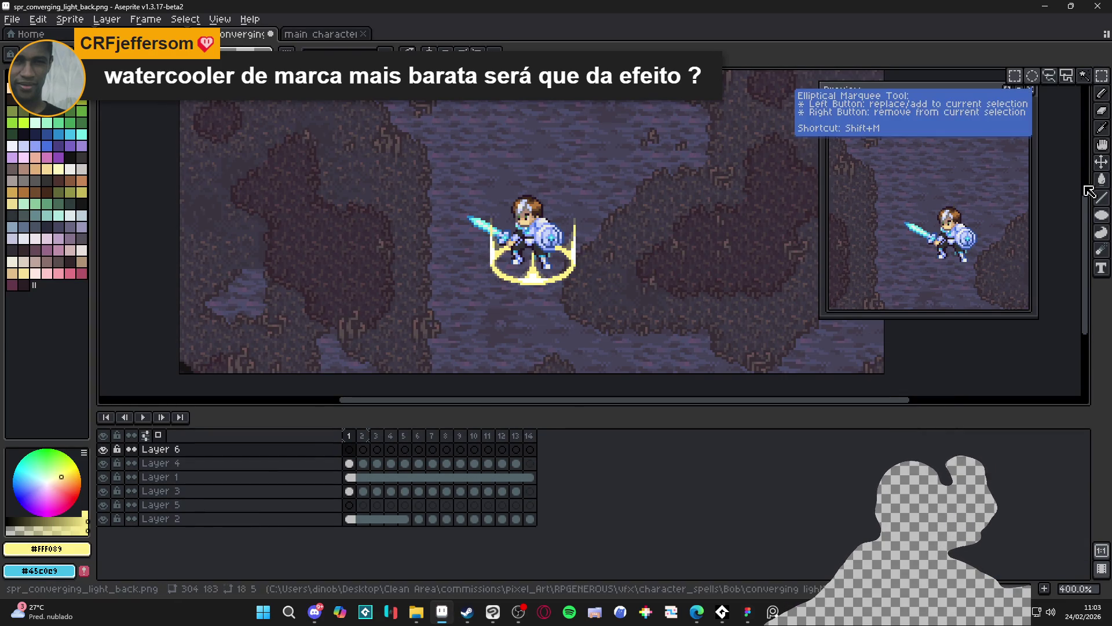
left_click(1101, 216)
left_click(1050, 215)
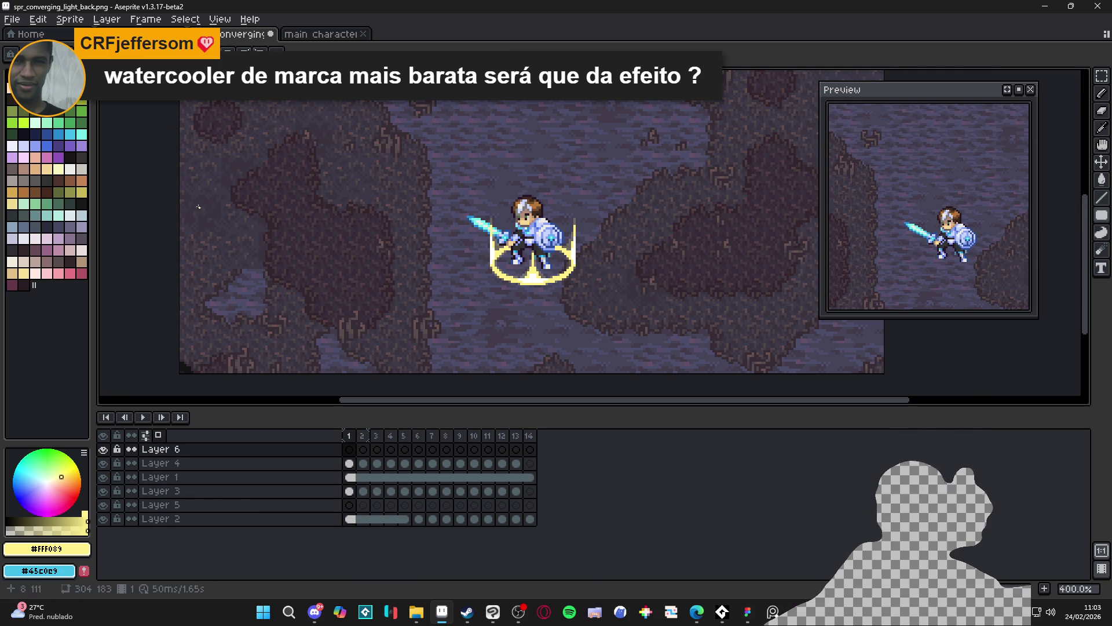
left_click(23, 87)
scroll(446, 244, "up", 1)
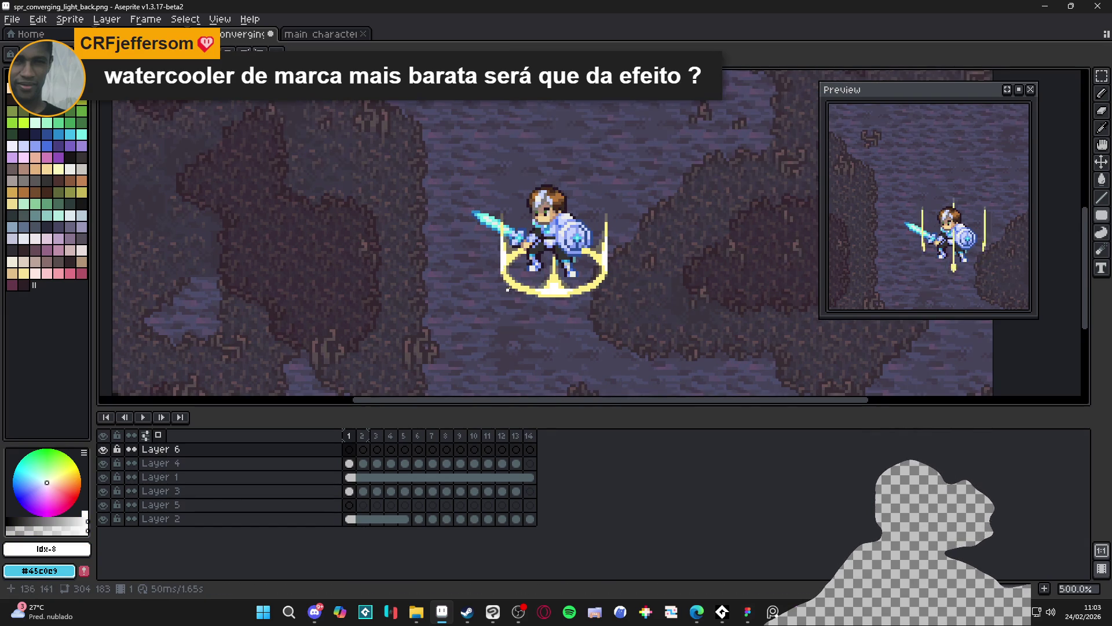
mouse_move(508, 281)
left_mouse_down()
mouse_move(584, 130)
mouse_move(602, 125)
left_mouse_up()
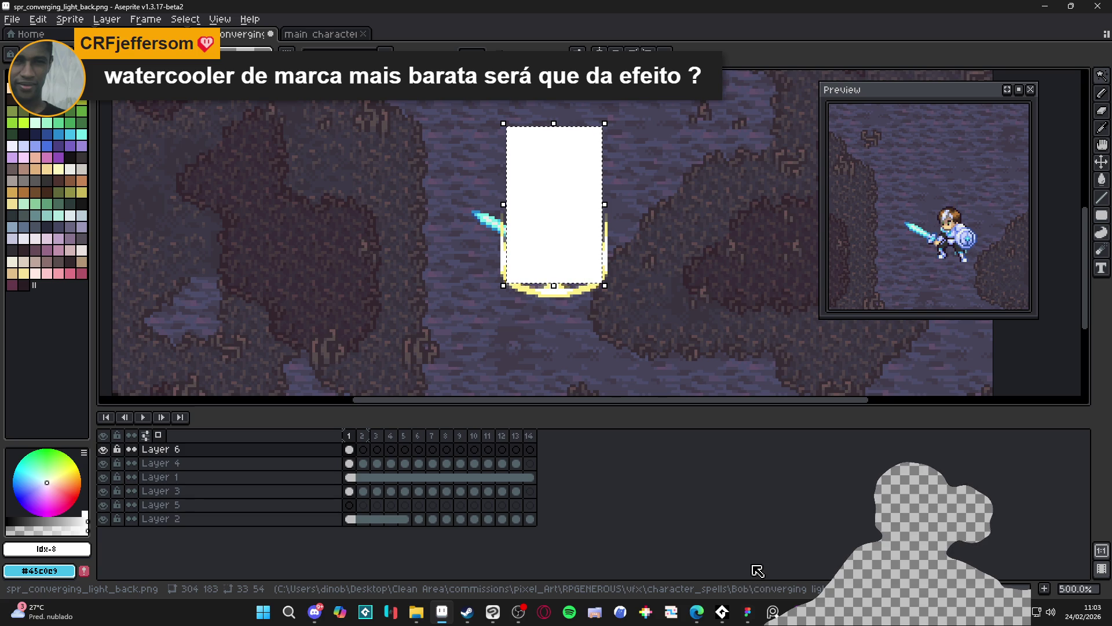
key("w")
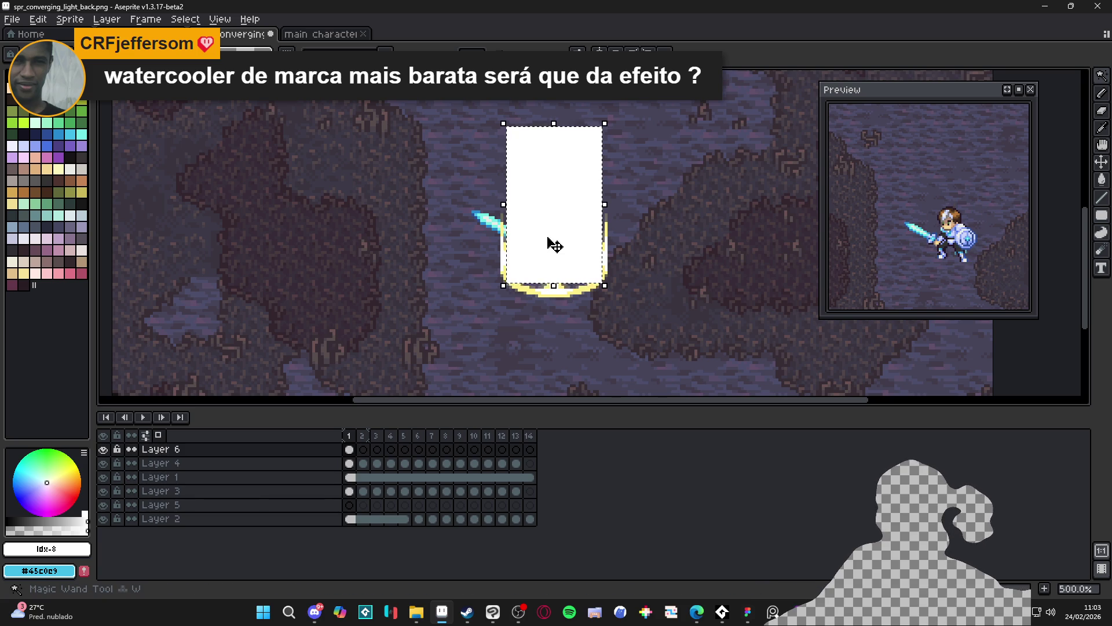
left_click(1043, 6)
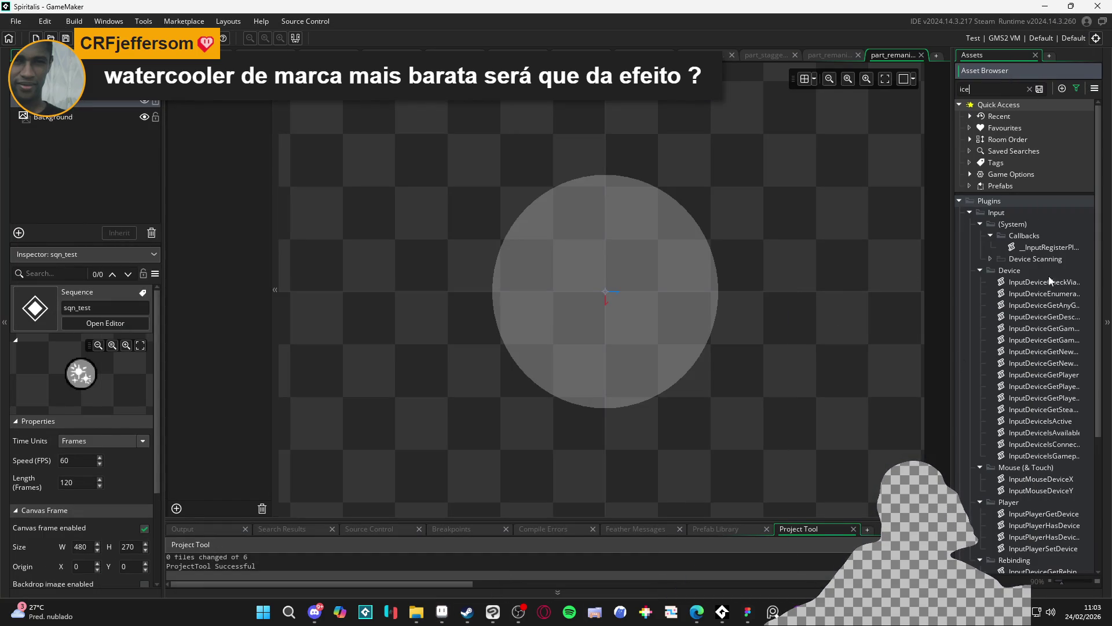
Locate the part_constant_fading particle system in the Asset Browser.
scroll(1037, 269, "down", 5)
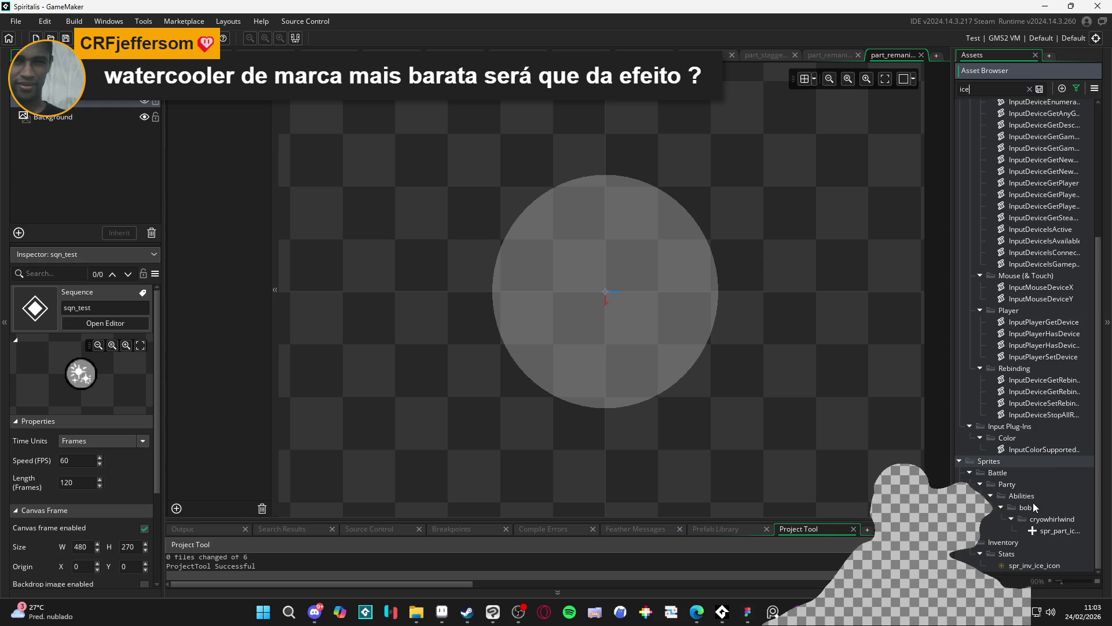
scroll(1023, 363, "up", 5)
scroll(1022, 363, "up", 1)
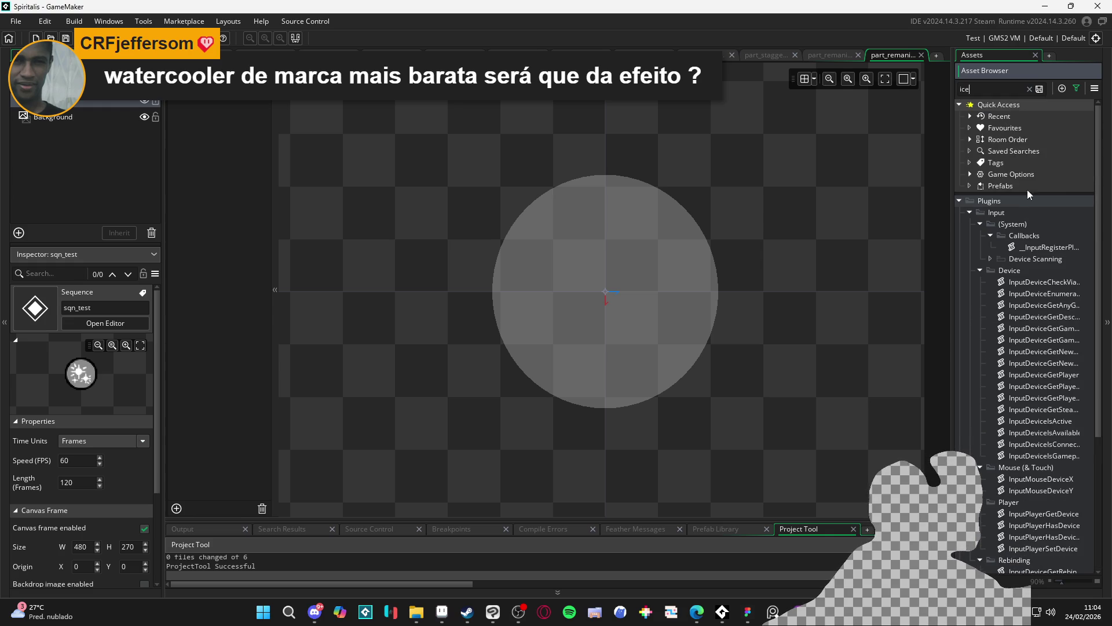
type("part")
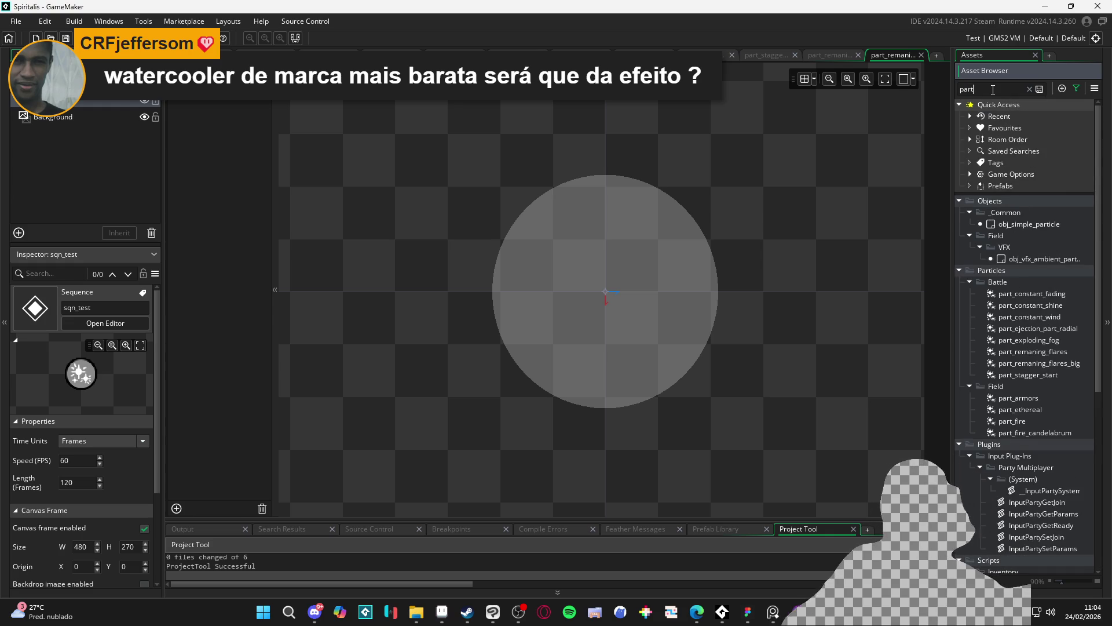
double_click(1047, 291)
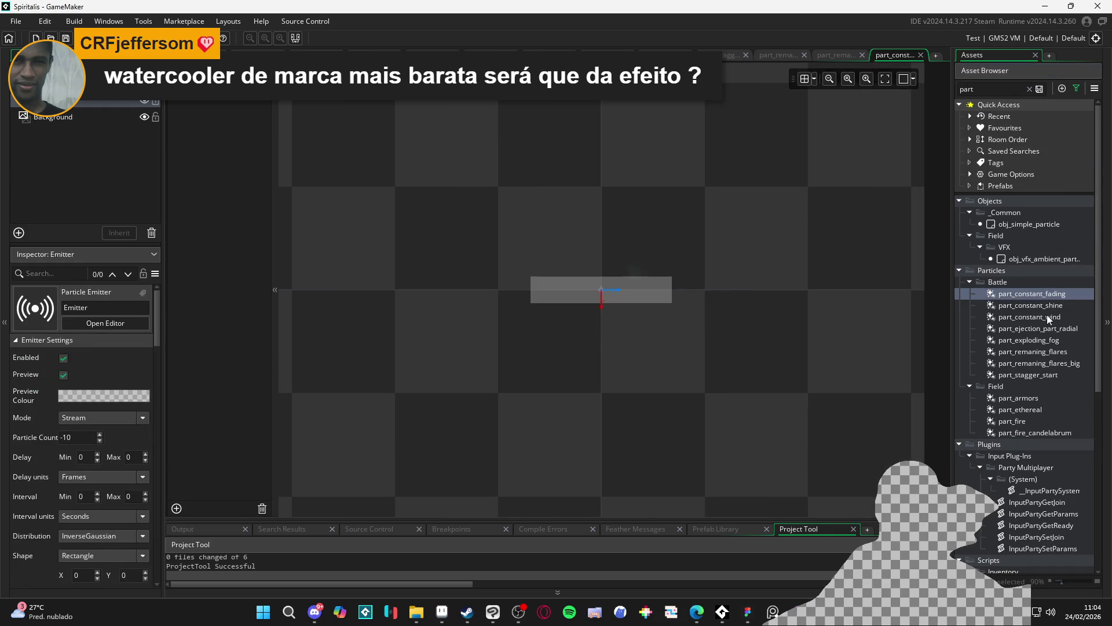
double_click(1048, 306)
double_click(1055, 294)
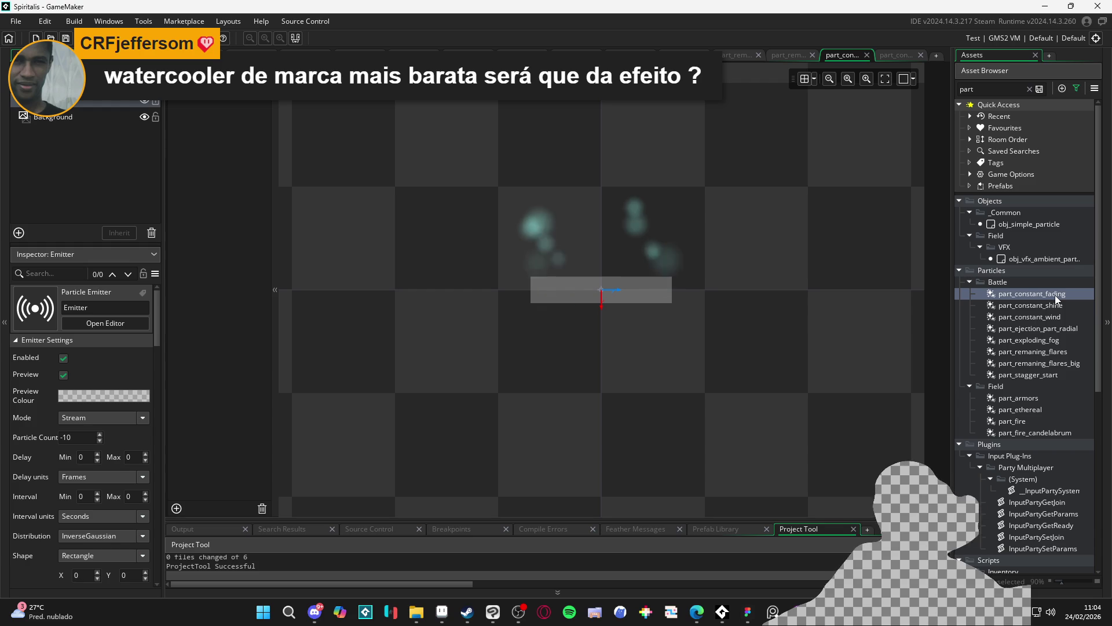
Duplicate part_constant_fading and rename the copy to part_ejection.
right_click(1056, 294)
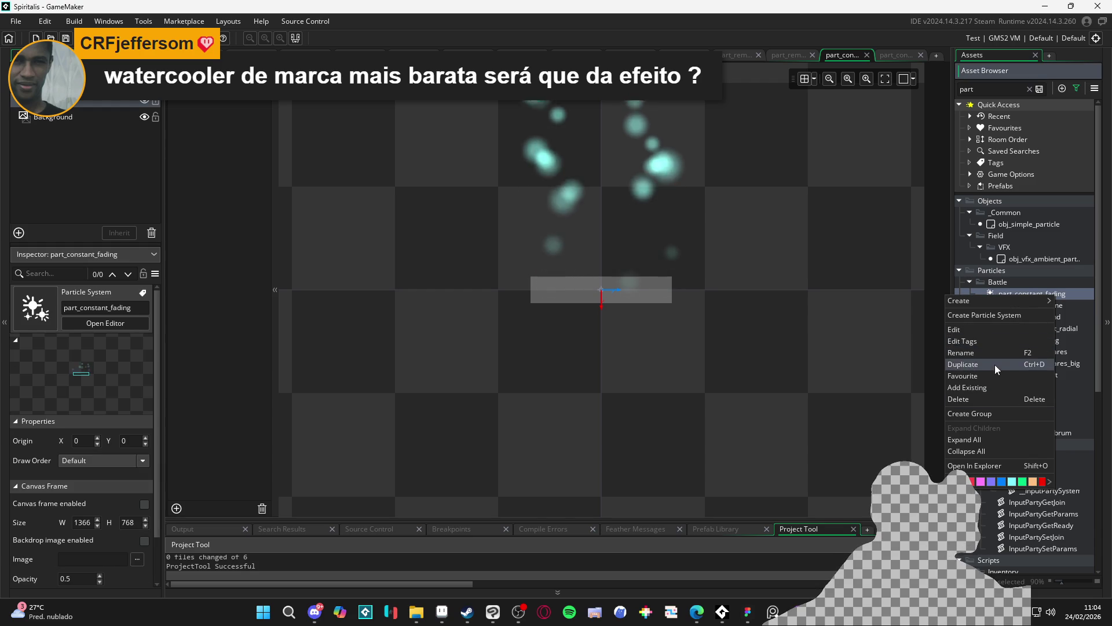
left_click(998, 365)
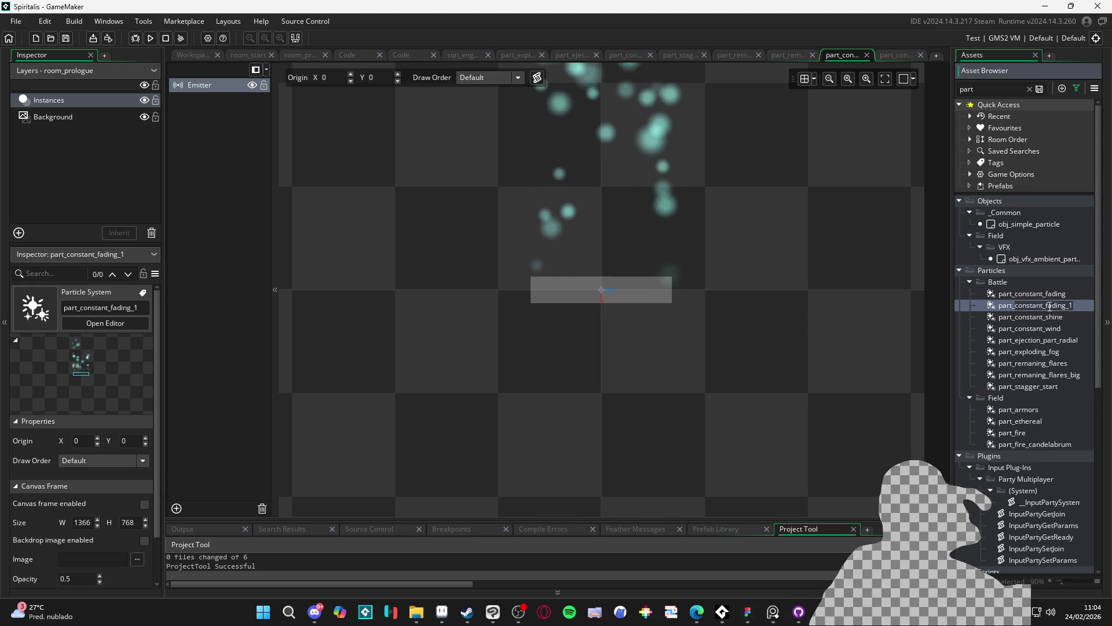
type("part_ejection")
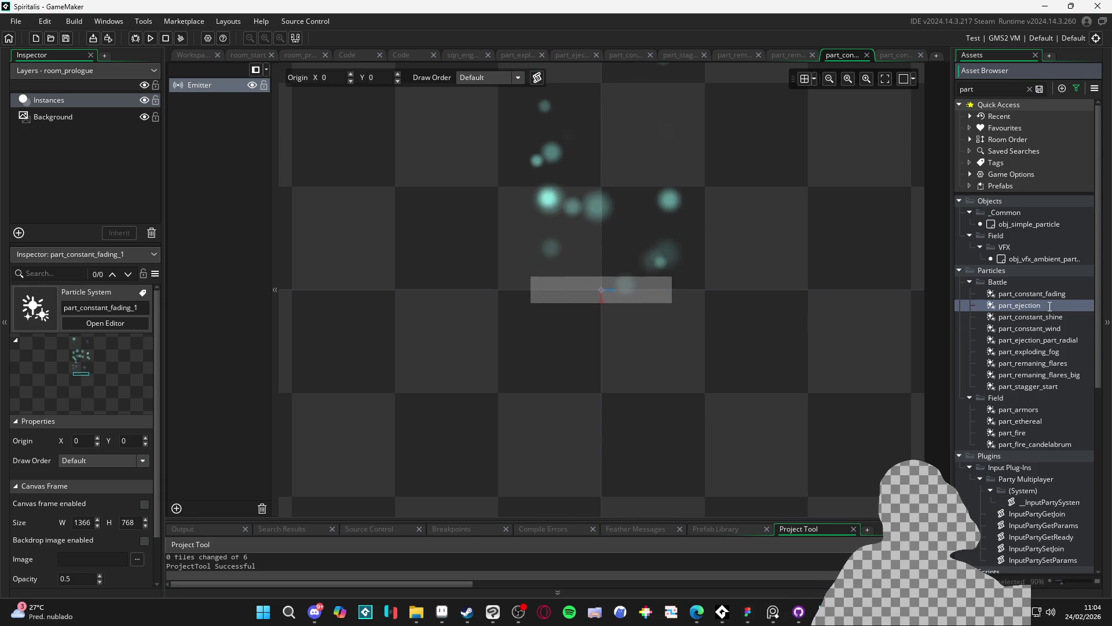
key("Return")
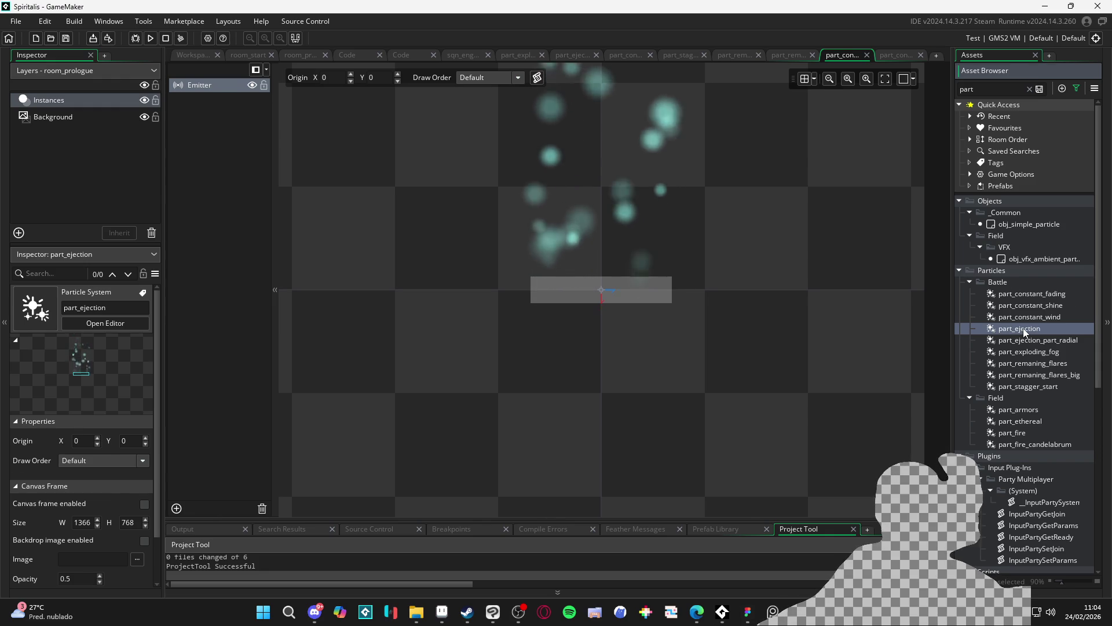
In part_ejection, select the emitter and set its Direction Increment to -5, with direction 90 to 90.
double_click(1023, 328)
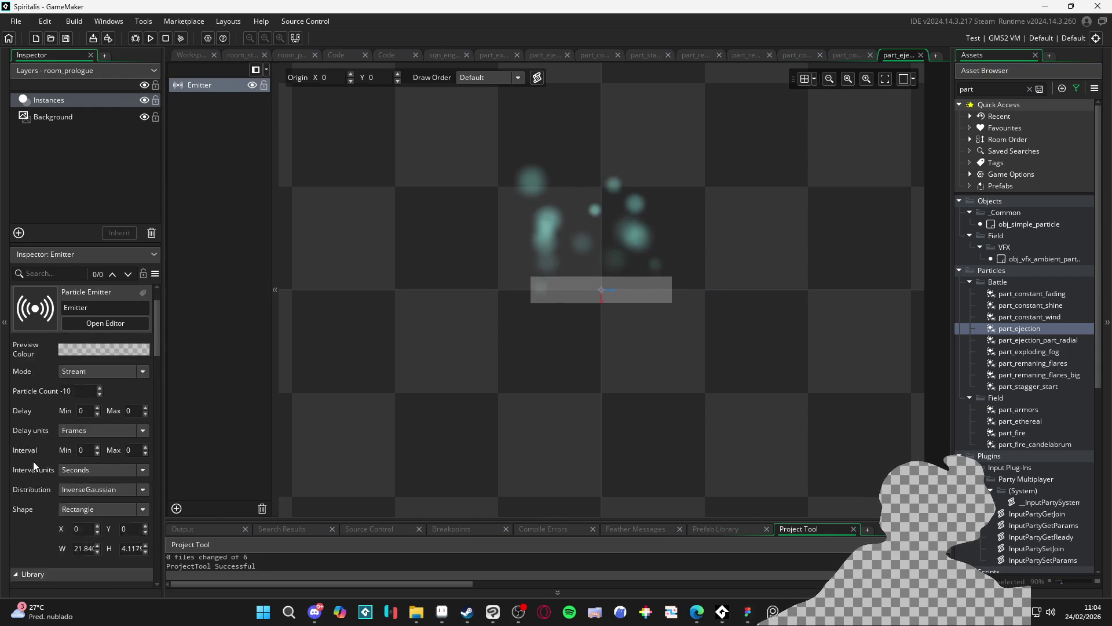
scroll(33, 461, "down", 10)
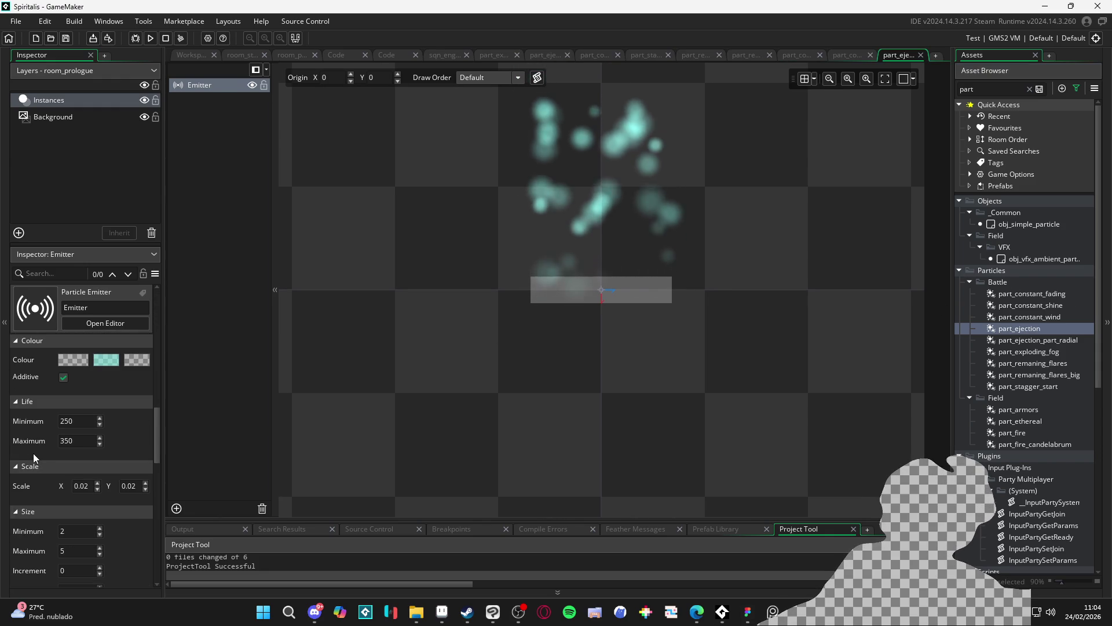
left_click(628, 293)
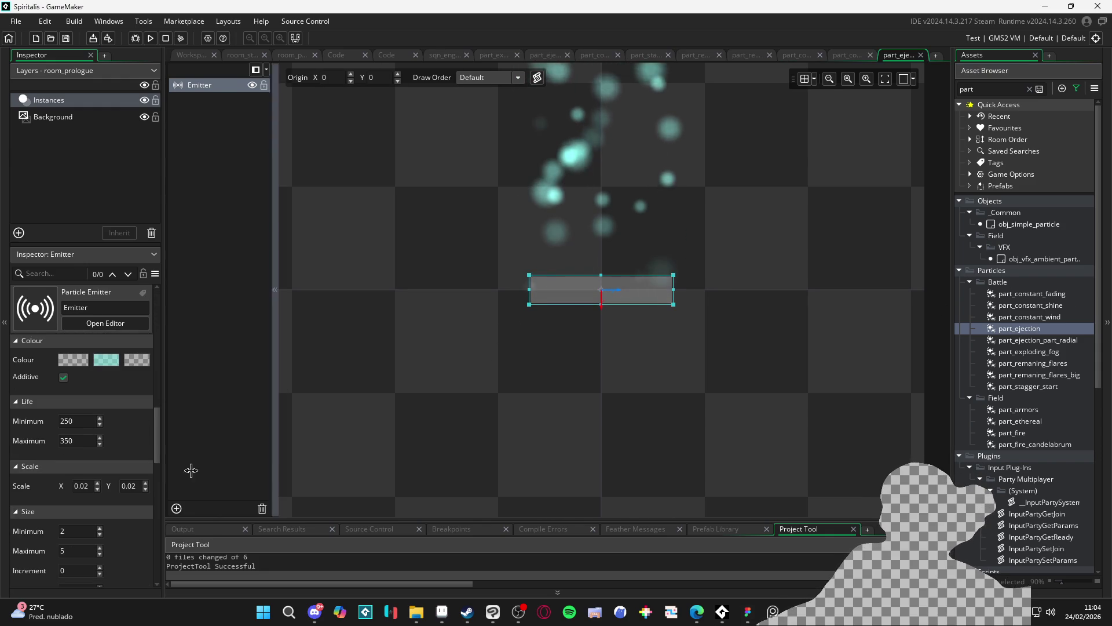
scroll(28, 494, "down", 3)
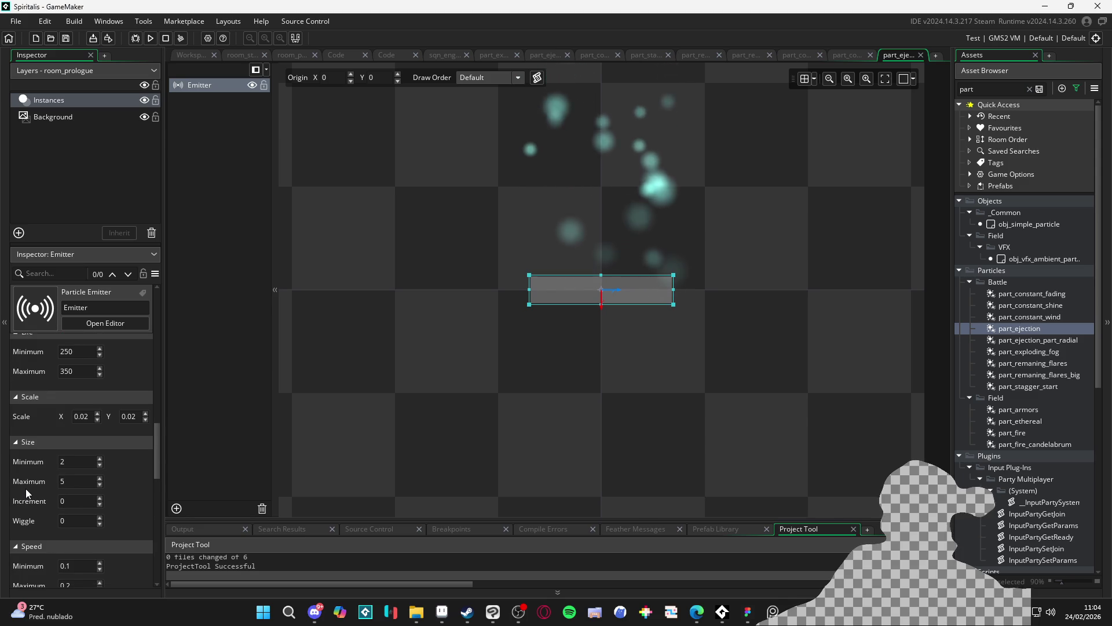
scroll(26, 493, "down", 1)
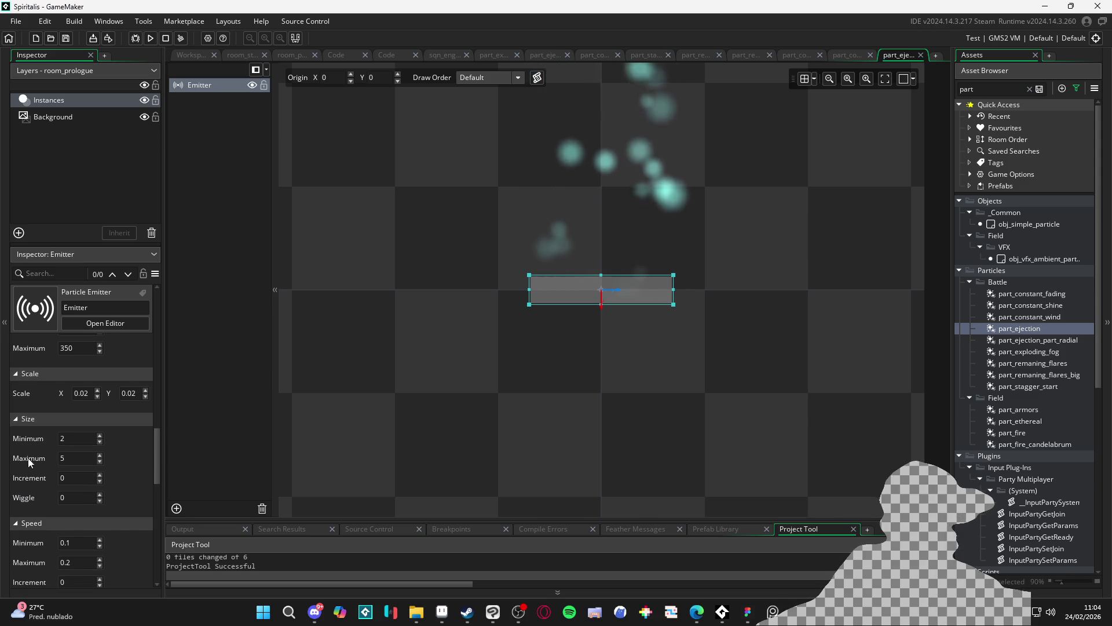
scroll(28, 461, "down", 10)
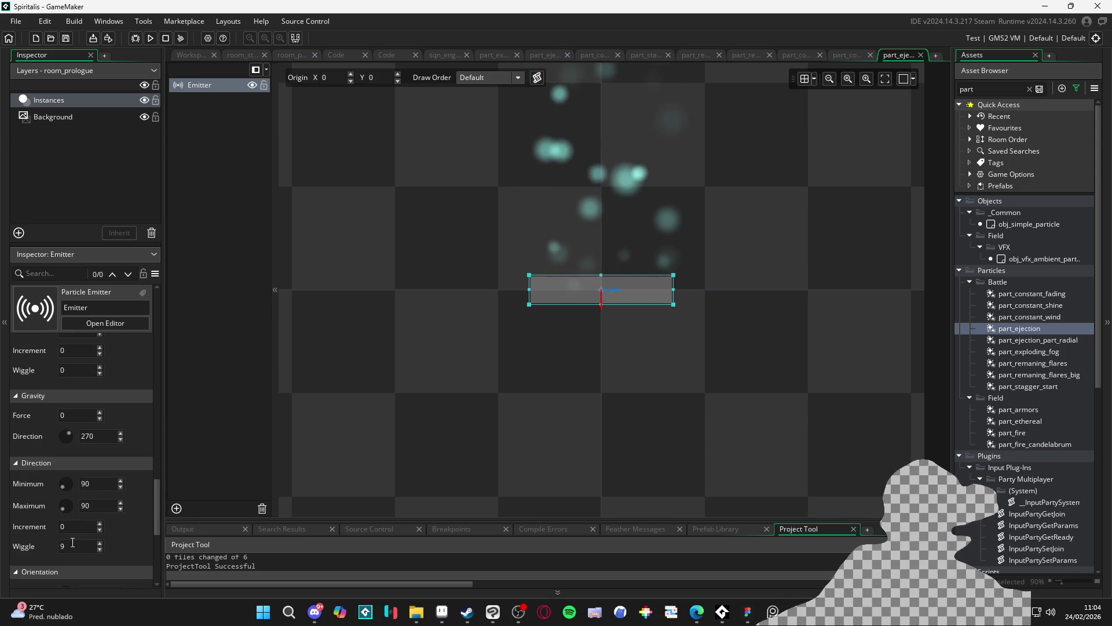
left_click(74, 526)
type("-5")
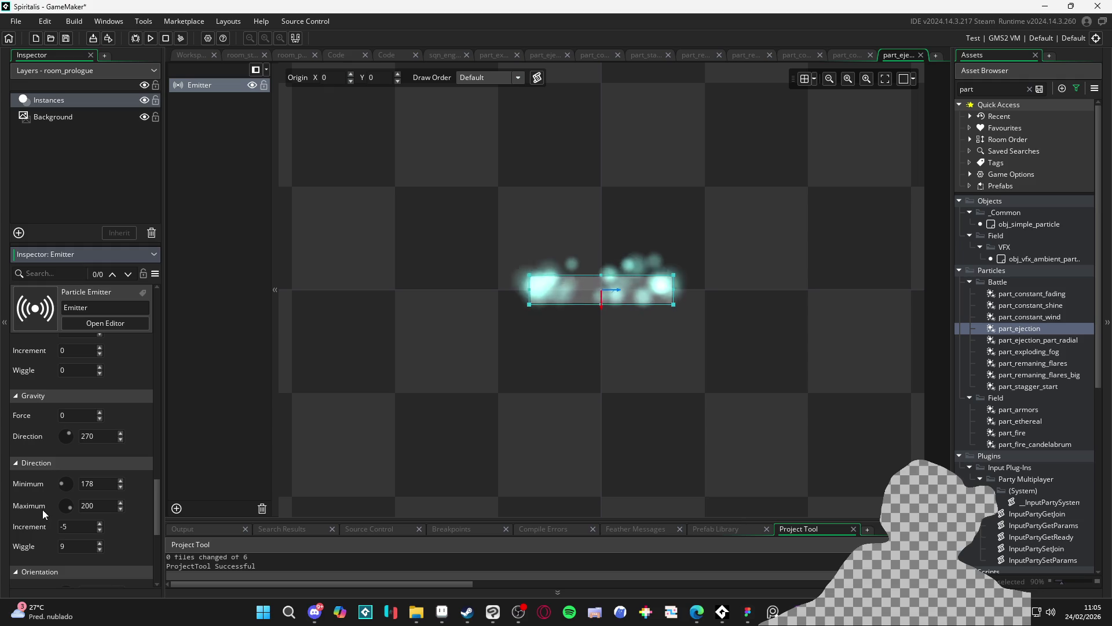
scroll(29, 441, "up", 5)
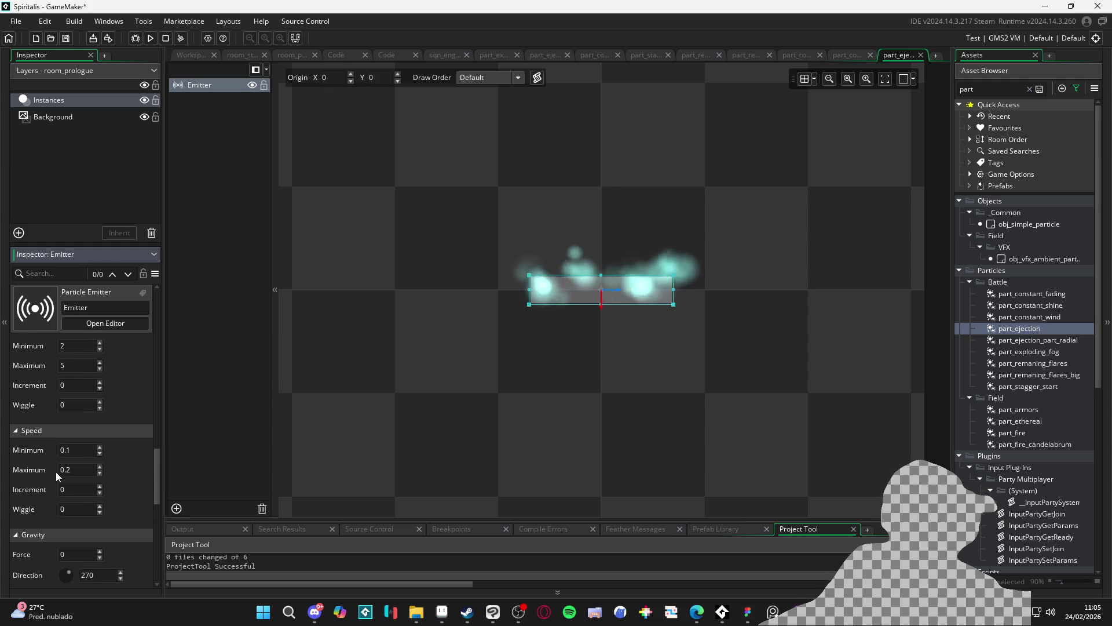
scroll(39, 453, "up", 6)
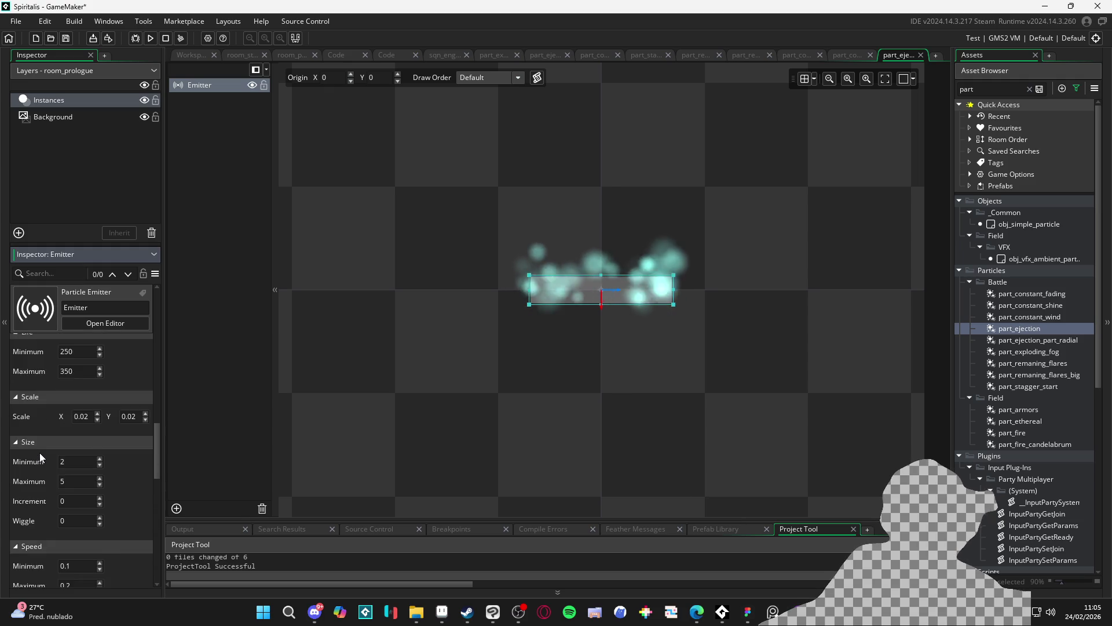
scroll(40, 454, "up", 5)
scroll(43, 446, "down", 9)
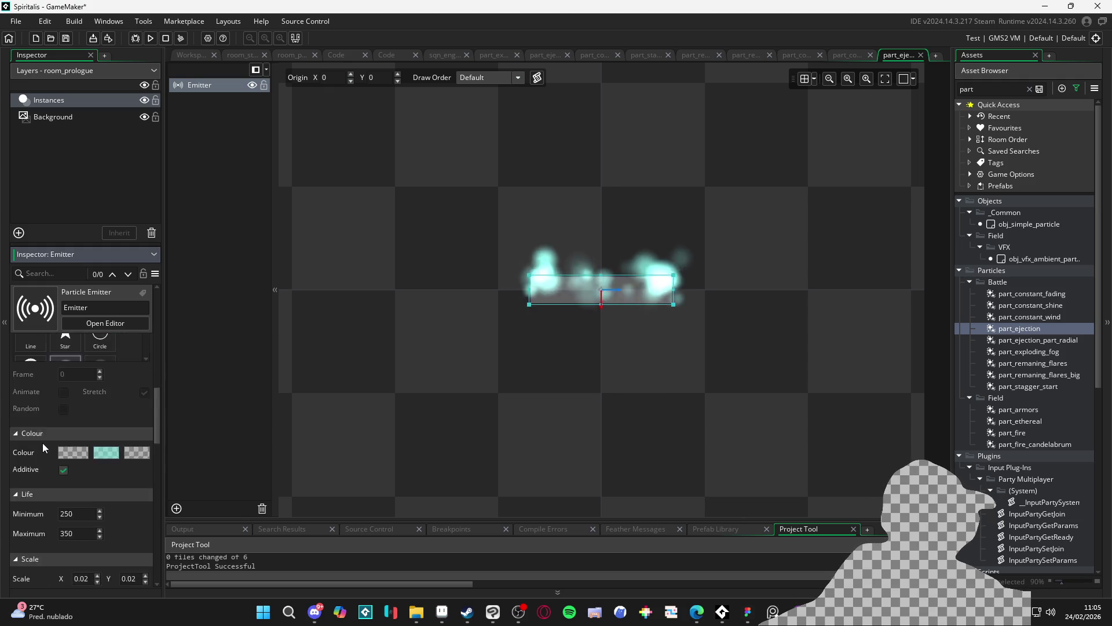
scroll(47, 446, "down", 5)
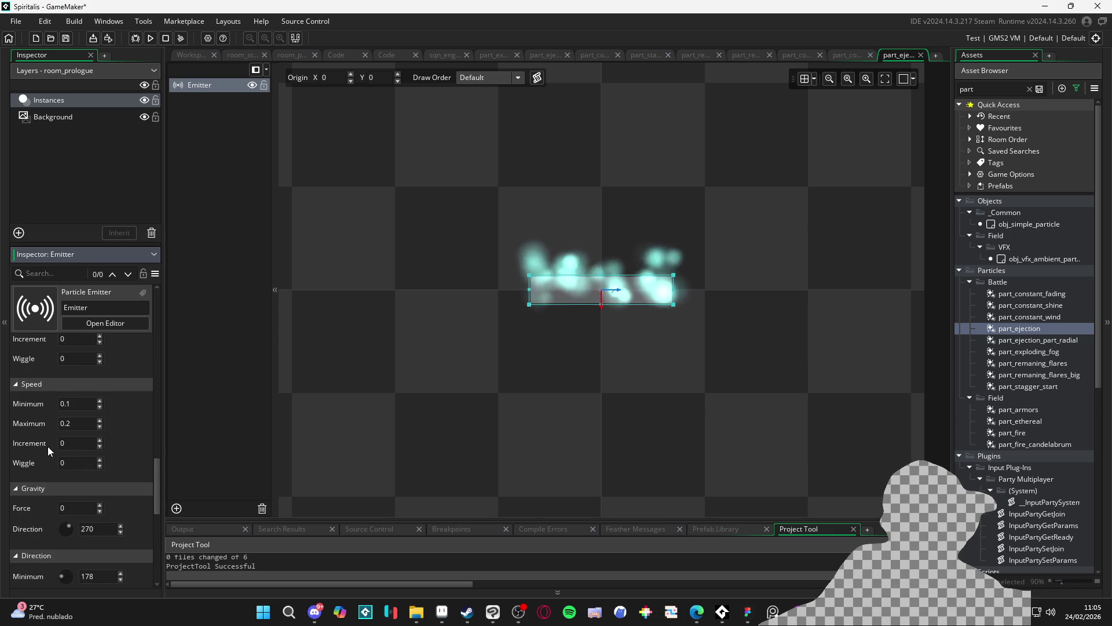
scroll(41, 475, "down", 2)
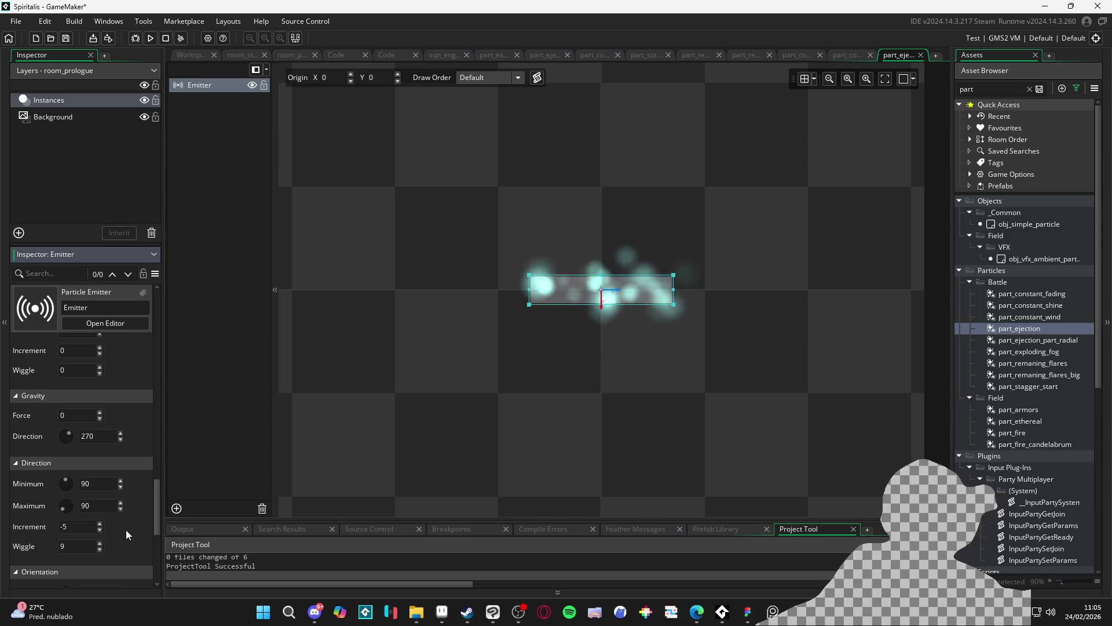
Set the ejection particles' speed range to minimum 1 and maximum 2.
scroll(137, 471, "up", 3)
type("1")
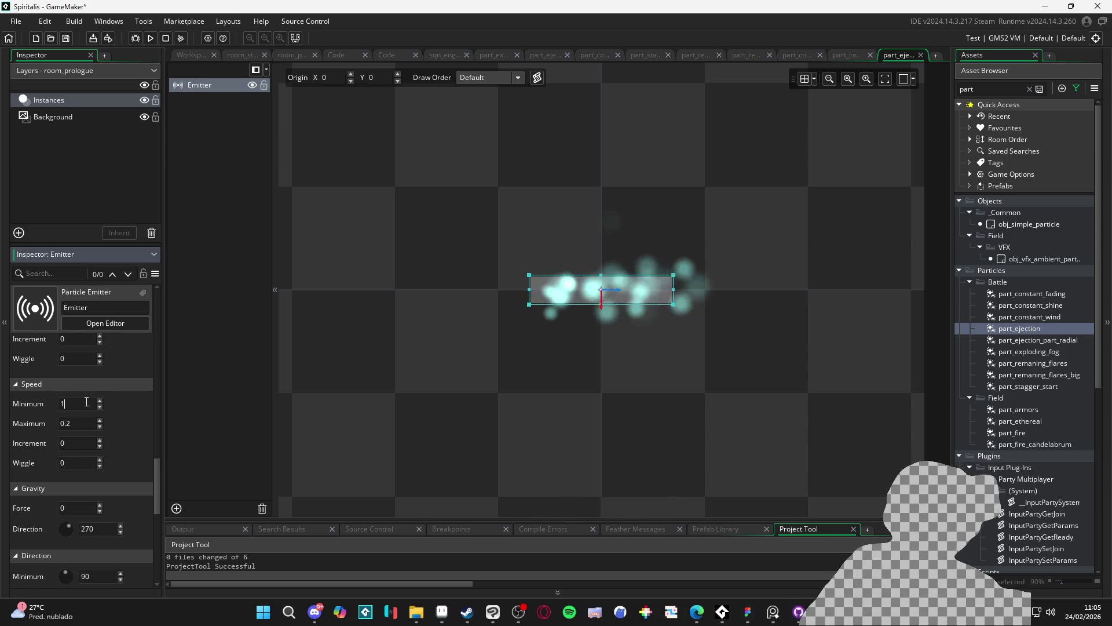
key("Tab")
type("2")
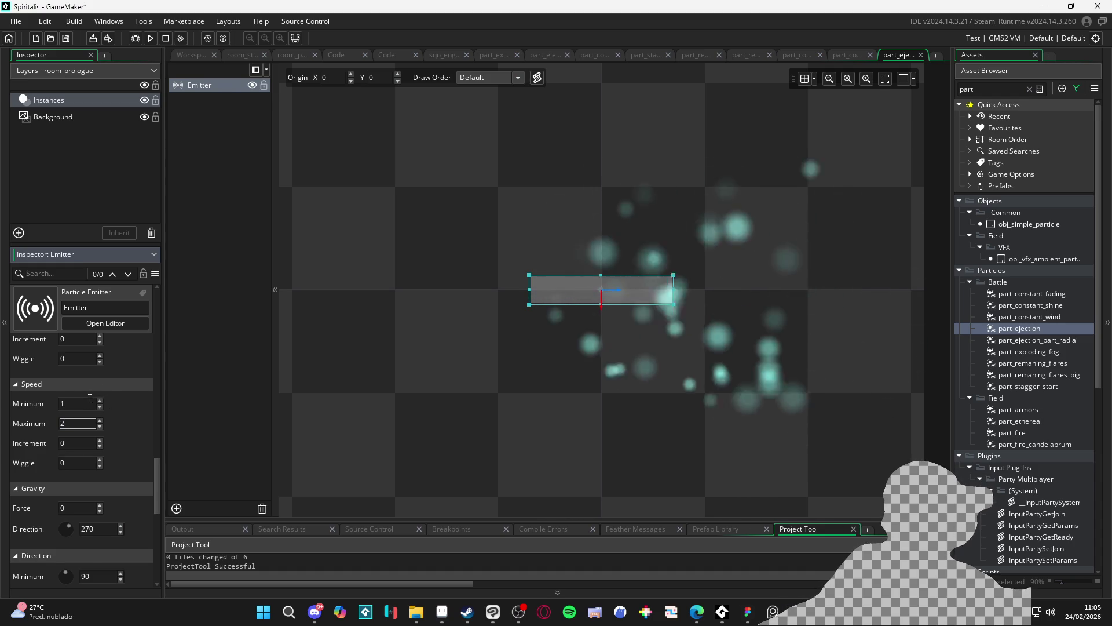
scroll(149, 422, "up", 5)
scroll(141, 419, "up", 5)
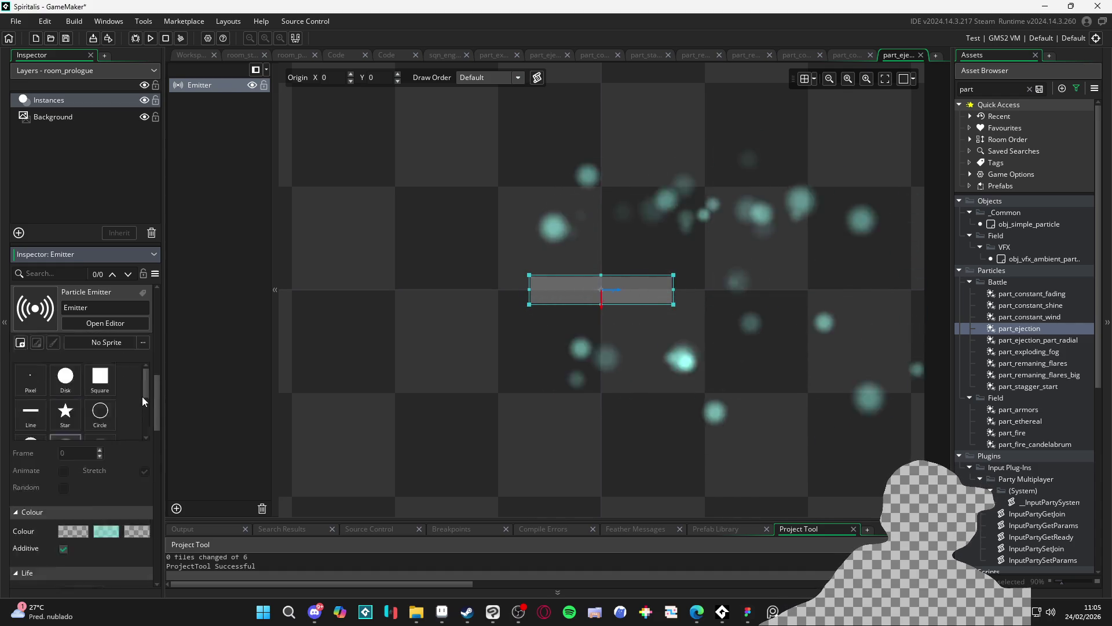
scroll(143, 395, "down", 5)
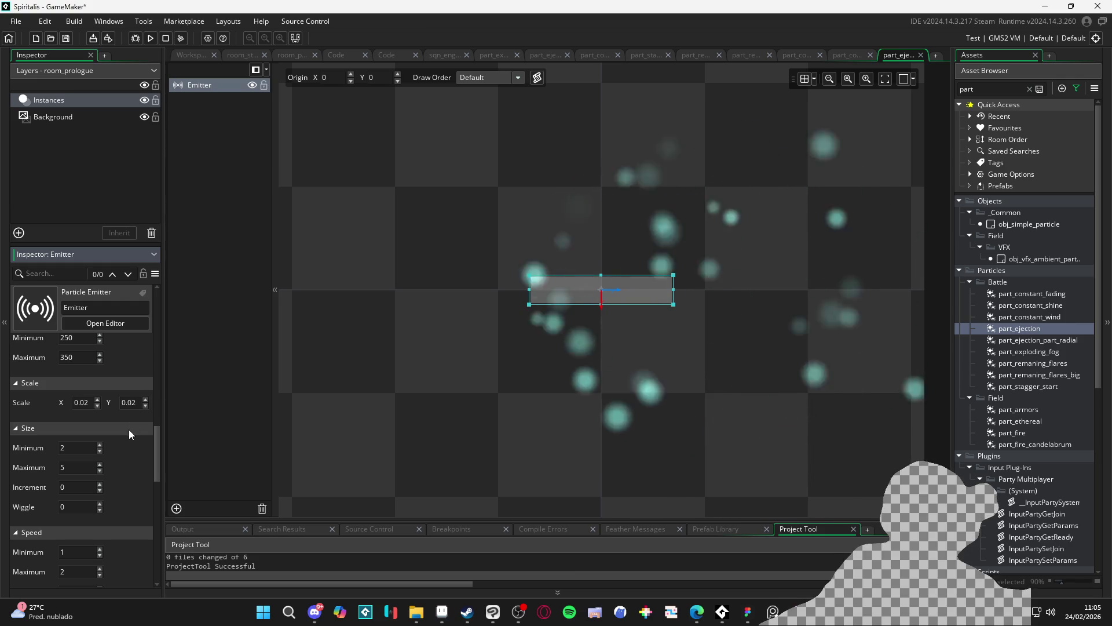
scroll(130, 429, "down", 2)
scroll(131, 427, "down", 2)
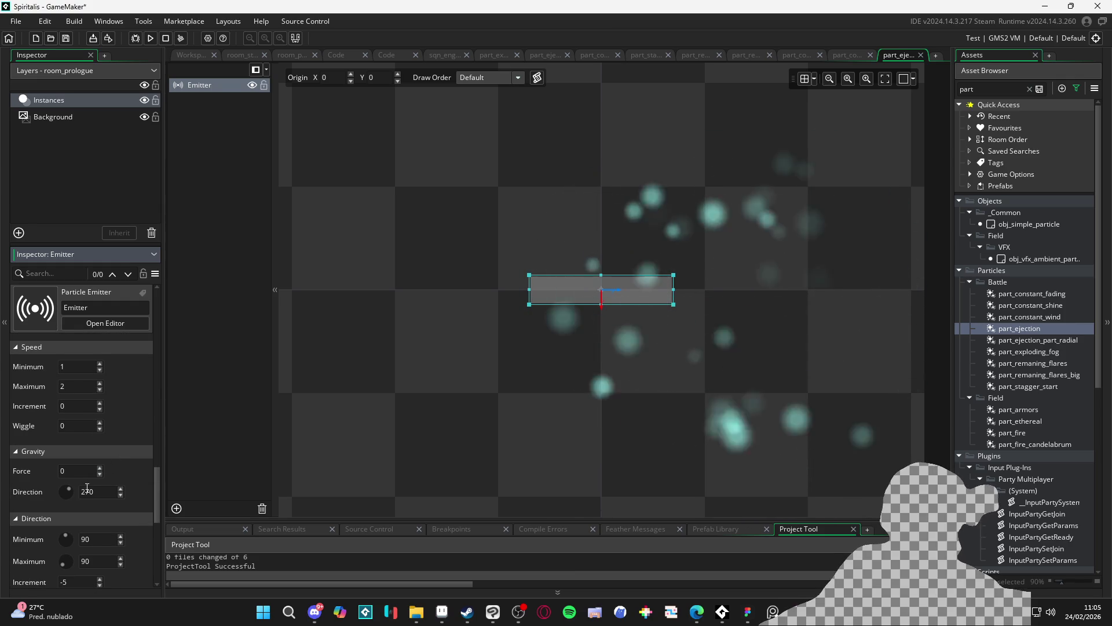
scroll(143, 439, "down", 1)
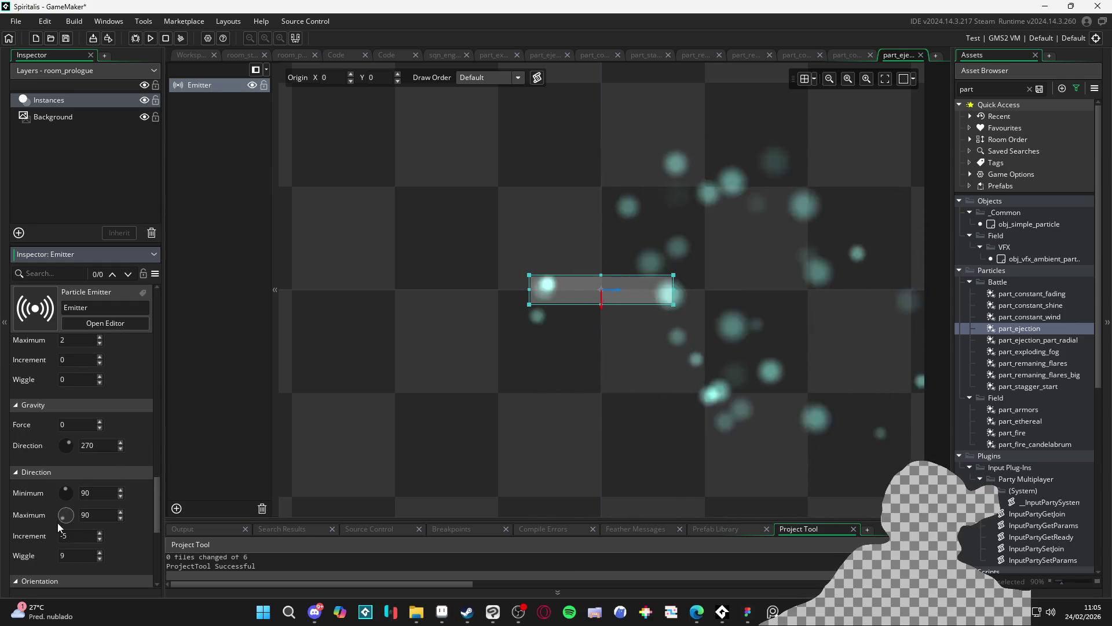
Aim the particles straight down: direction -90 to -90, wiggle 5, increment 0.
left_click(96, 492)
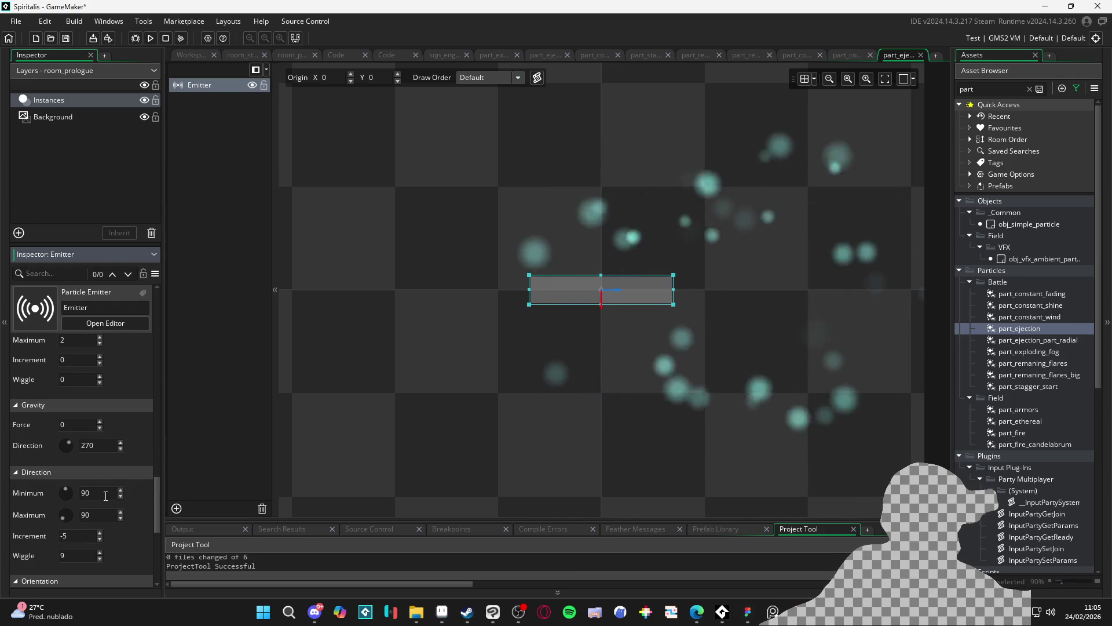
key("BackSpace")
key("BackSpace")
type("-90")
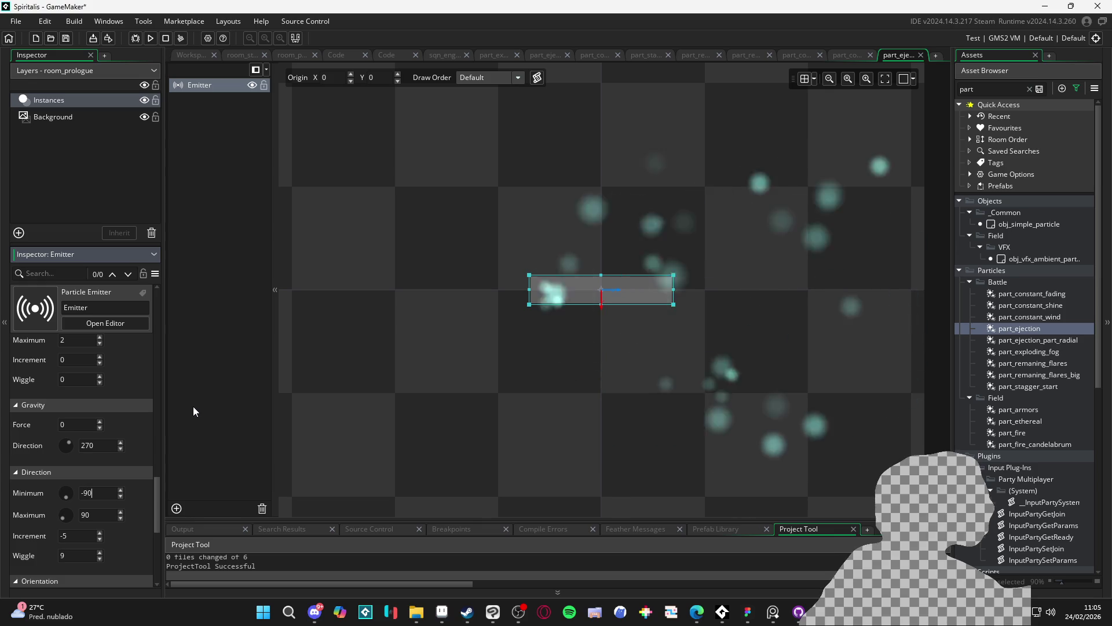
key("Tab")
type("-90")
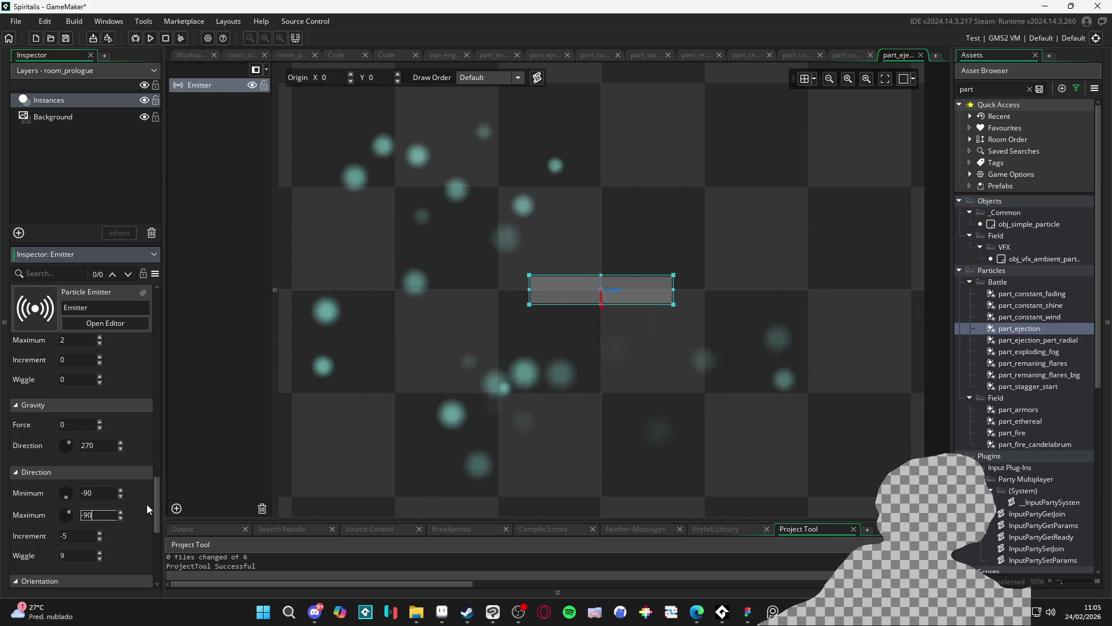
left_click(76, 555)
type("5")
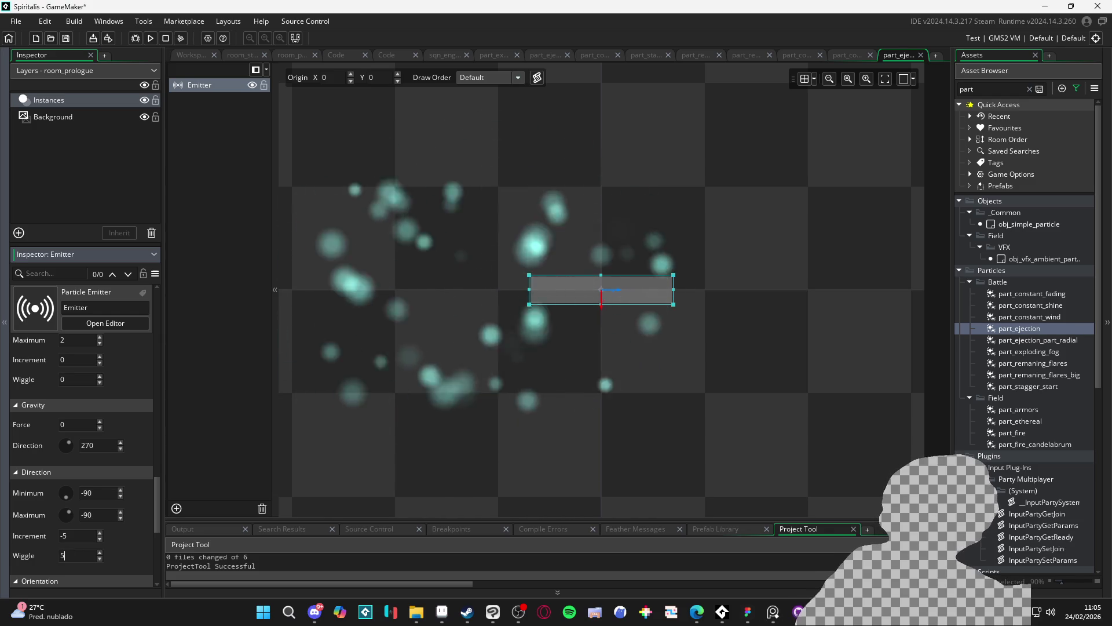
left_click(62, 535)
key("Delete")
Finish the direction increment at 0 and set direction minimum and maximum back to 90.
type("0")
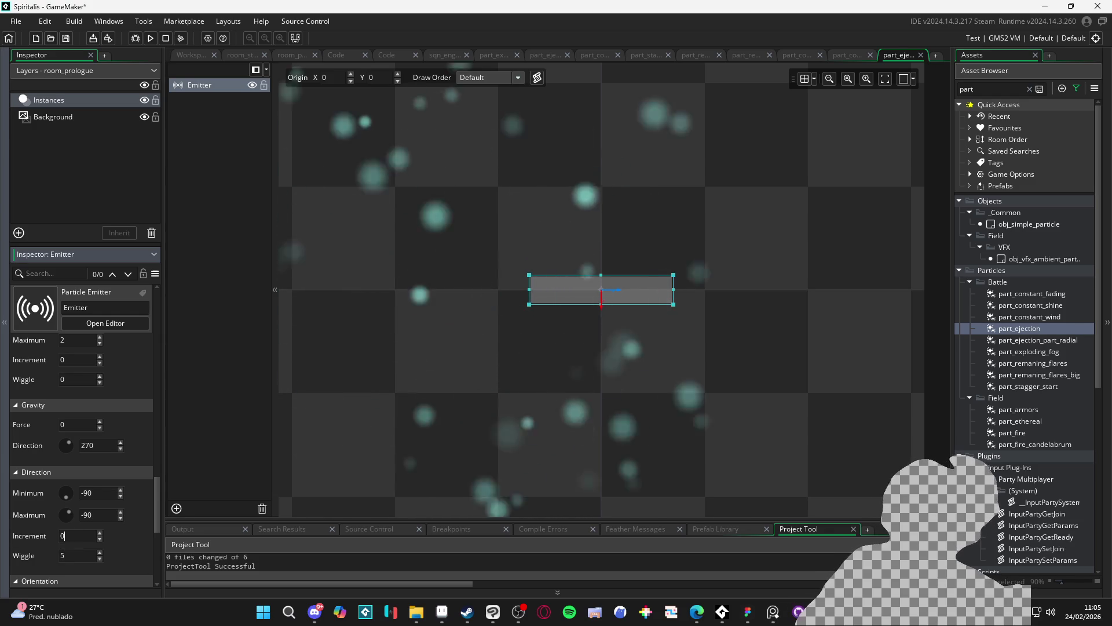
double_click(90, 493)
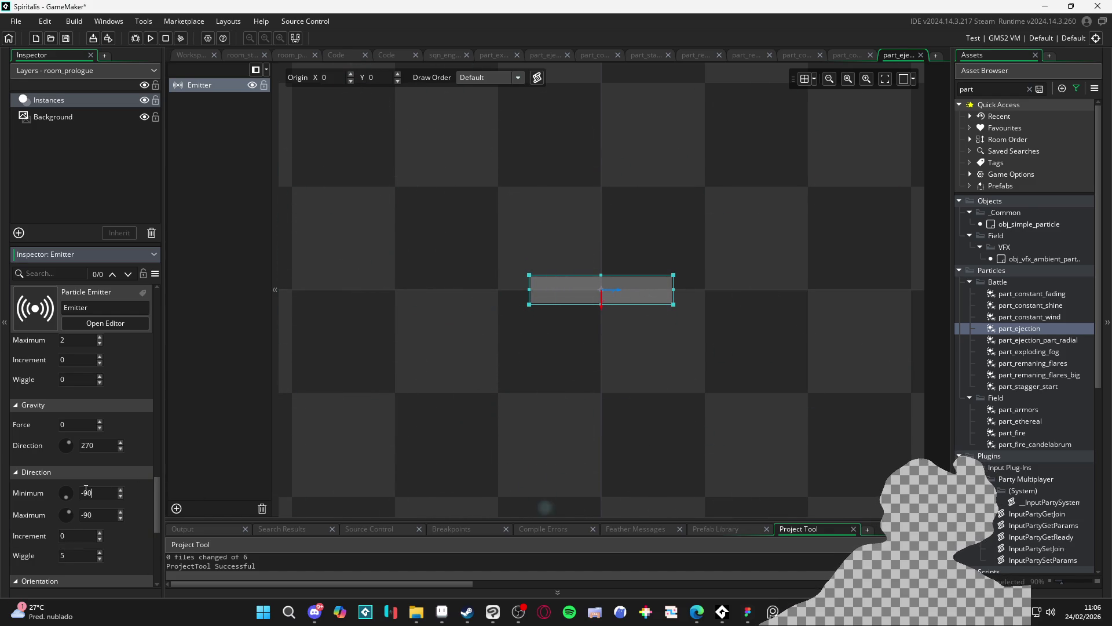
type("90")
double_click(90, 515)
type("90")
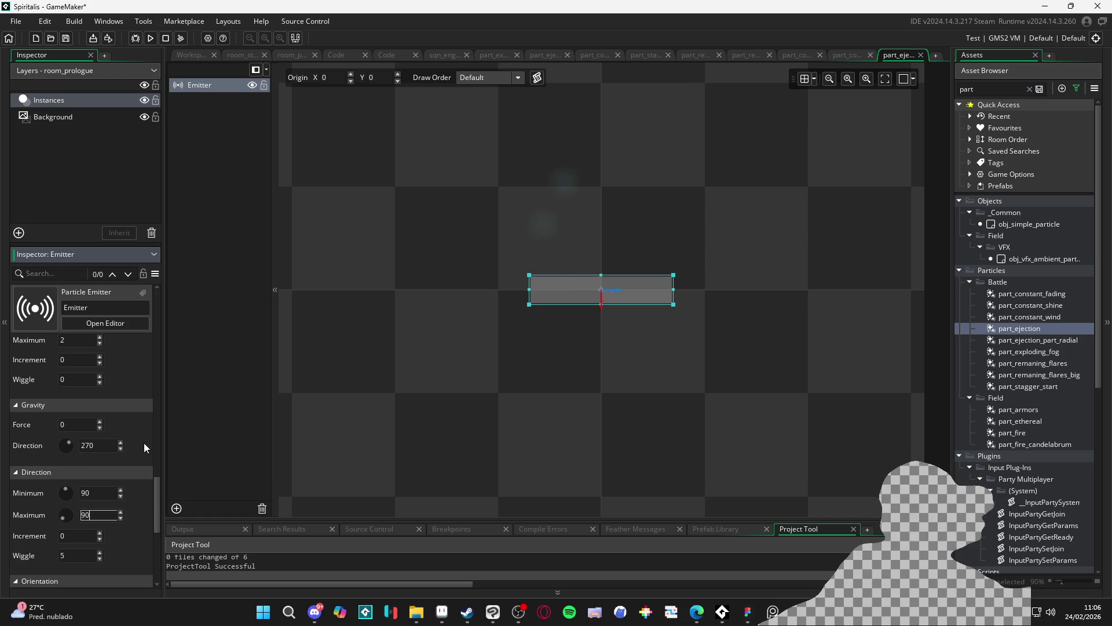
Set the speed increment to -0.01 so particles slow each step.
scroll(145, 470, "up", 2)
scroll(145, 470, "up", 1)
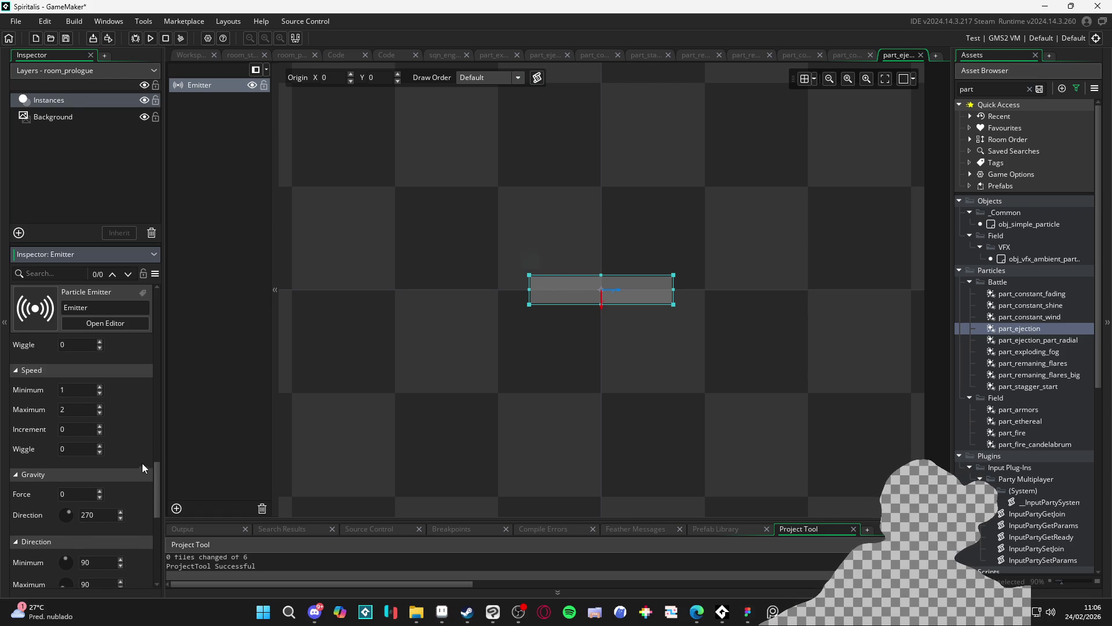
double_click(76, 429)
type("-")
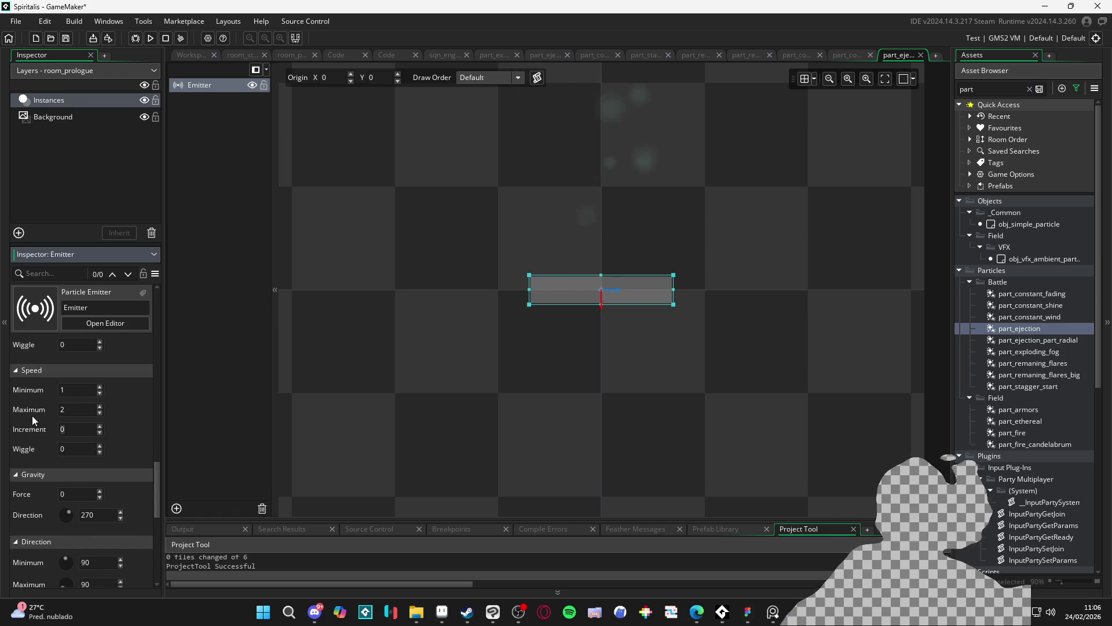
type("0.01")
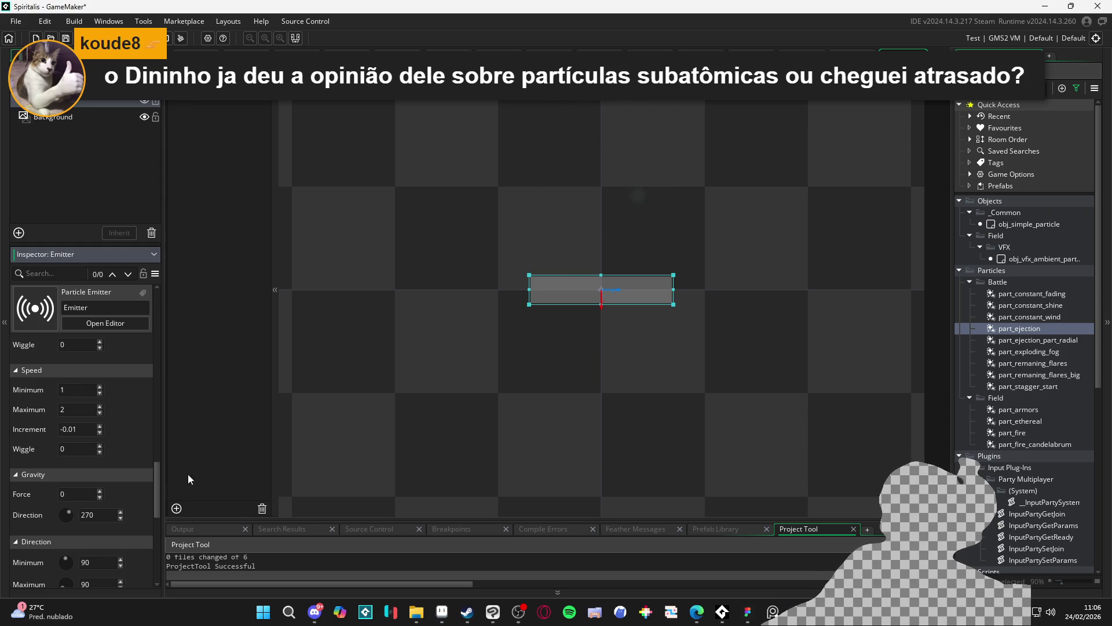
Change the direction wiggle to 30, after first trying 15.
scroll(138, 500, "down", 3)
double_click(81, 532)
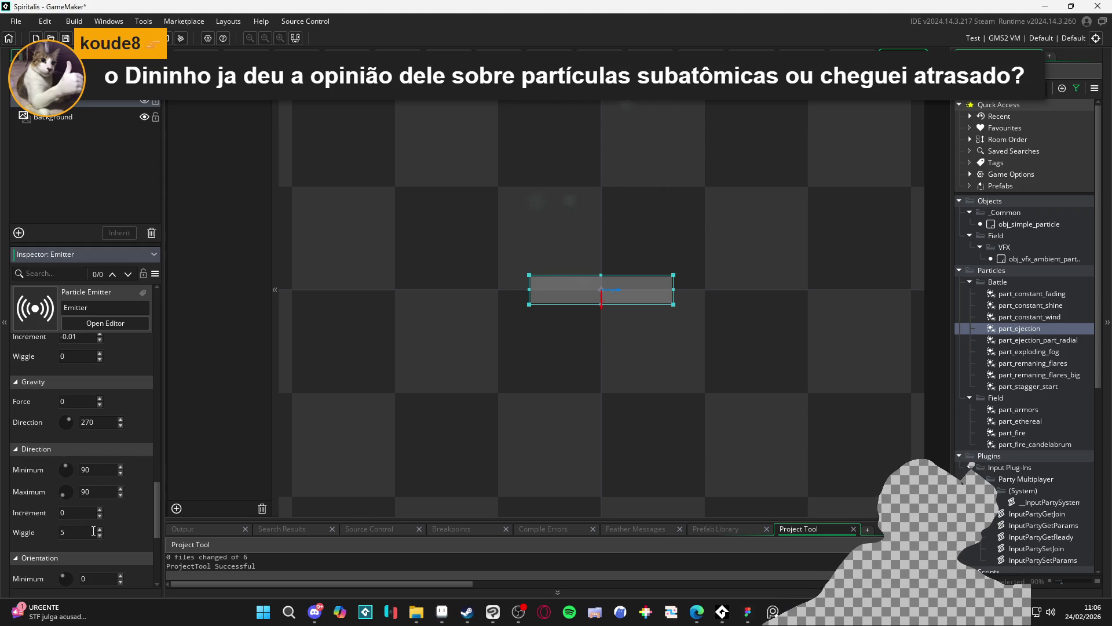
type("15")
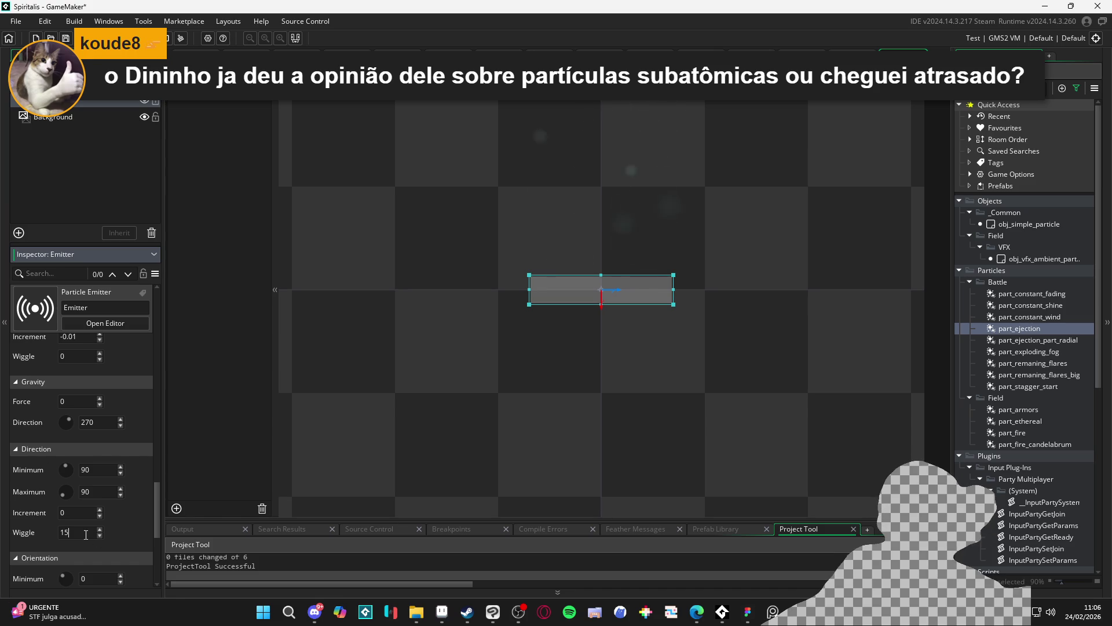
left_click(60, 532)
double_click(60, 532)
type("30")
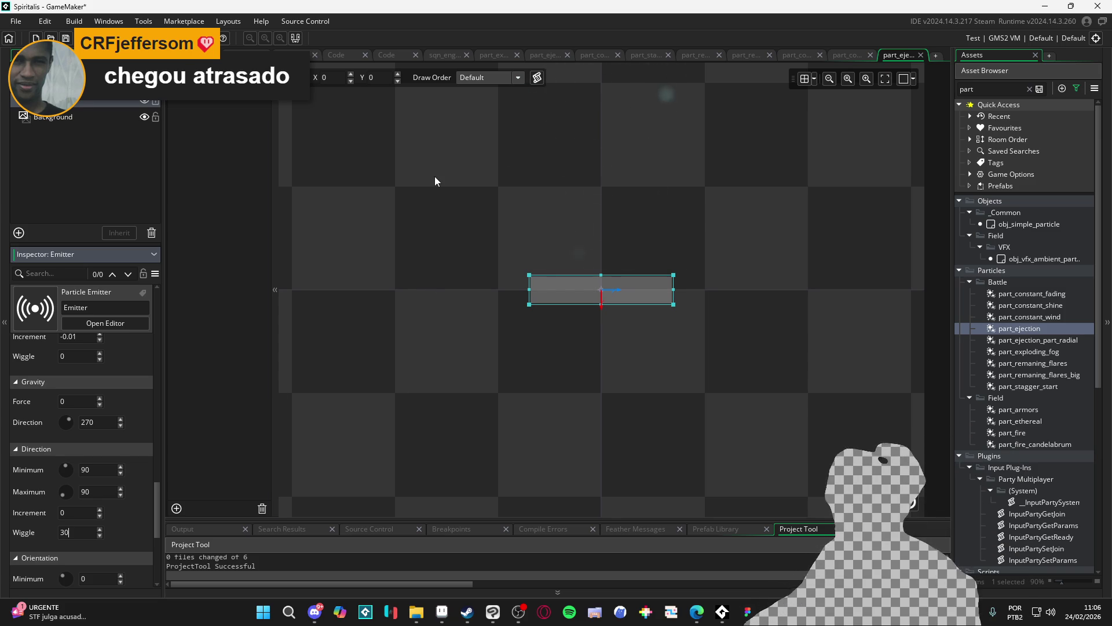
Zoom out and pan the room preview to frame the whole rising particle stream.
scroll(435, 182, "down", 3)
left_click_drag(461, 267, 504, 390)
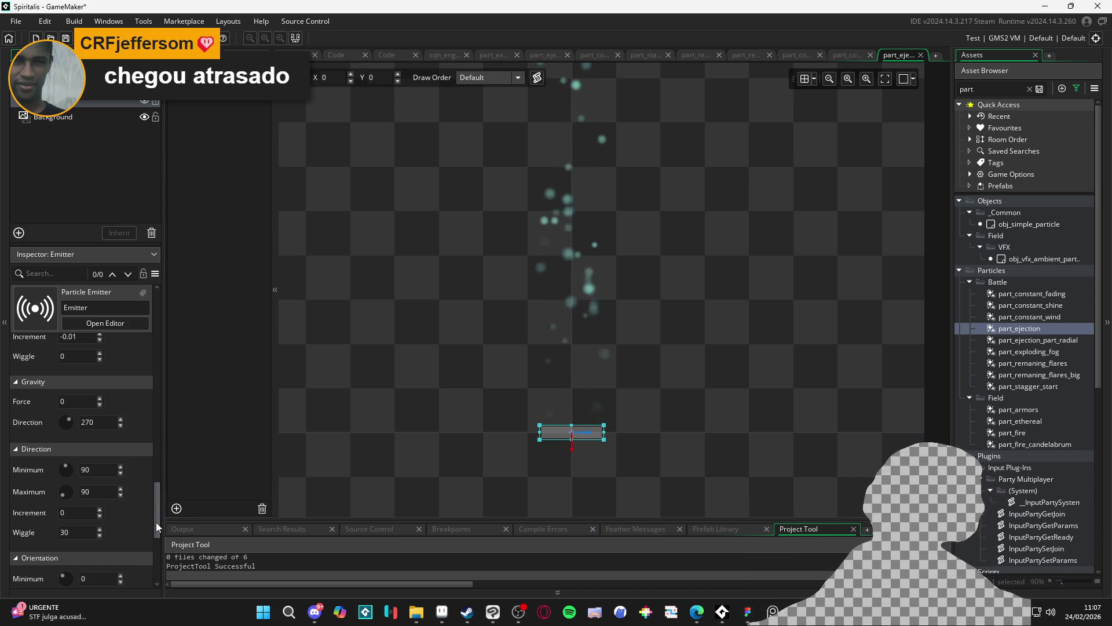
mouse_move(155, 523)
left_mouse_down()
mouse_move(156, 540)
mouse_move(155, 517)
left_mouse_up()
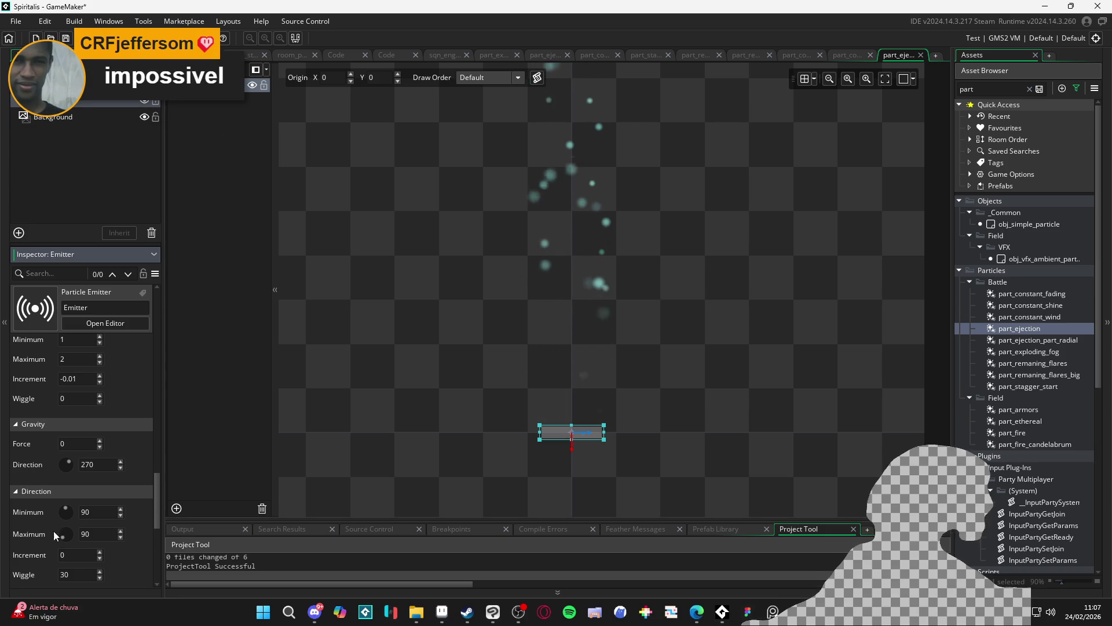
scroll(136, 510, "down", 3)
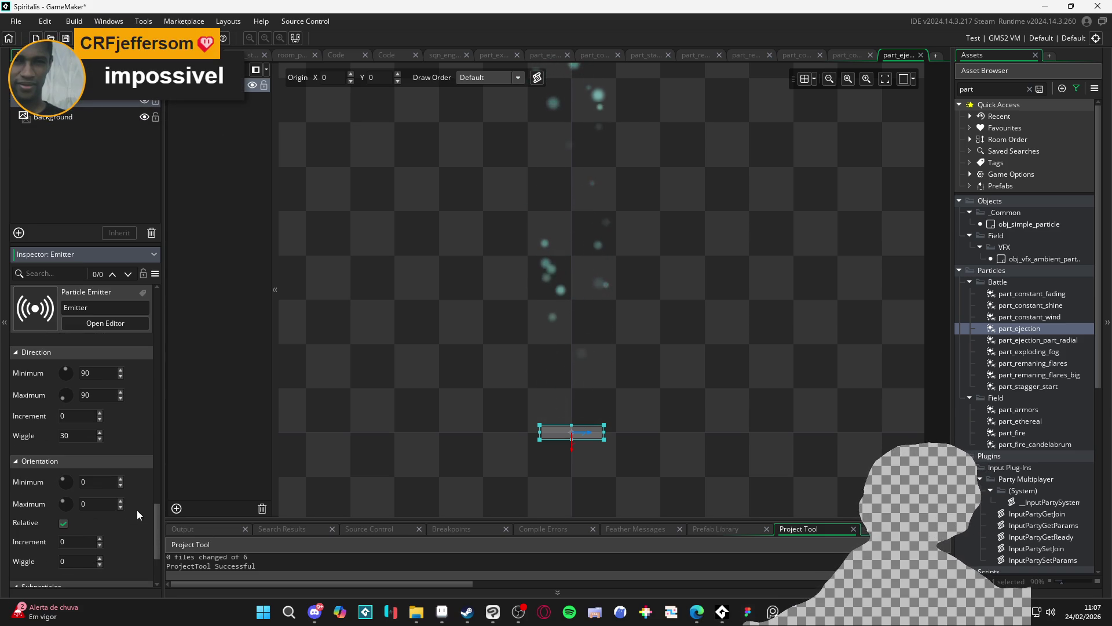
scroll(137, 510, "up", 3)
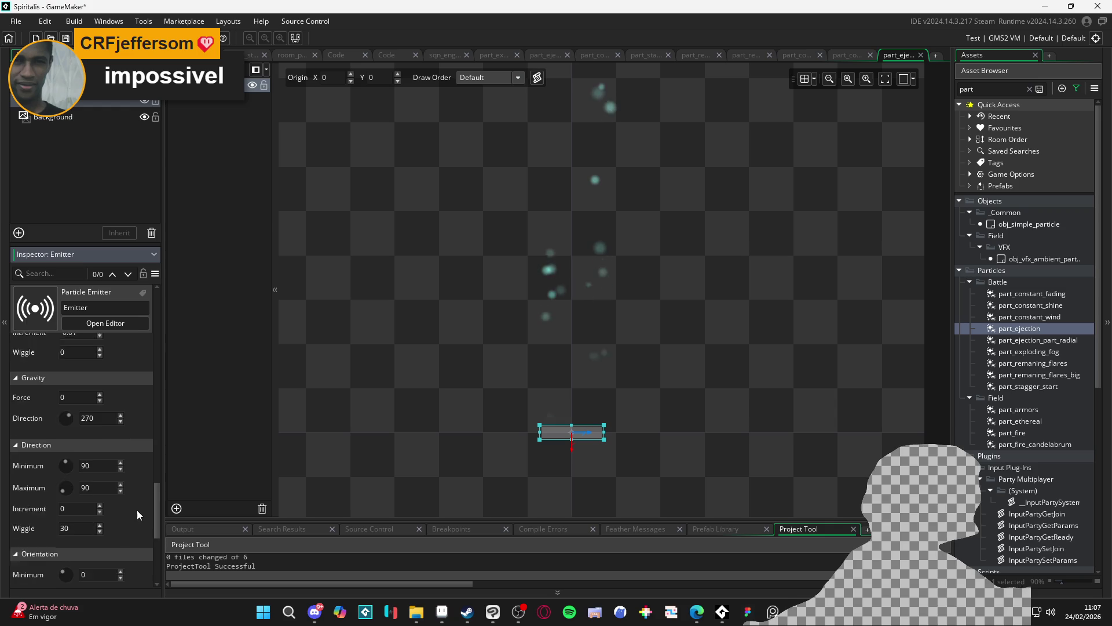
Raise the part_ejection emitter's speed to minimum 3 and maximum 5.
scroll(136, 510, "up", 1)
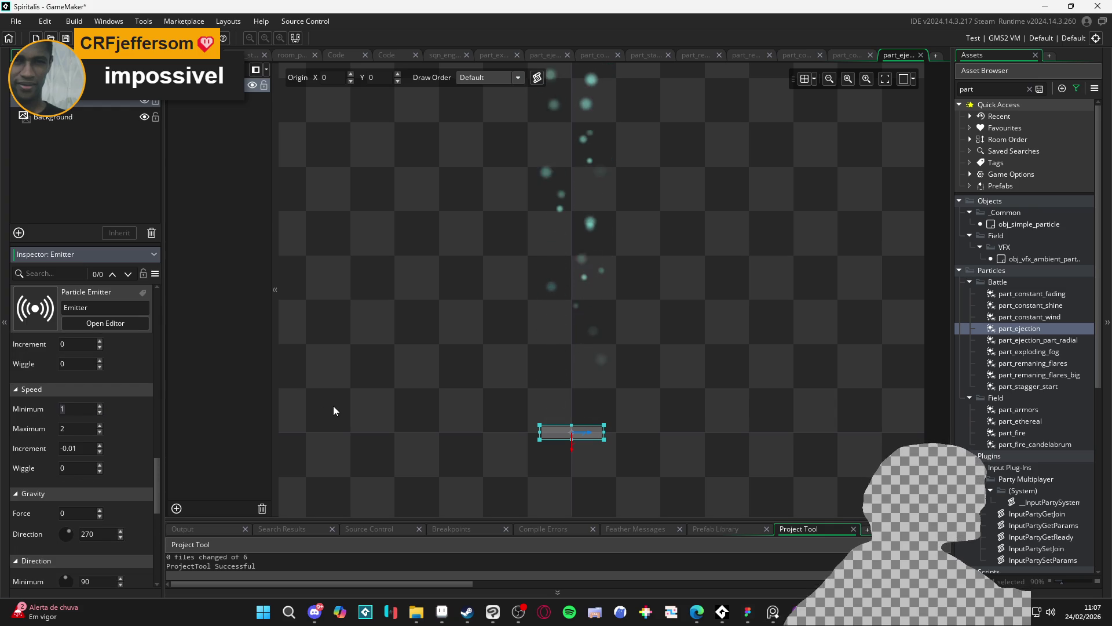
type("3")
key("Tab")
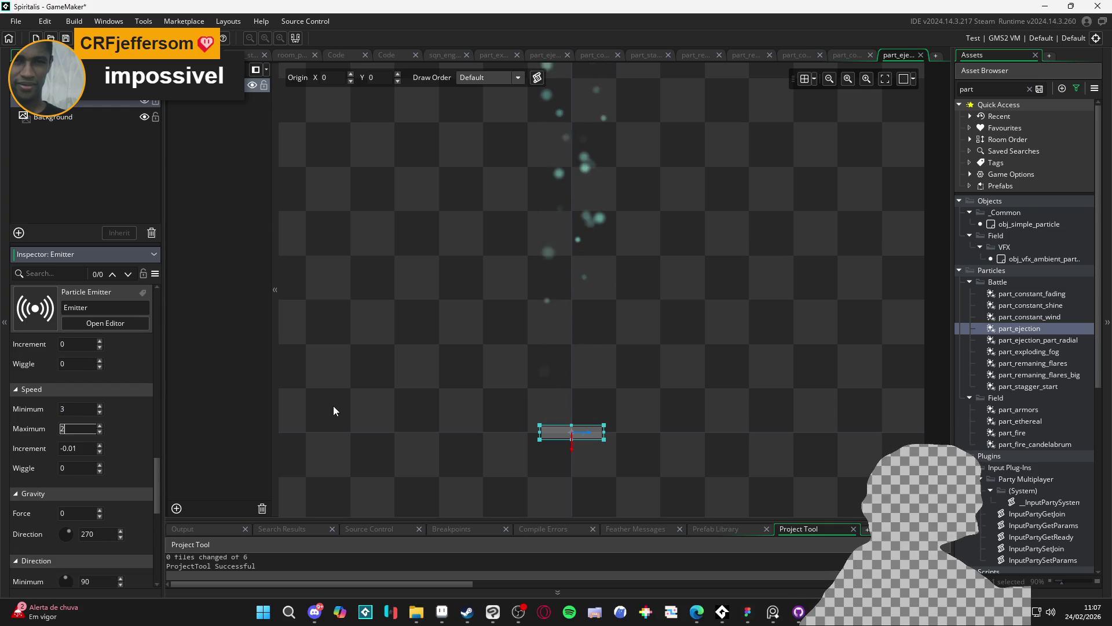
type("5")
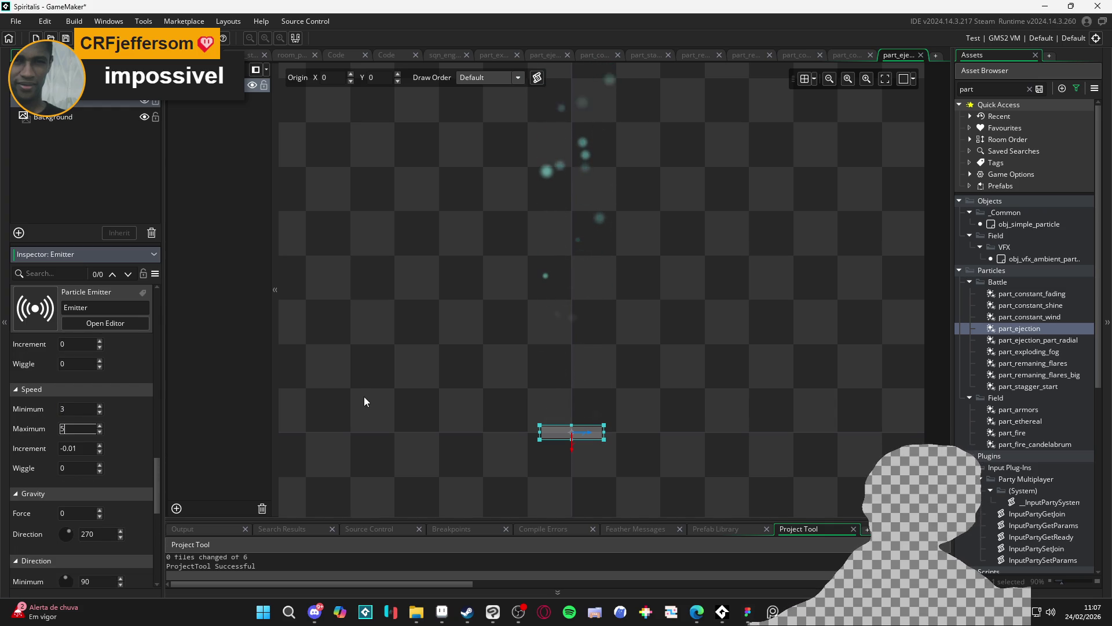
scroll(117, 391, "up", 5)
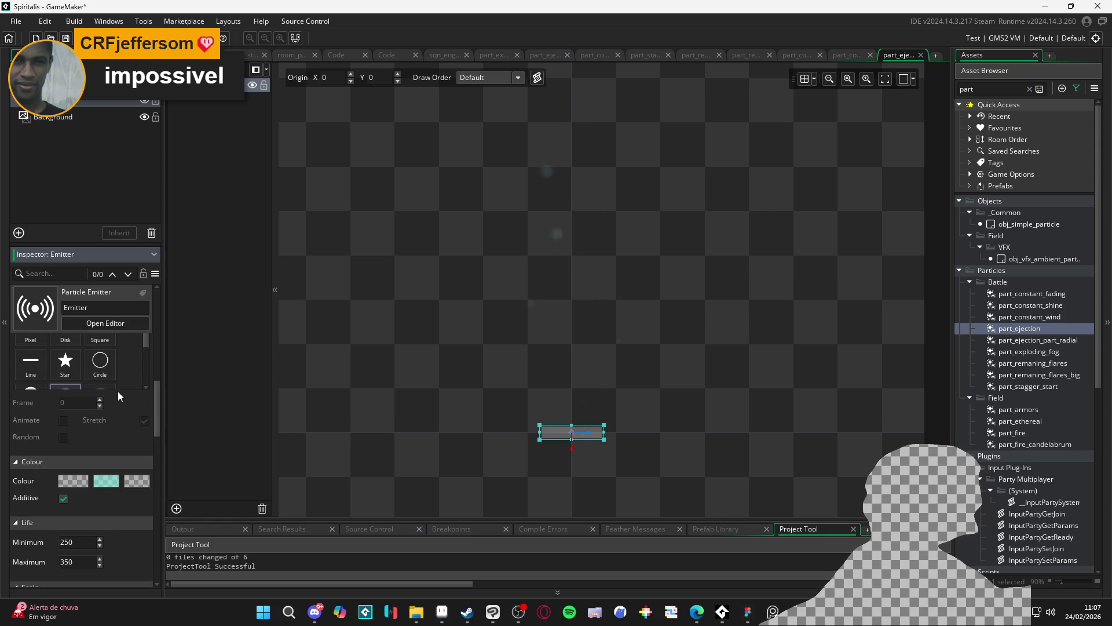
scroll(130, 419, "up", 5)
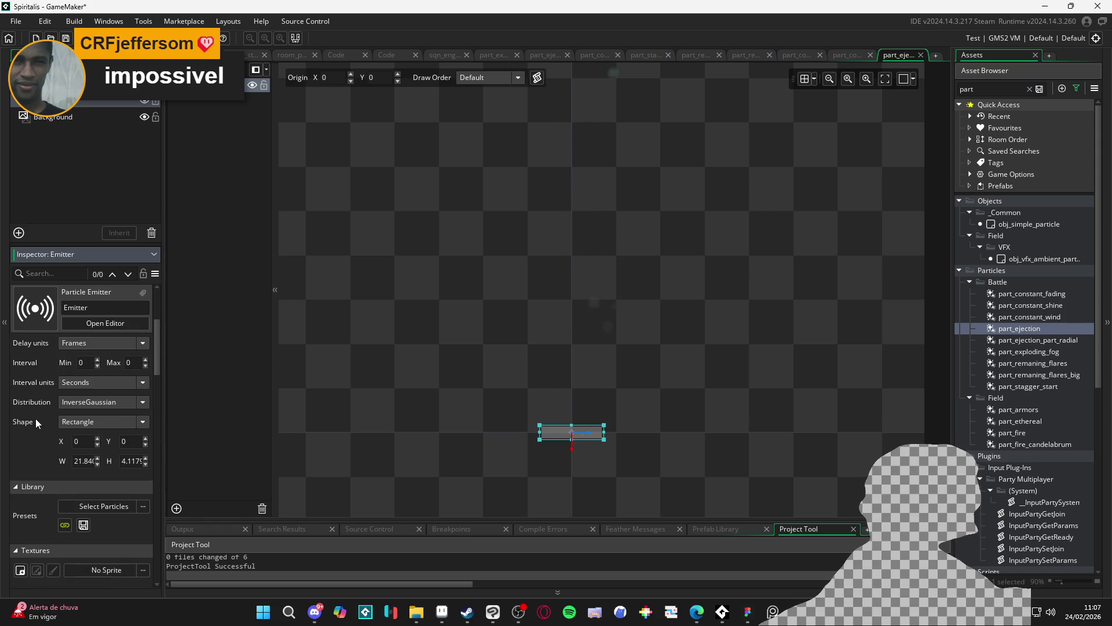
scroll(36, 419, "up", 3)
scroll(34, 387, "down", 5)
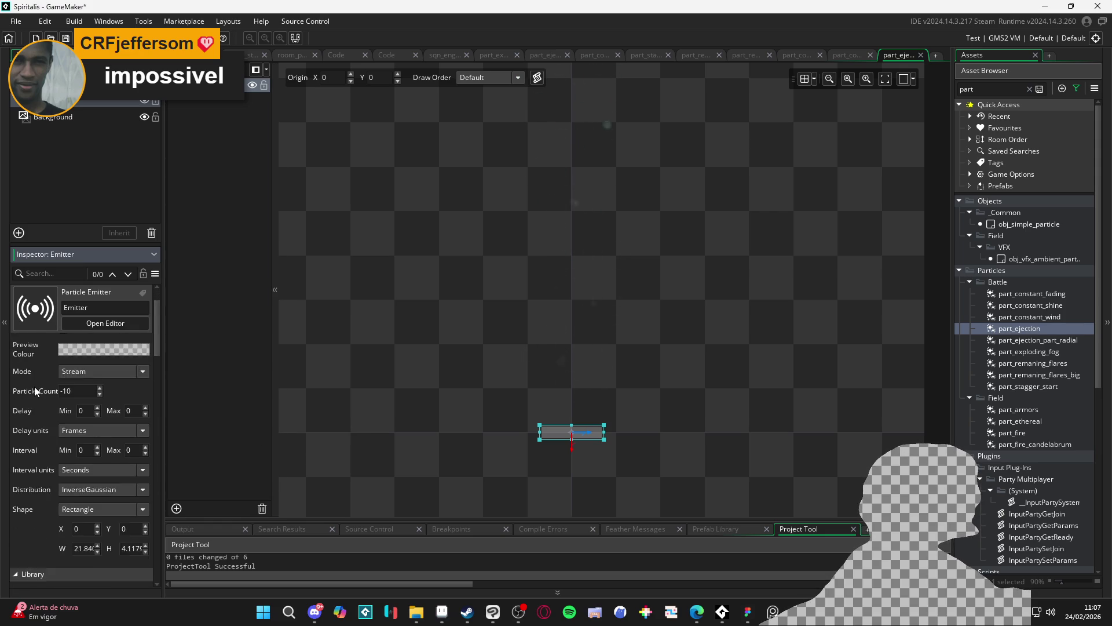
scroll(34, 387, "up", 3)
scroll(32, 387, "down", 4)
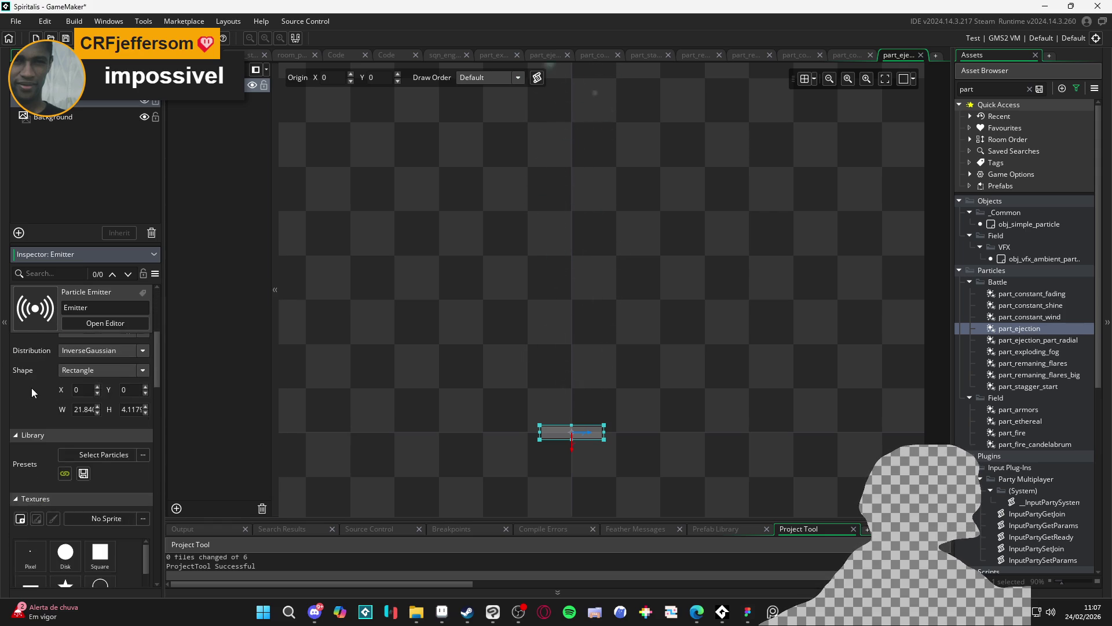
scroll(32, 387, "down", 3)
scroll(33, 383, "down", 2)
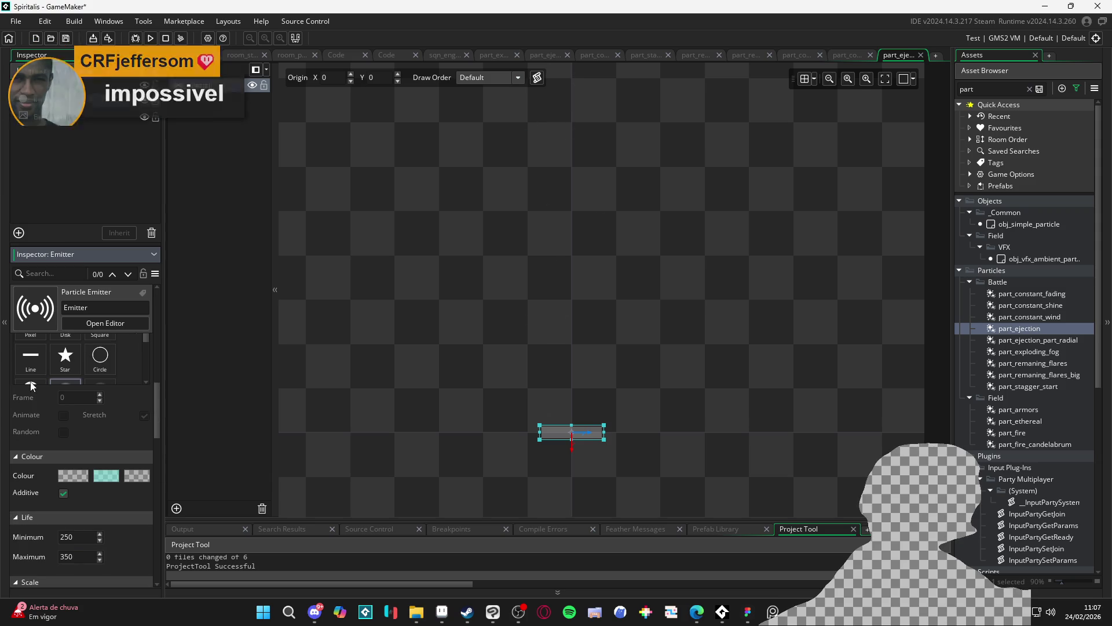
Set the starting colour to white EDEDED with alpha 255.
left_click(69, 475)
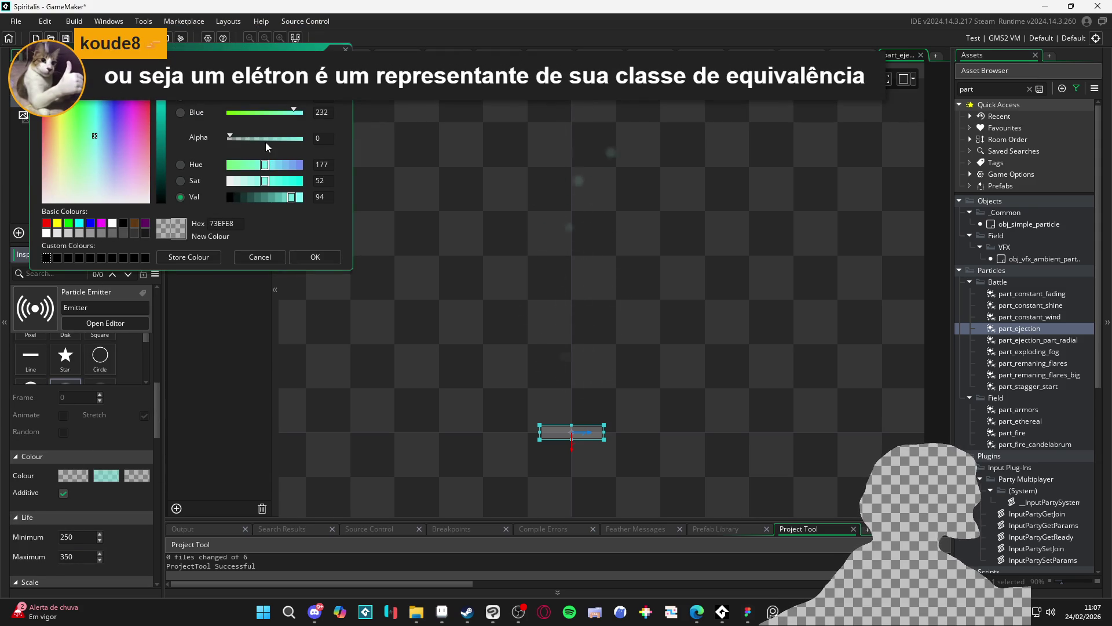
mouse_move(266, 141)
left_mouse_down()
mouse_move(228, 139)
mouse_move(312, 145)
left_mouse_up()
left_click(43, 202)
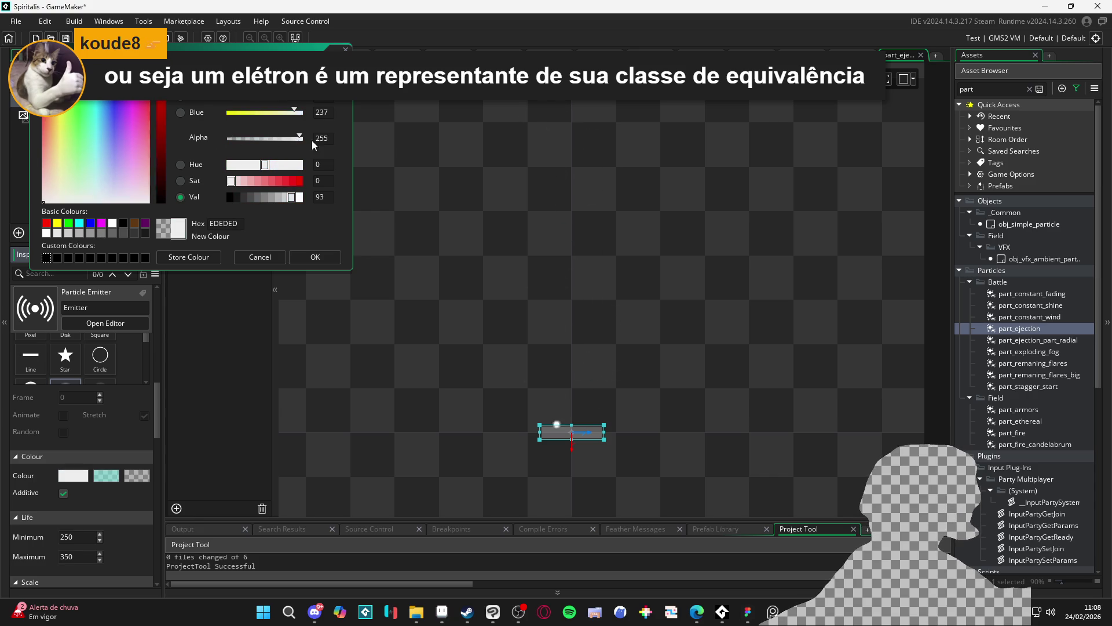
left_click(315, 261)
Set the middle colour to near-white EDEDED with alpha 0.
left_click(106, 475)
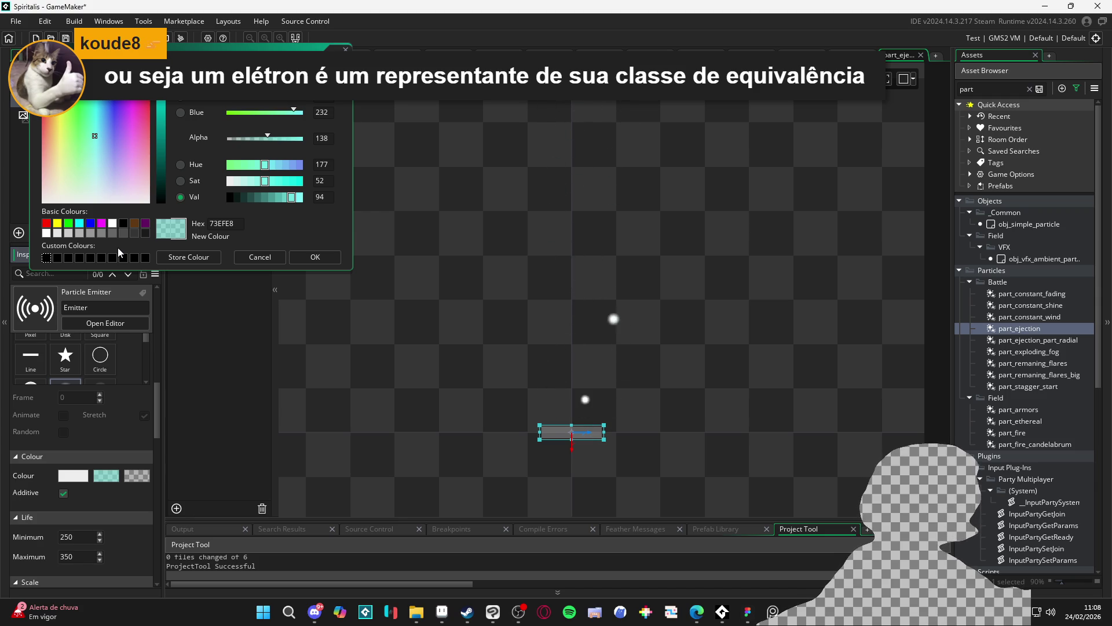
left_click(106, 203)
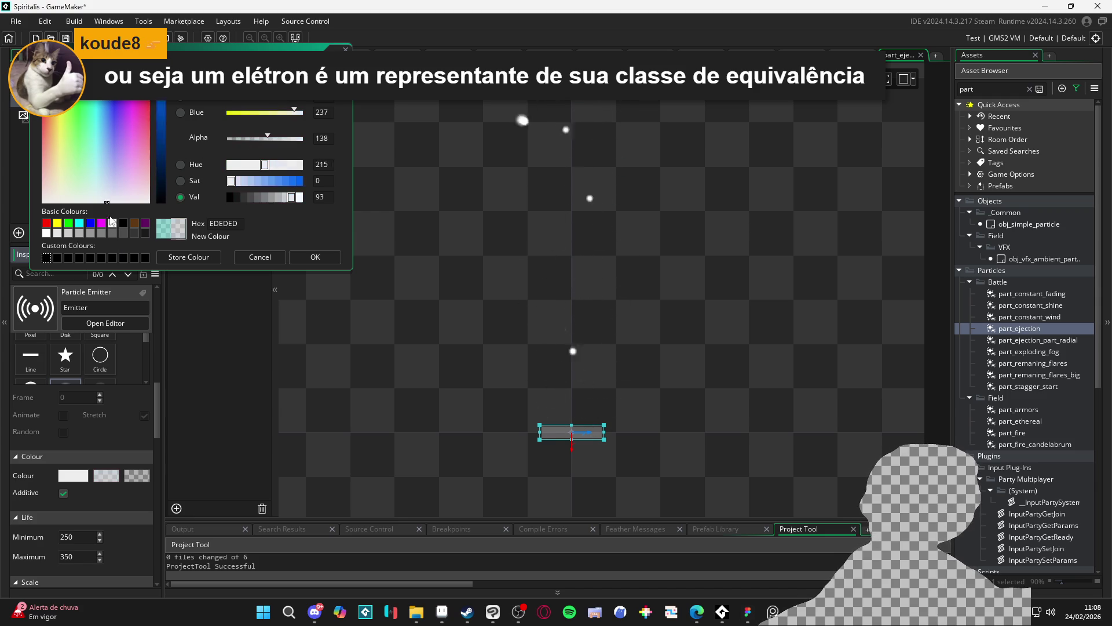
left_click_drag(110, 219, 40, 207)
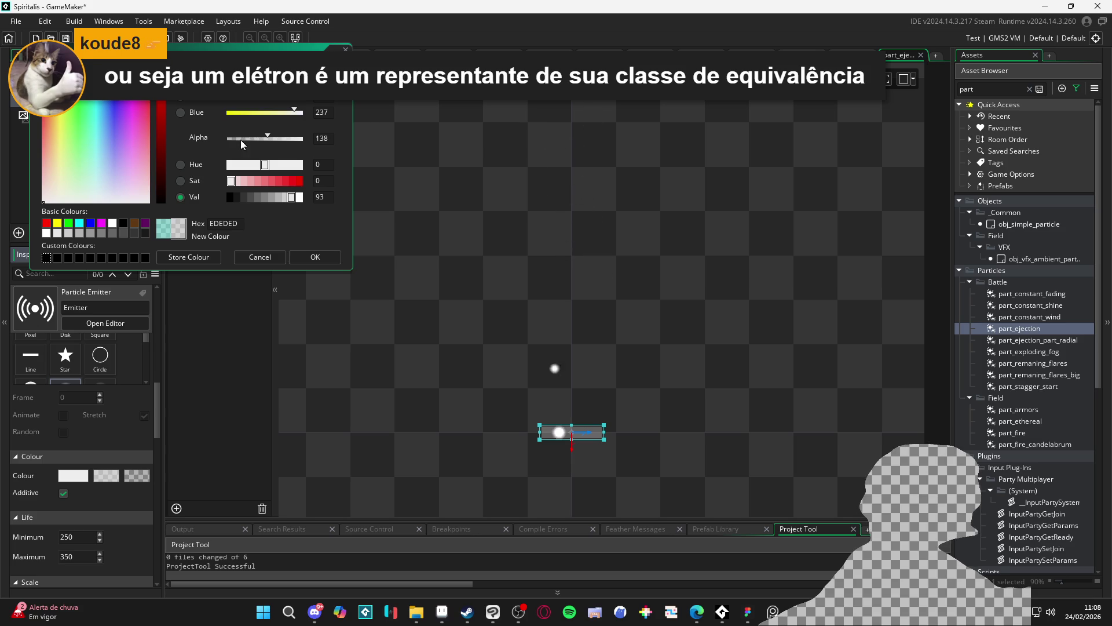
left_click_drag(241, 140, 205, 141)
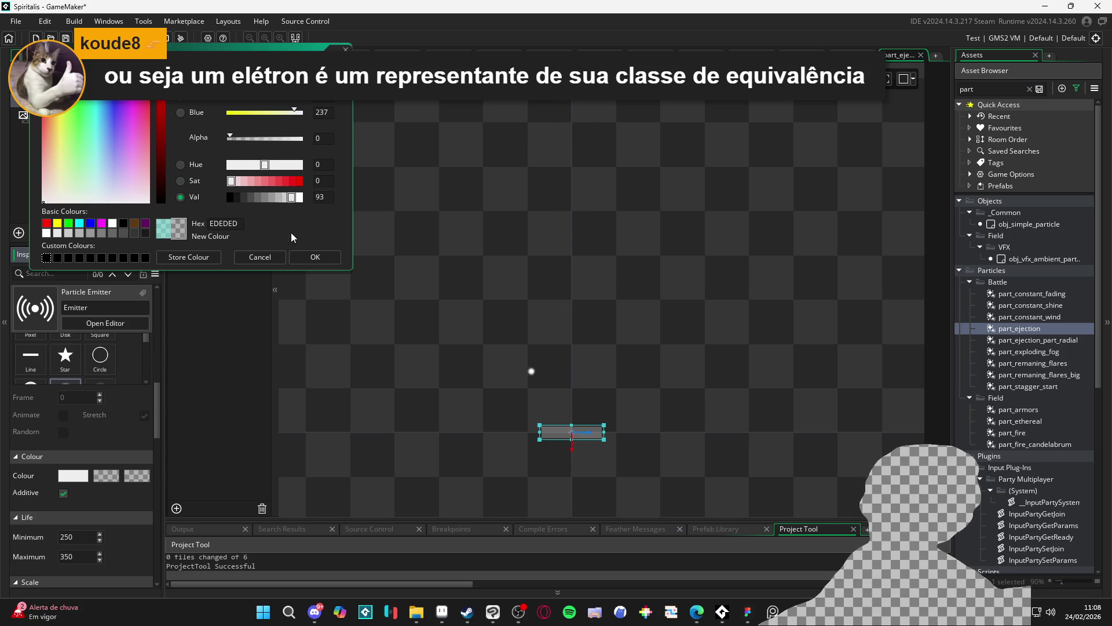
left_click(283, 260)
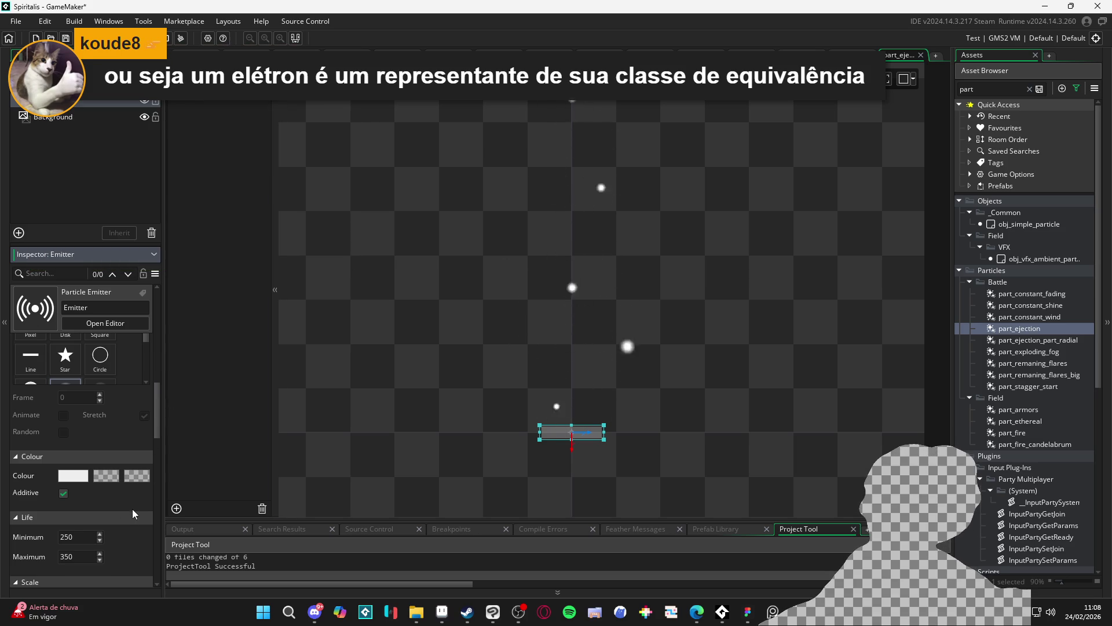
Change the speed increment from -0.01 to -0.1 so particles decelerate sooner.
scroll(481, 352, "down", 2)
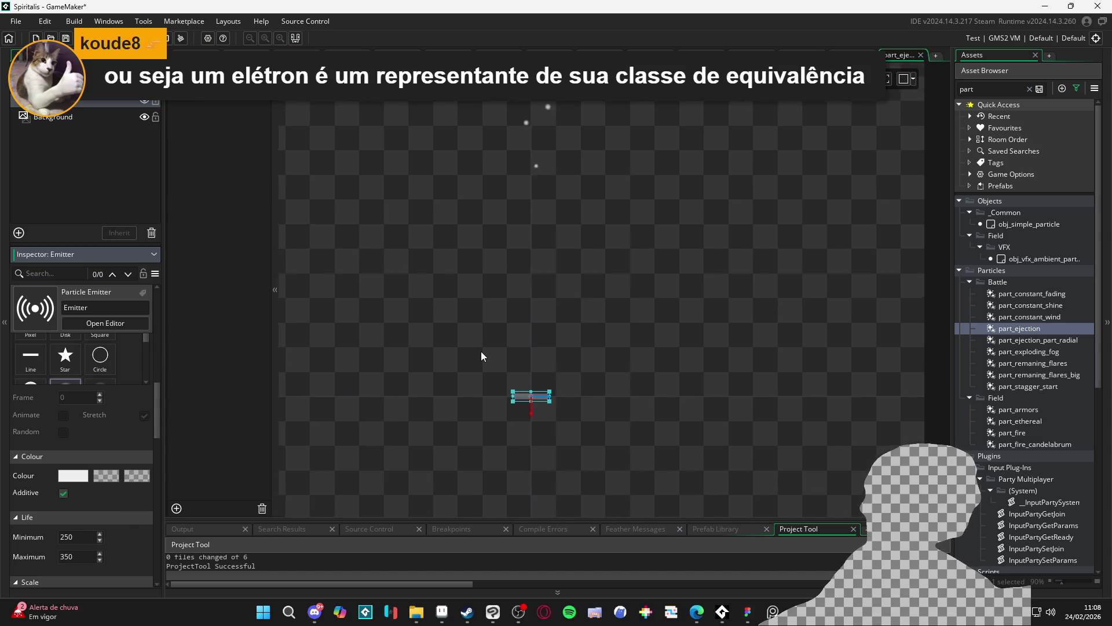
scroll(481, 356, "up", 1)
scroll(119, 502, "down", 4)
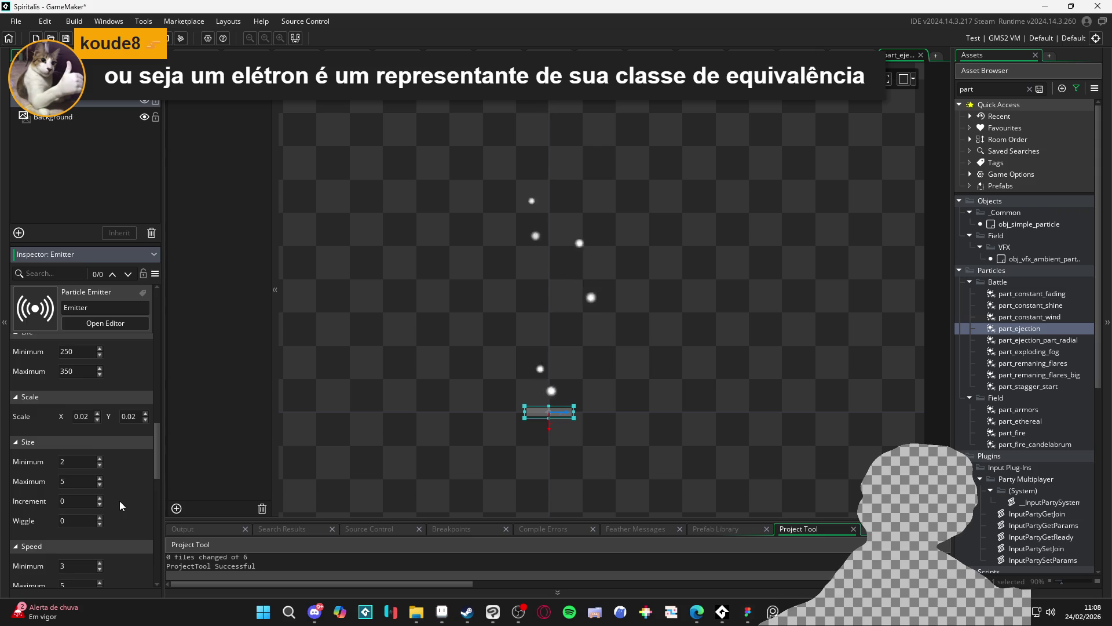
scroll(119, 501, "down", 2)
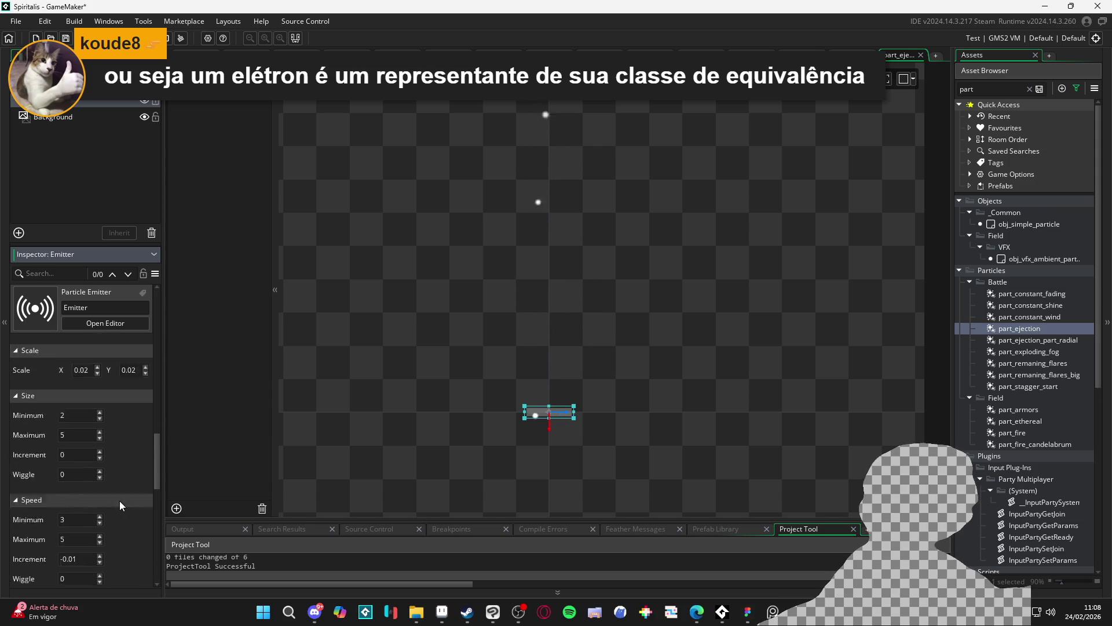
scroll(120, 501, "down", 9)
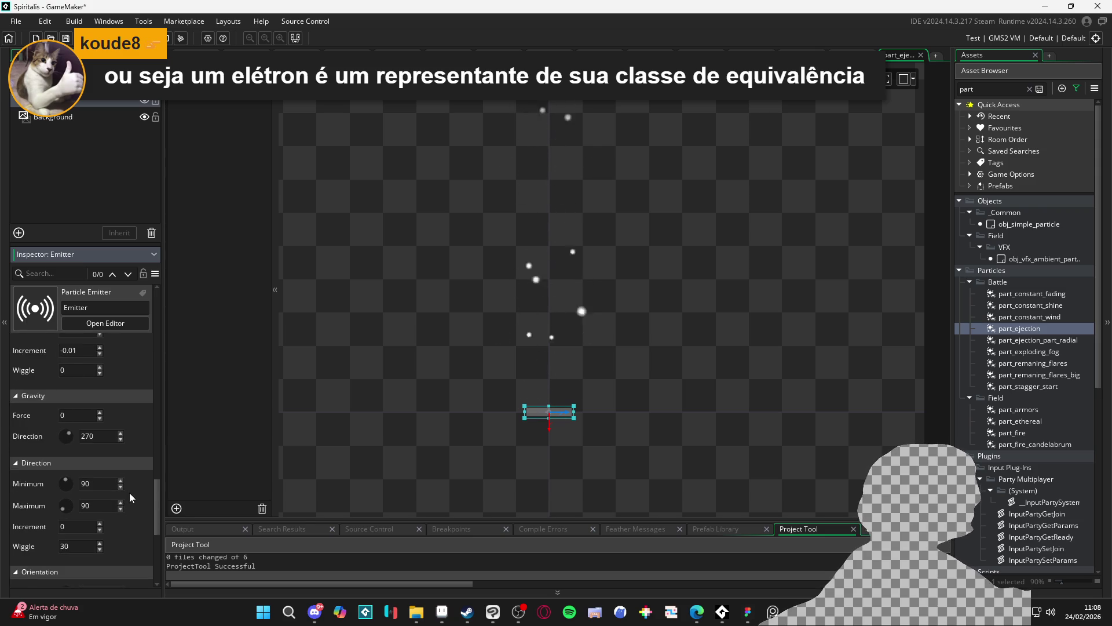
scroll(138, 485, "down", 4)
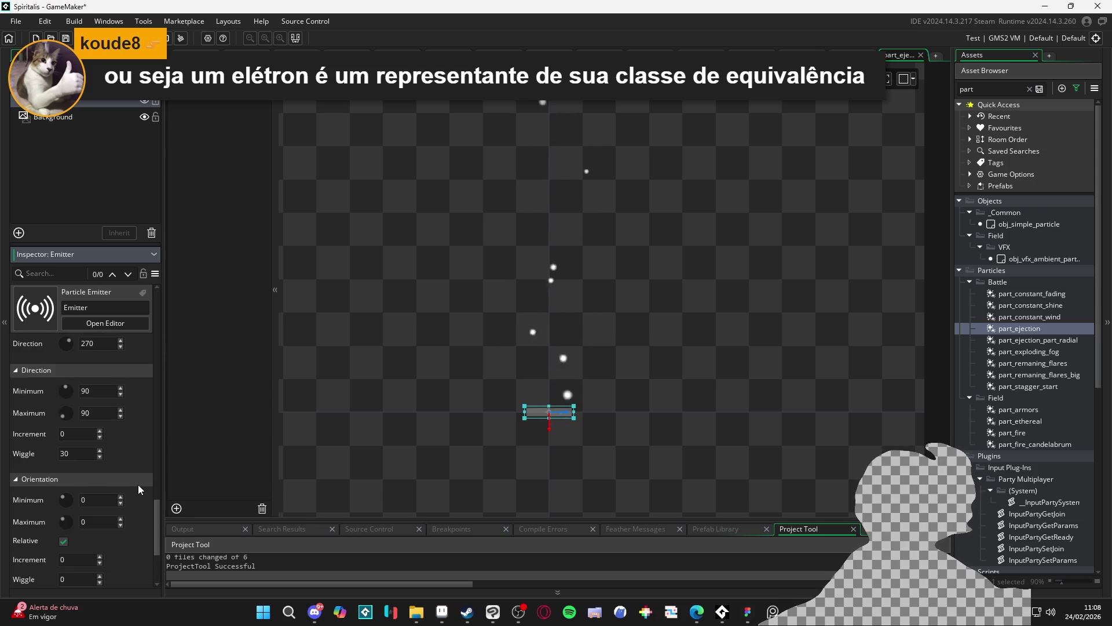
scroll(138, 484, "up", 8)
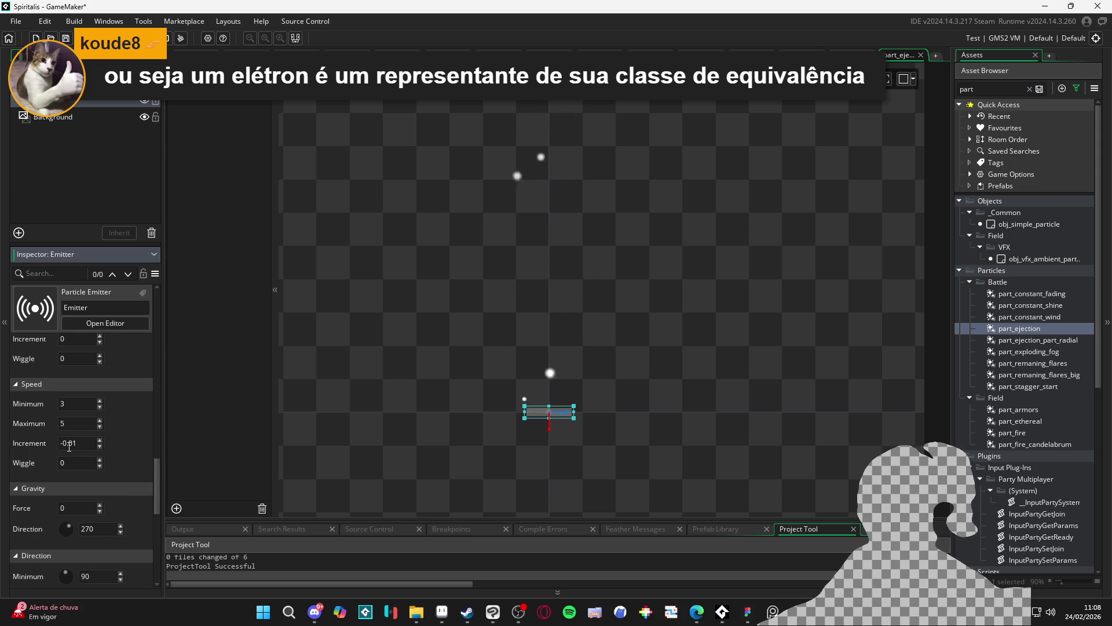
left_click(82, 442)
key("BackSpace")
type("1")
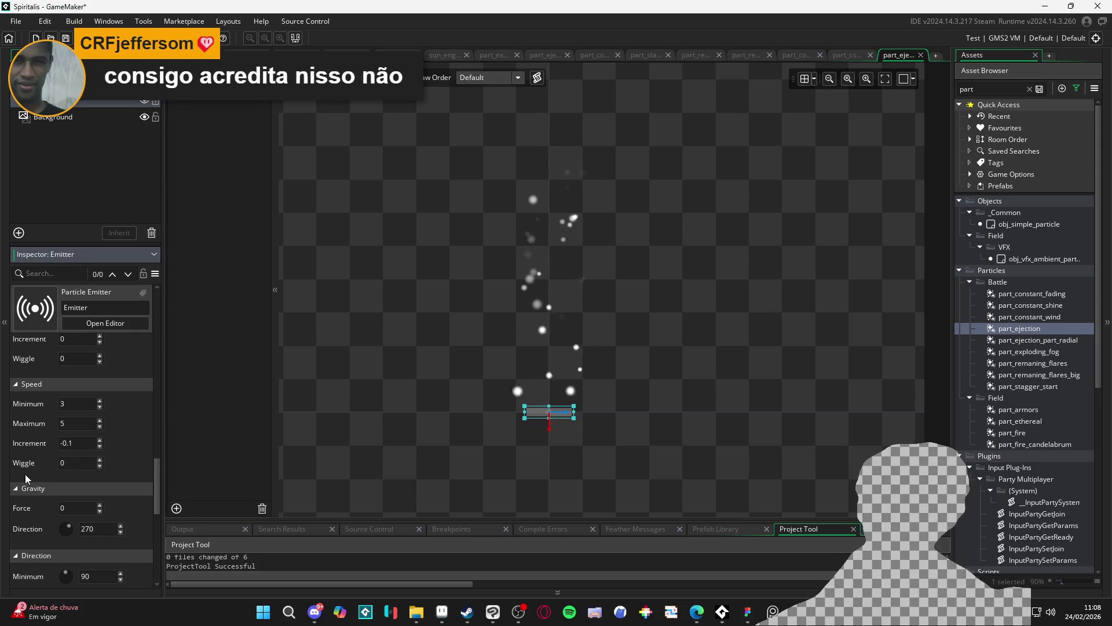
scroll(129, 466, "up", 5)
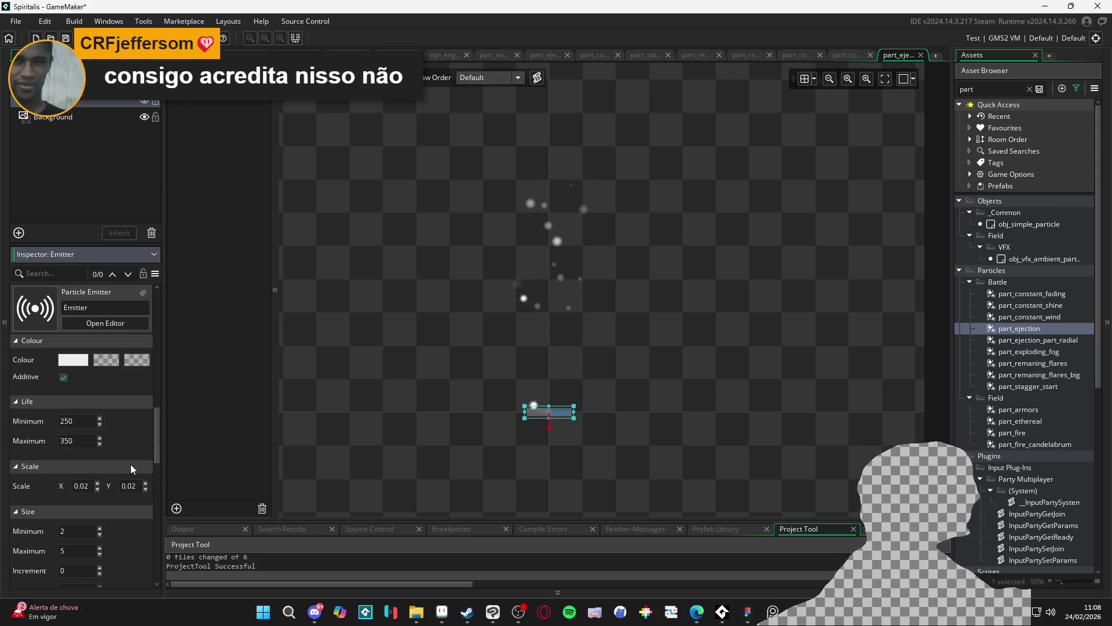
scroll(130, 464, "up", 10)
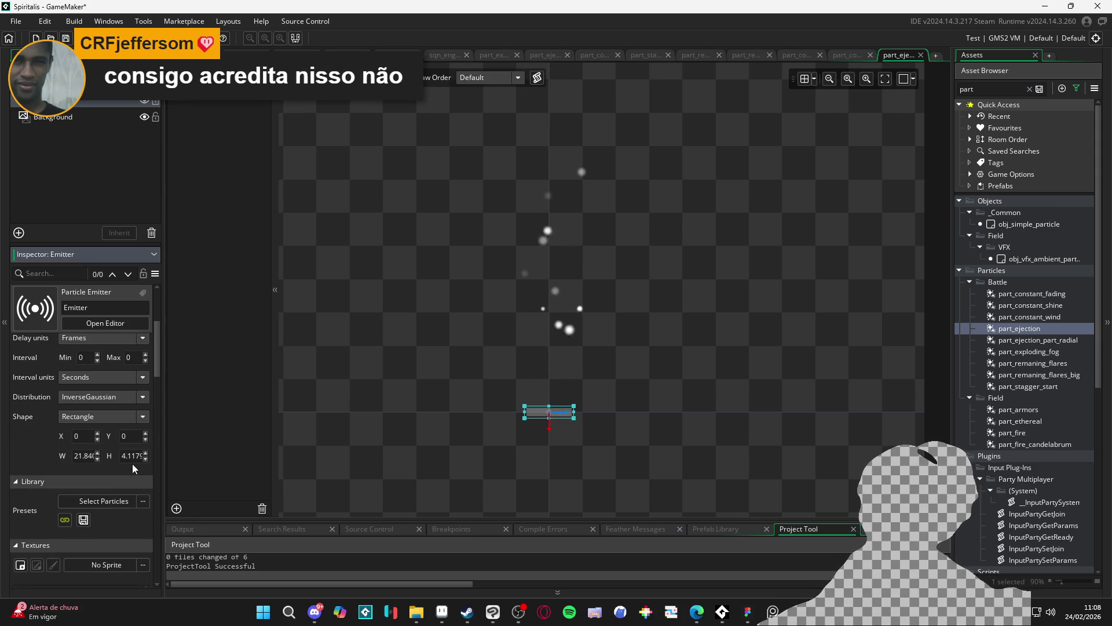
scroll(37, 489, "up", 3)
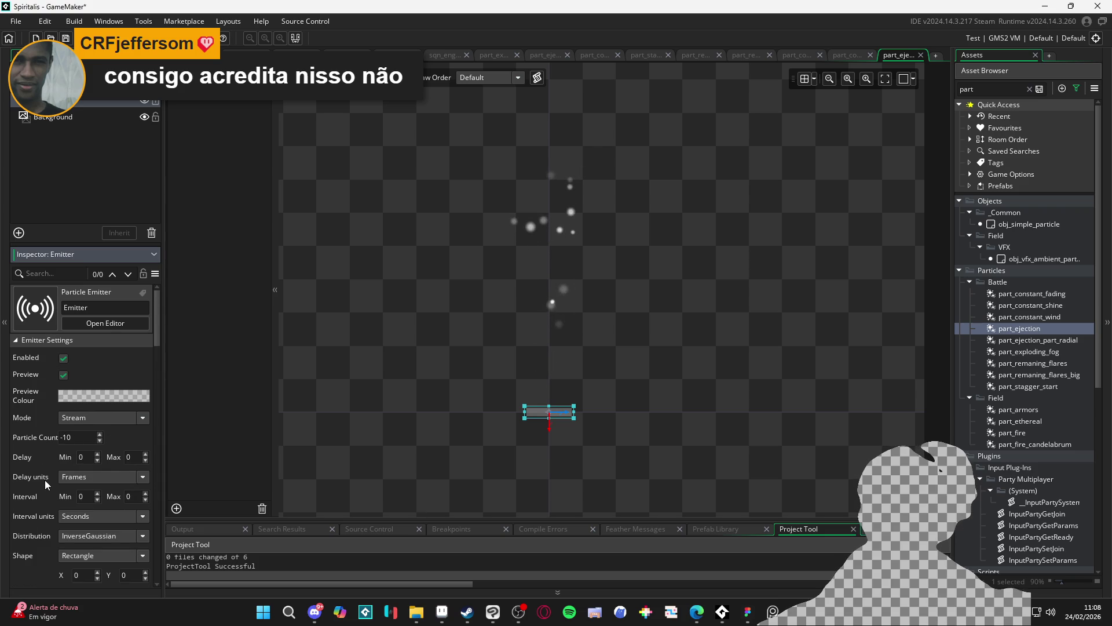
scroll(23, 477, "down", 2)
scroll(23, 478, "up", 2)
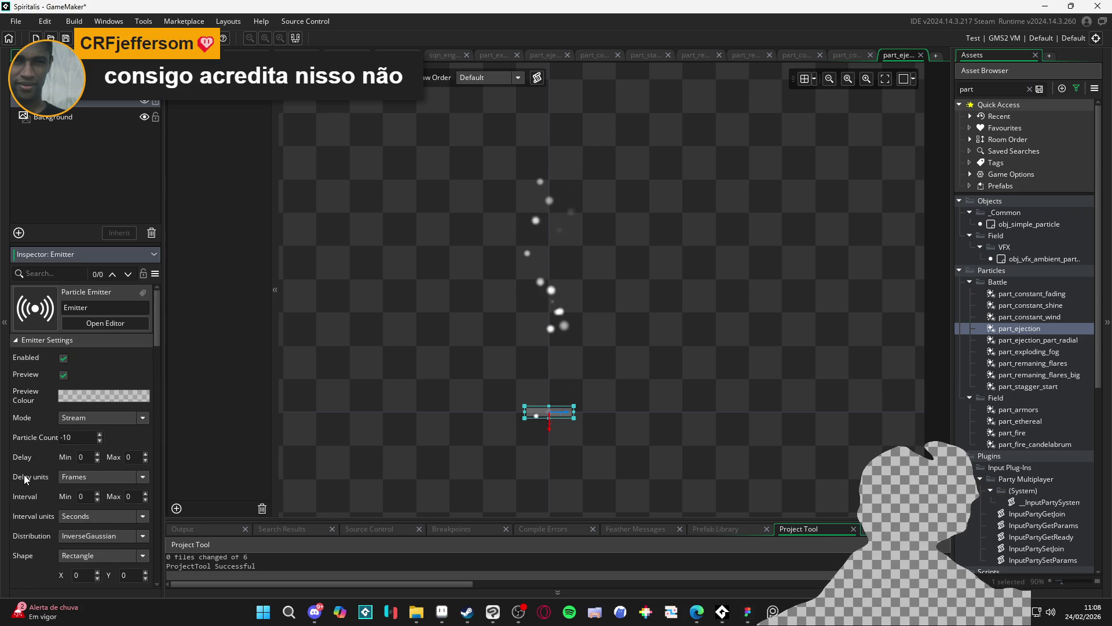
Switch the emitter to a single burst and briefly check the part_ejection_part_radial system.
left_click(106, 419)
left_click(112, 442)
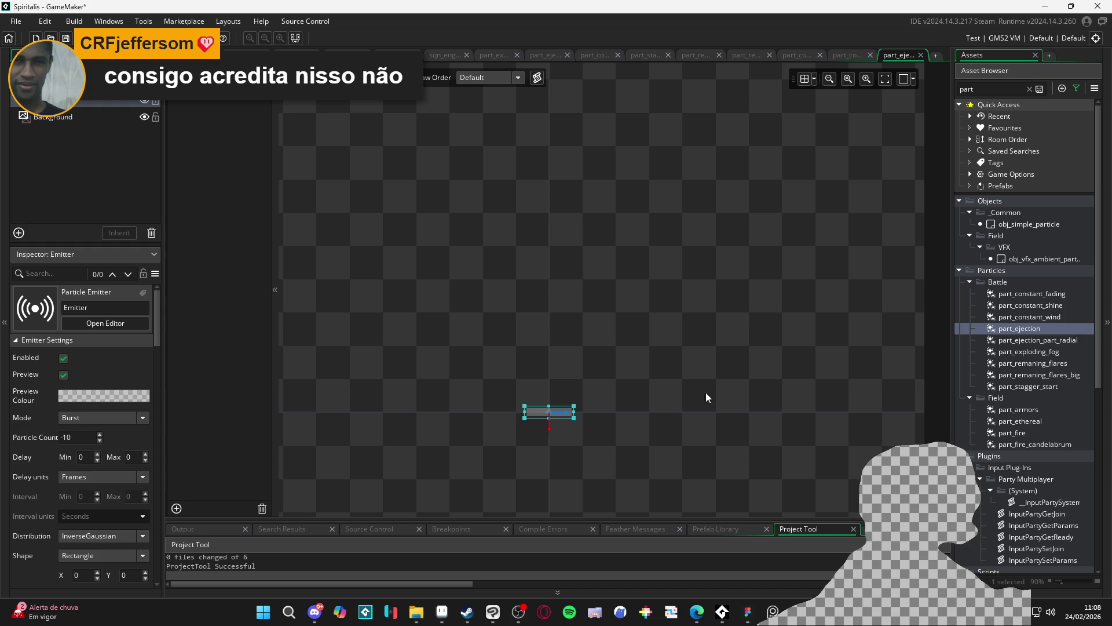
left_click(1008, 340)
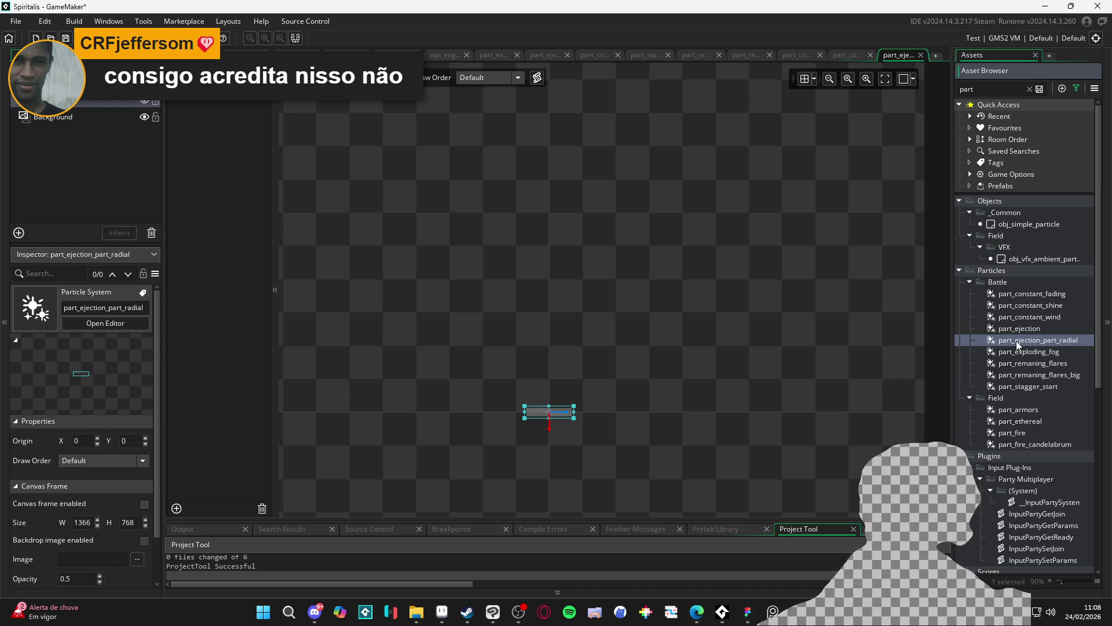
left_click(1026, 329)
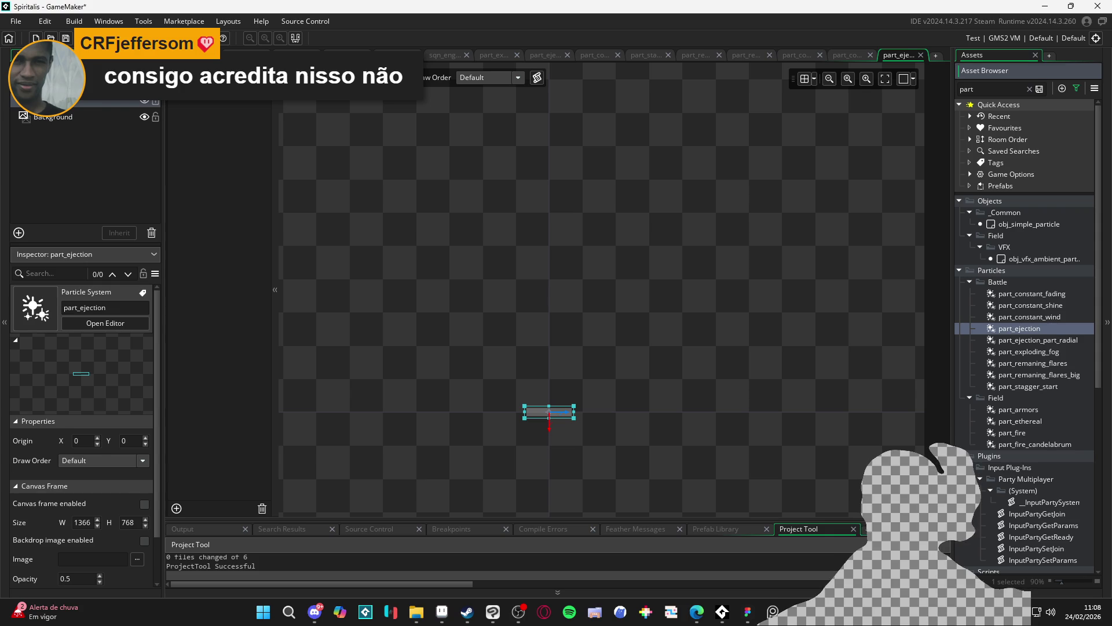
Make the emitter's preview colour white at alpha 26 and change particle count from -10 to 10.
left_click(92, 396)
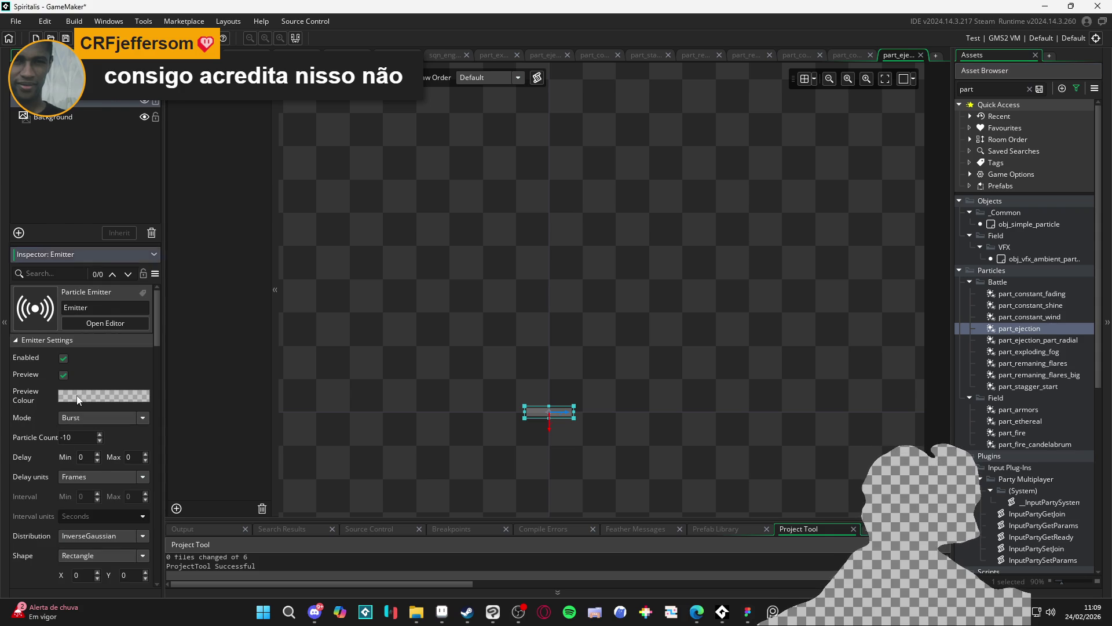
left_click(78, 395)
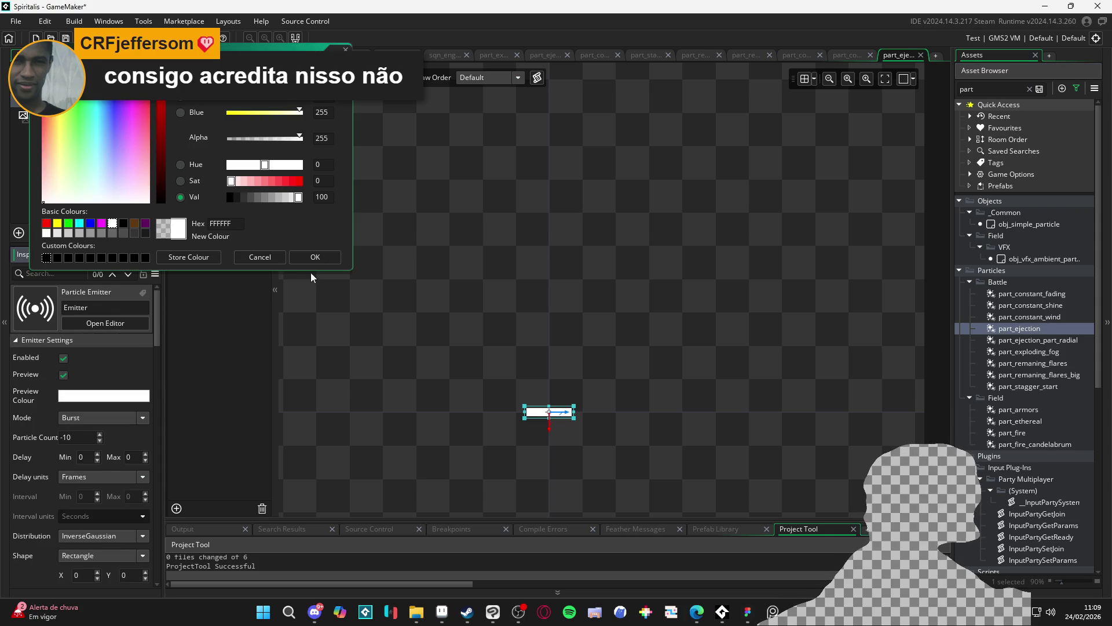
left_click(238, 139)
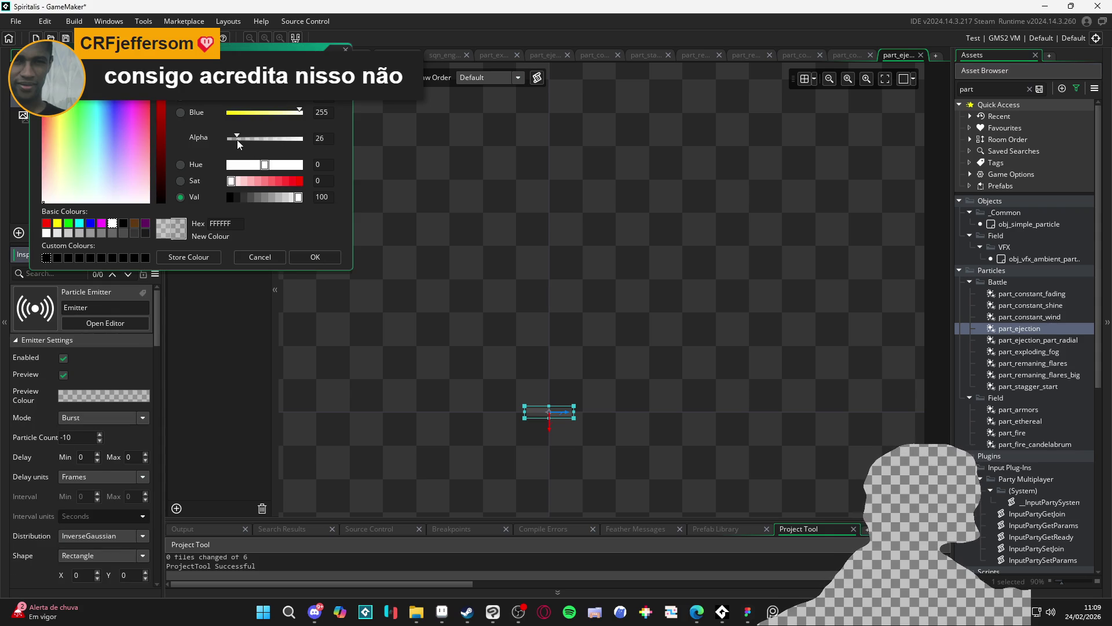
left_click(315, 257)
scroll(19, 405, "down", 1)
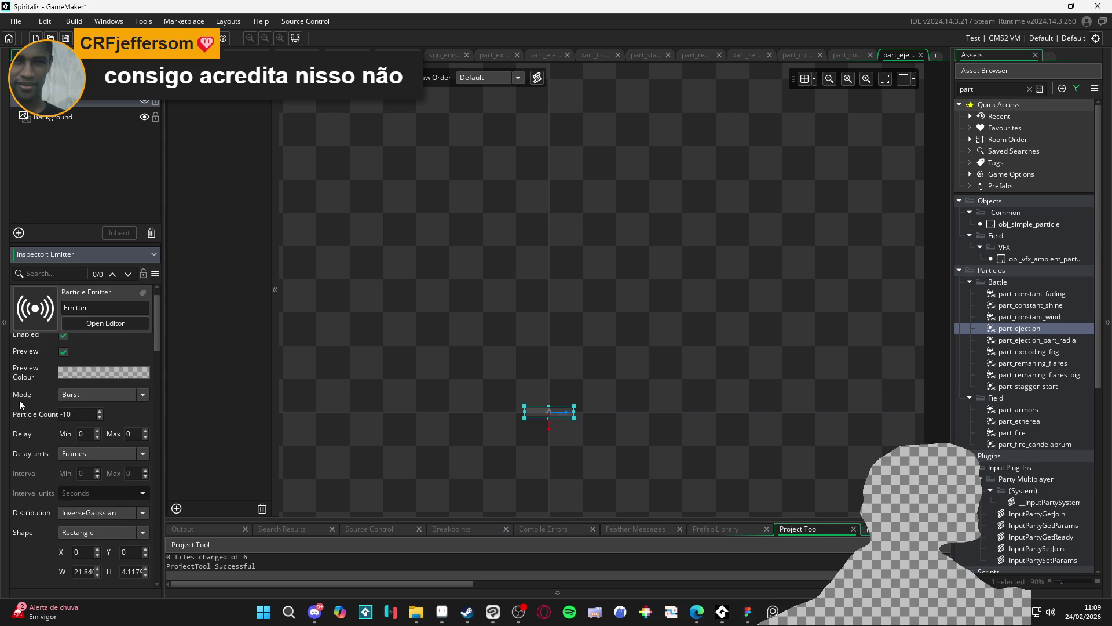
left_click(61, 413)
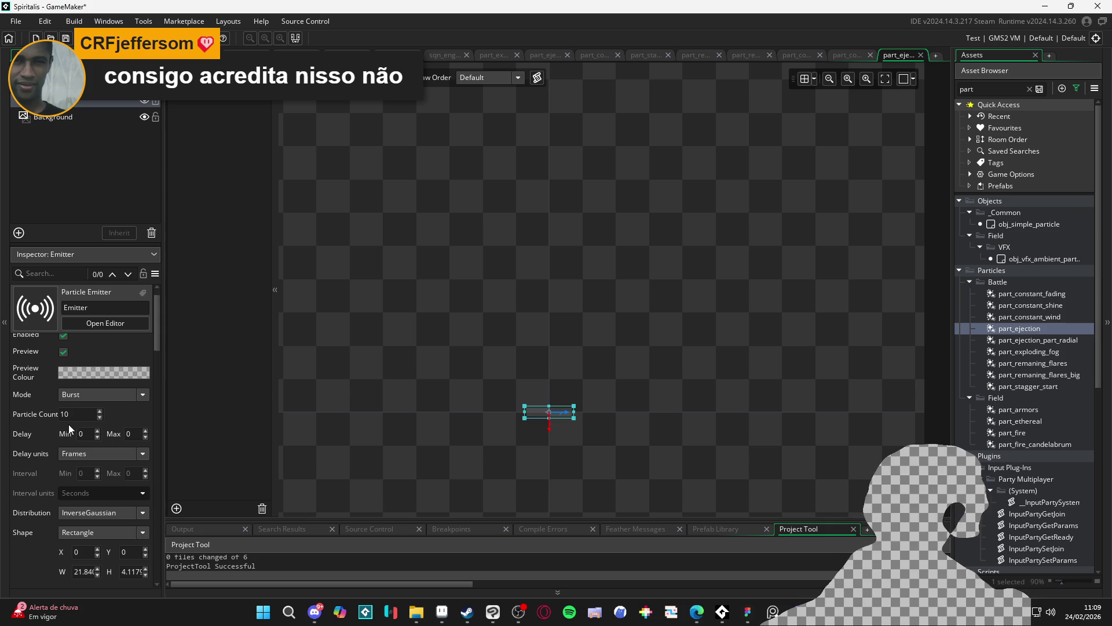
Set the burst particle count to 20 and give the middle fade colour alpha 112.
left_click(61, 413)
type("20")
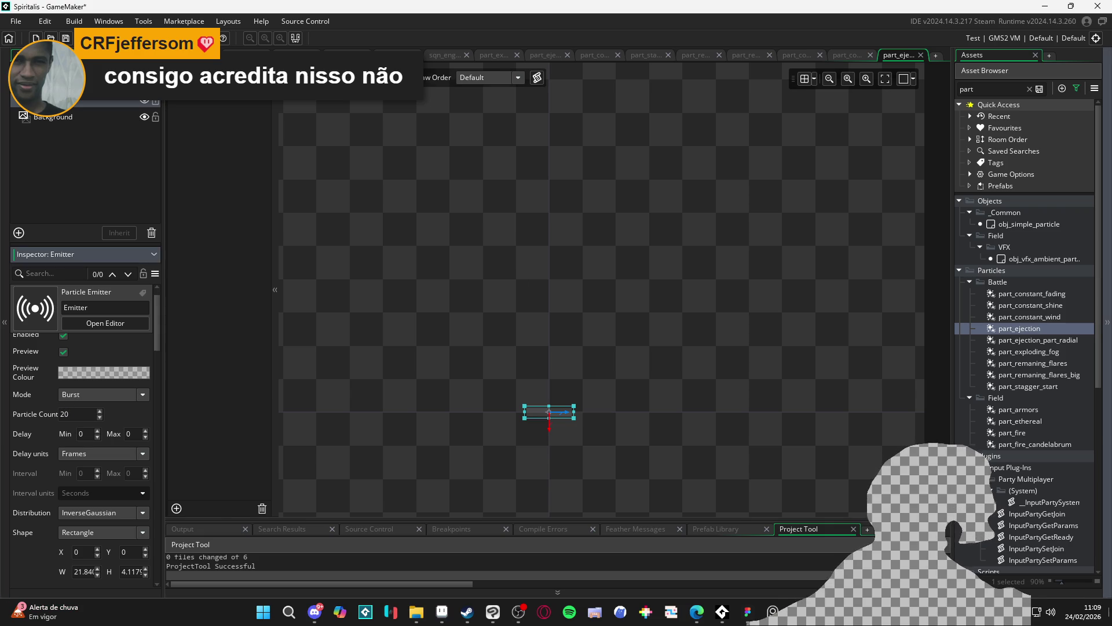
key("Return")
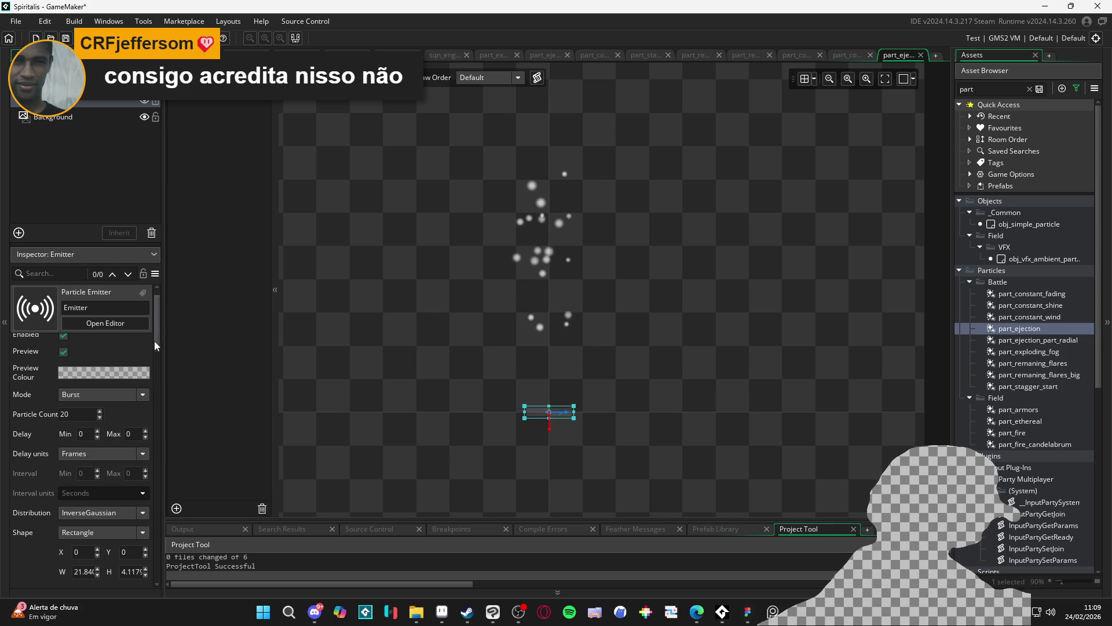
left_click_drag(155, 340, 159, 444)
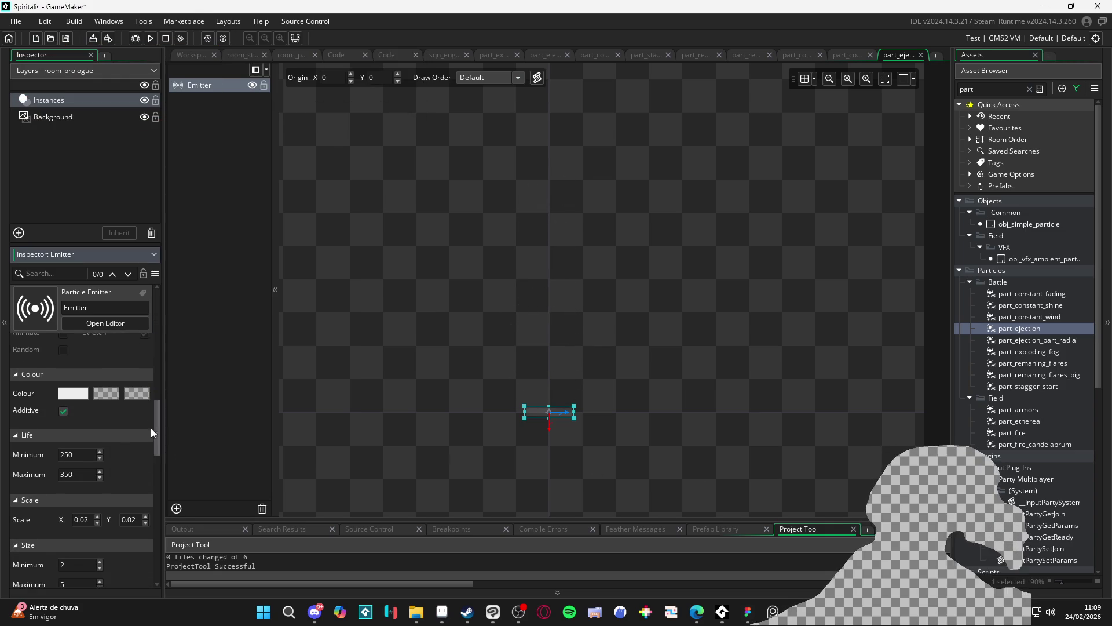
left_click(106, 391)
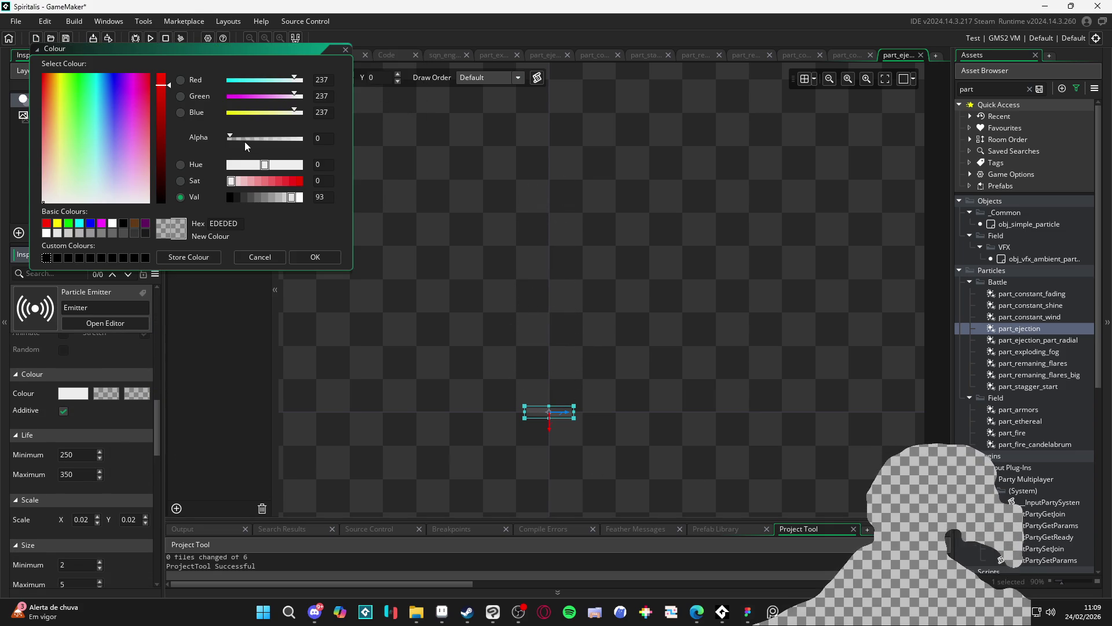
left_click_drag(245, 140, 261, 139)
left_click(326, 253)
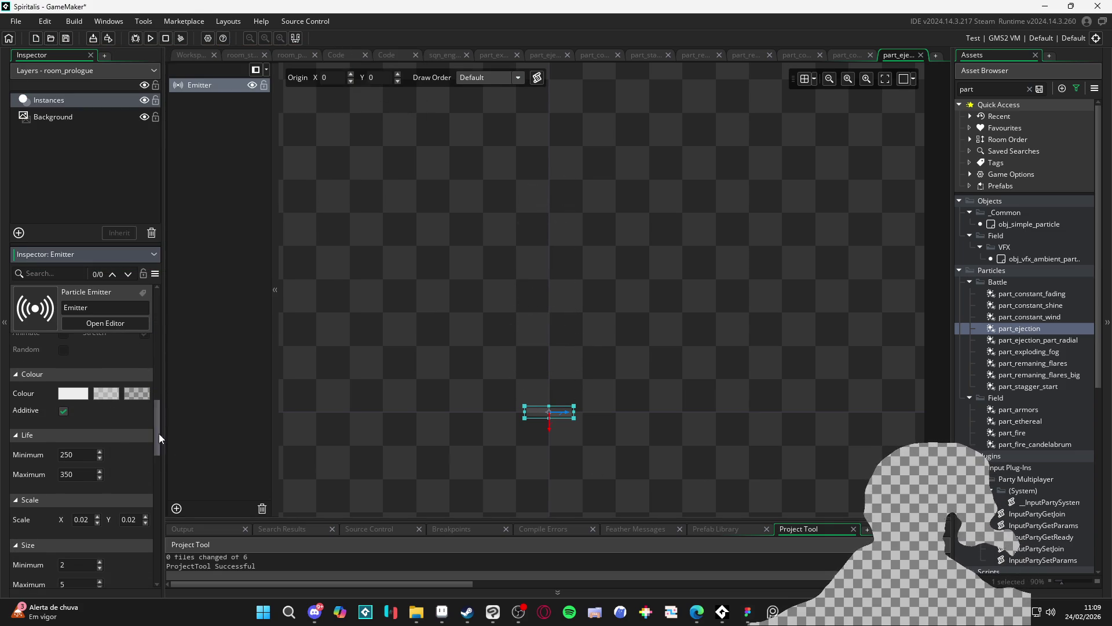
mouse_move(160, 435)
left_mouse_down()
mouse_move(162, 307)
mouse_move(164, 440)
left_mouse_up()
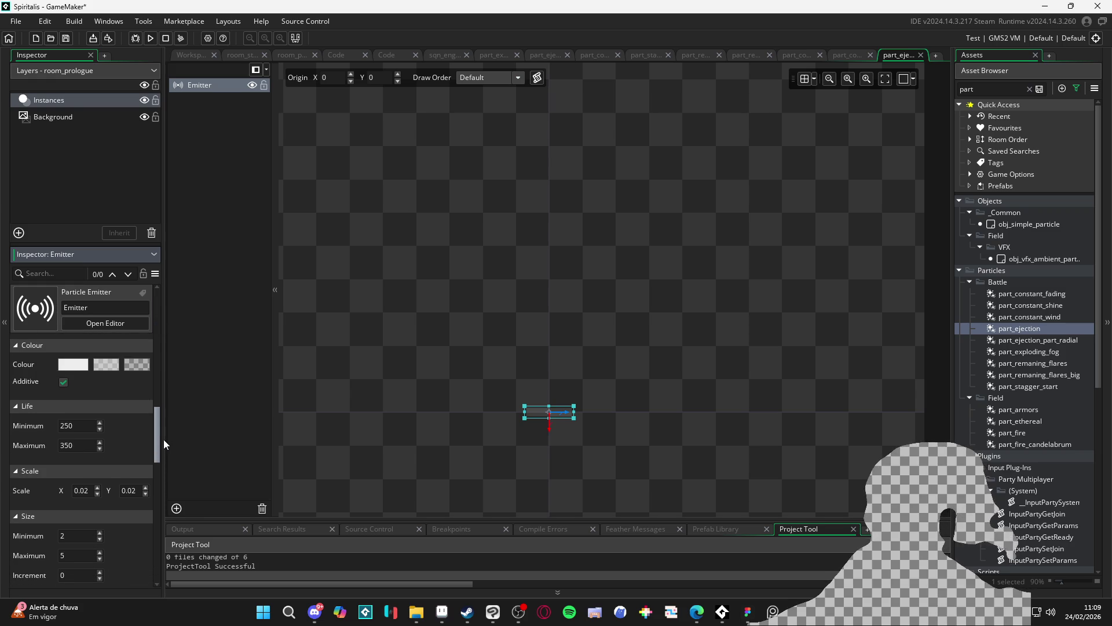
Give the particles a fixed life of 60, minimum and maximum.
left_click(66, 426)
type("150")
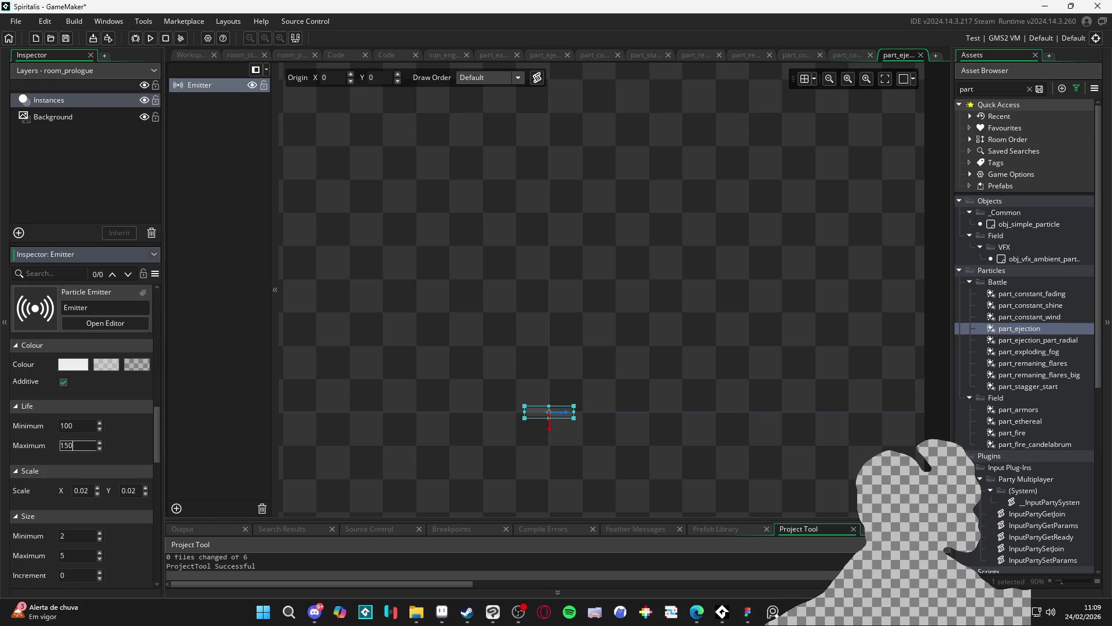
key("Return")
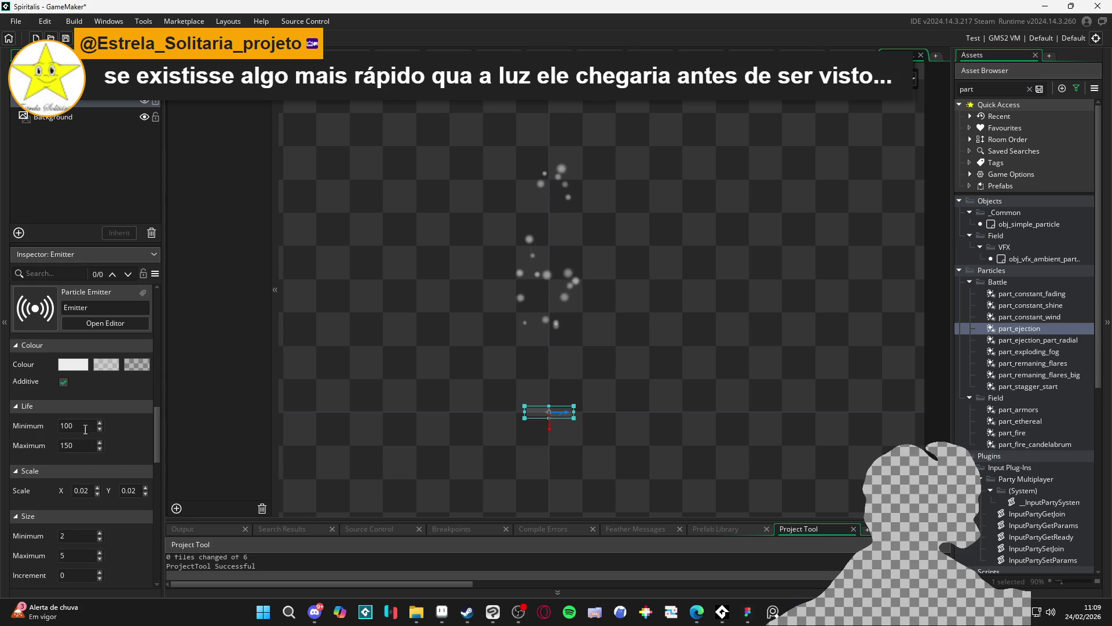
scroll(103, 420, "down", 4)
key("Tab")
type("6")
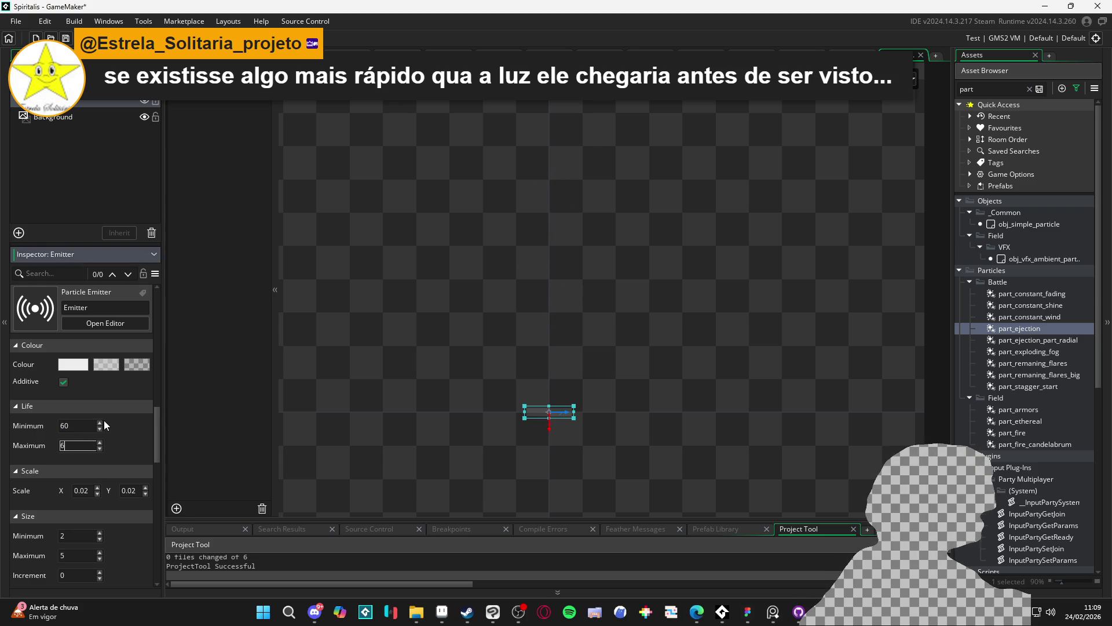
key("Return")
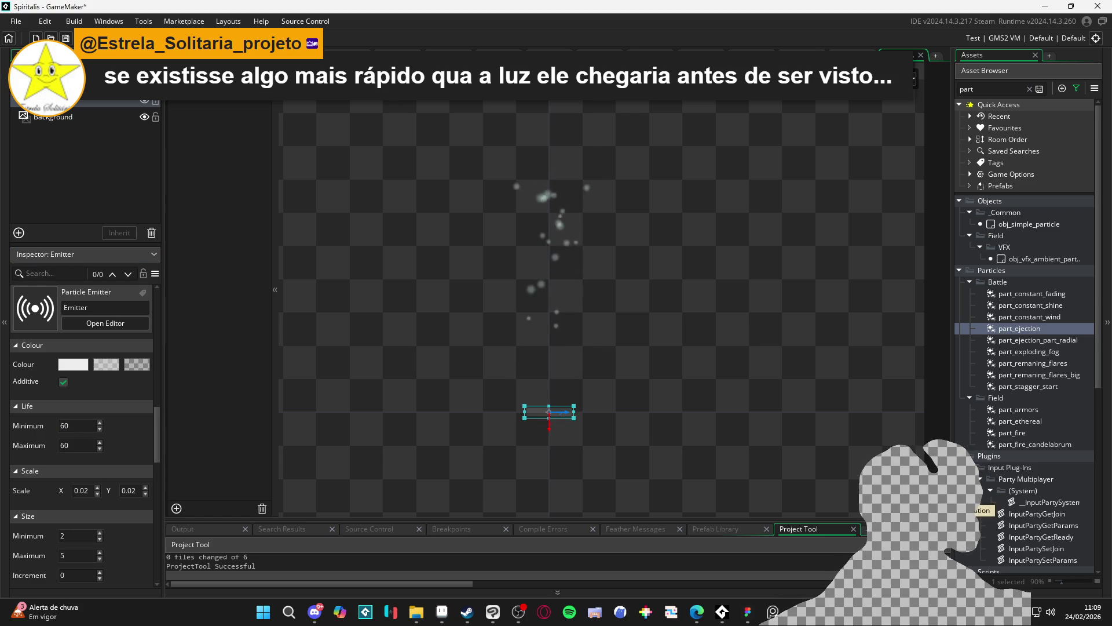
Make the middle fade colour pure white FFFFFF, then recheck the fade colours.
left_click(106, 364)
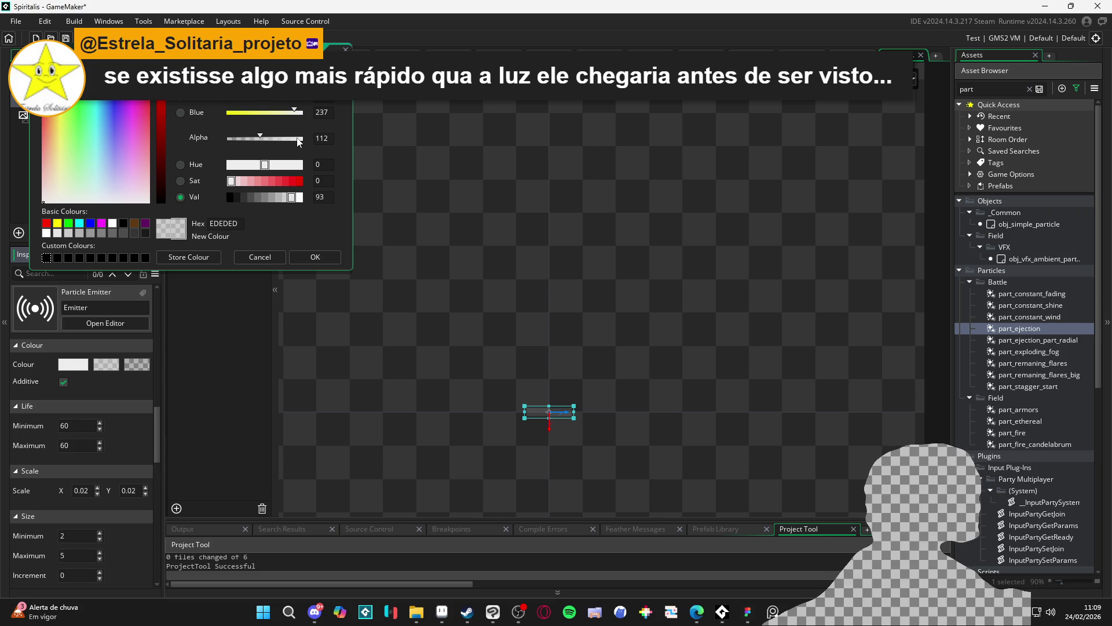
left_click(139, 364)
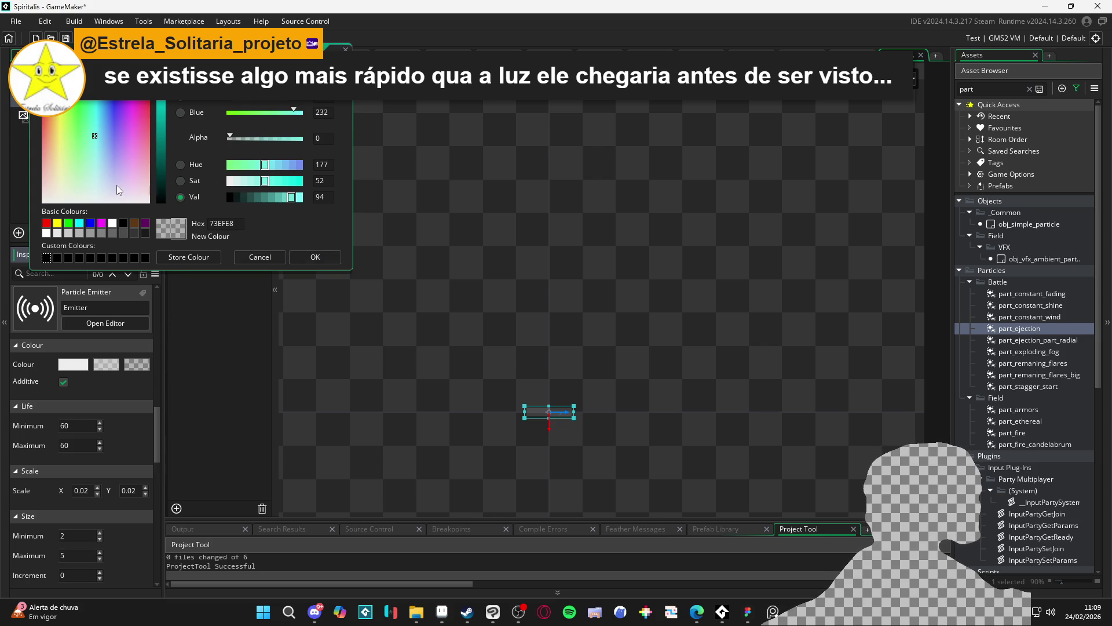
left_click(106, 364)
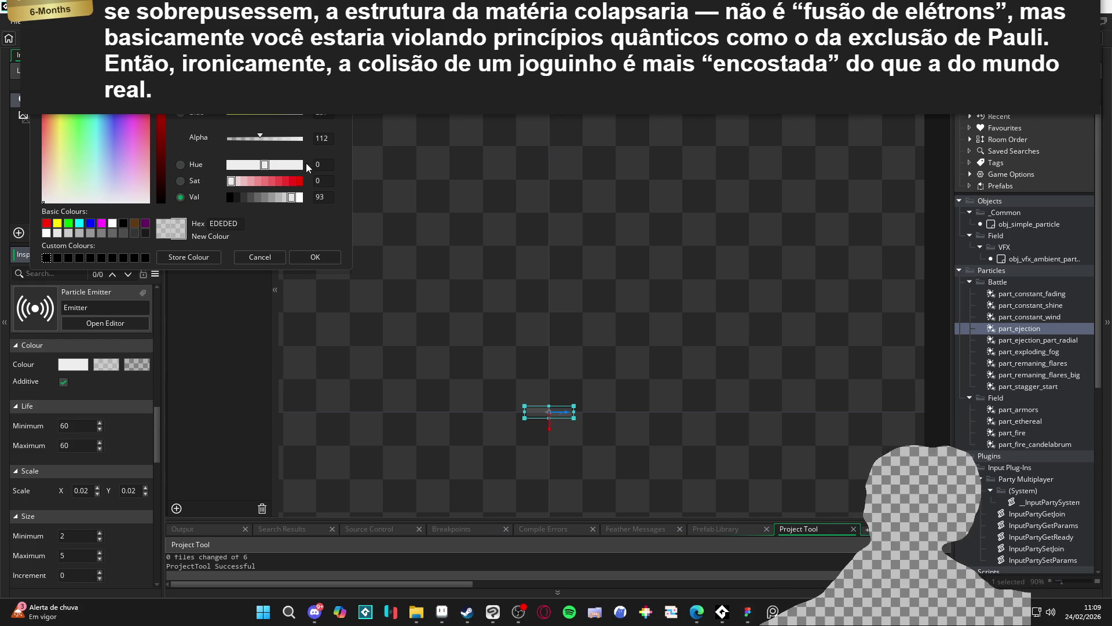
left_click_drag(294, 117, 311, 118)
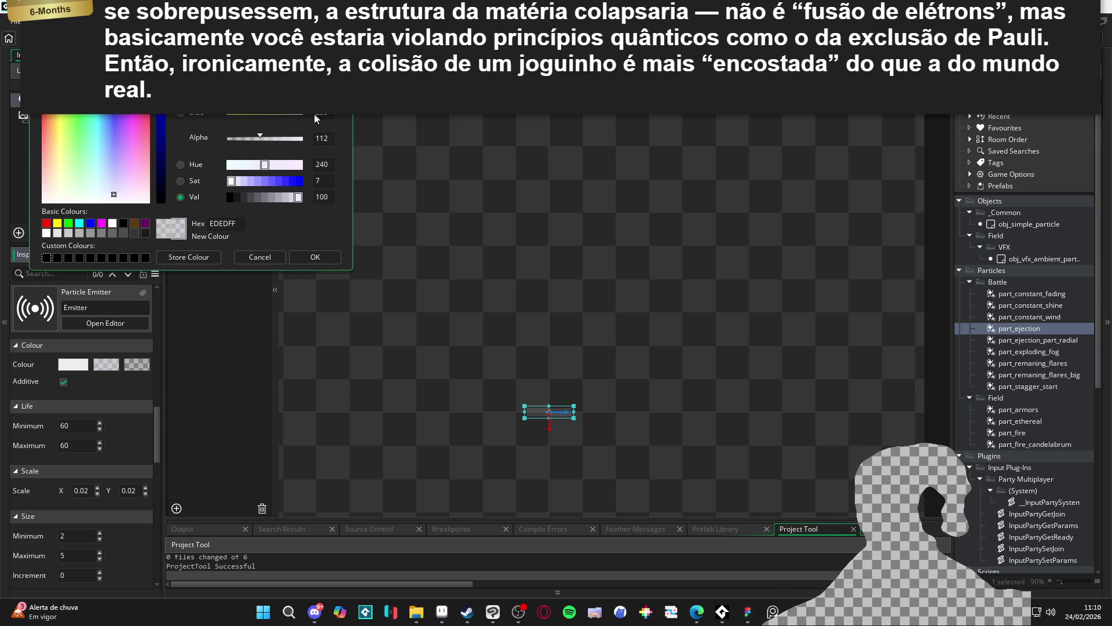
mouse_move(293, 60)
left_mouse_down()
mouse_move(311, 61)
mouse_move(311, 86)
left_mouse_up()
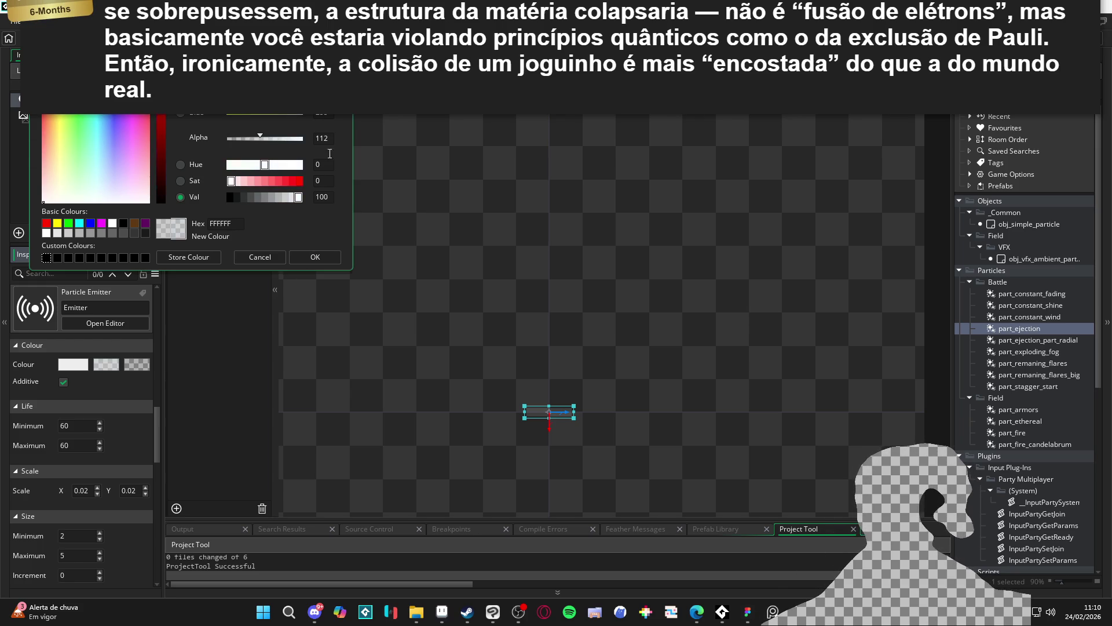
left_click(318, 257)
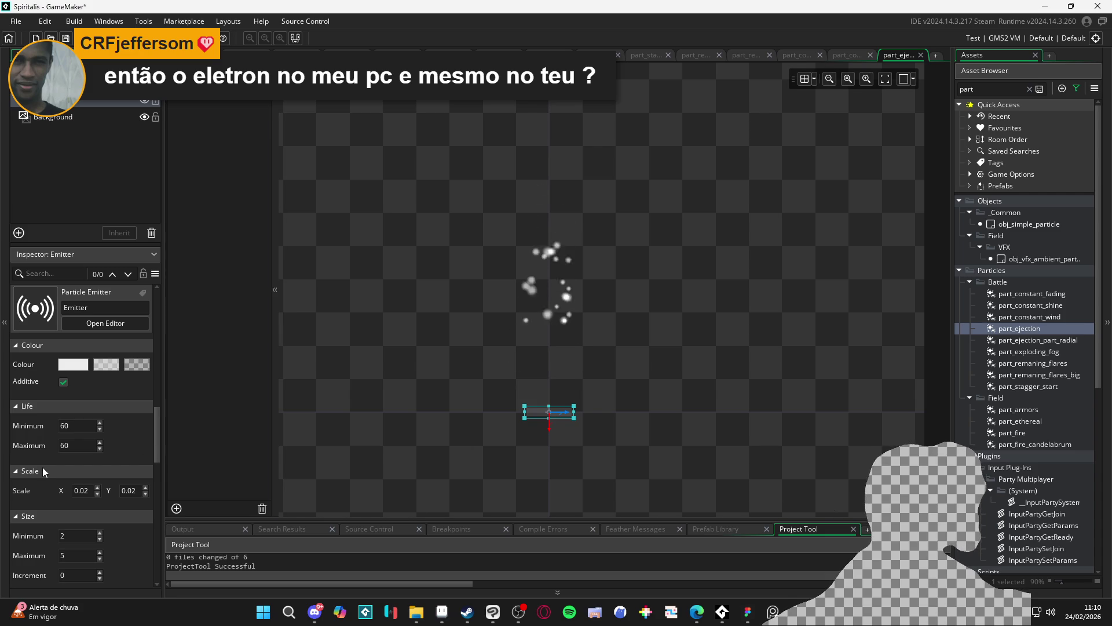
scroll(157, 446, "up", 2)
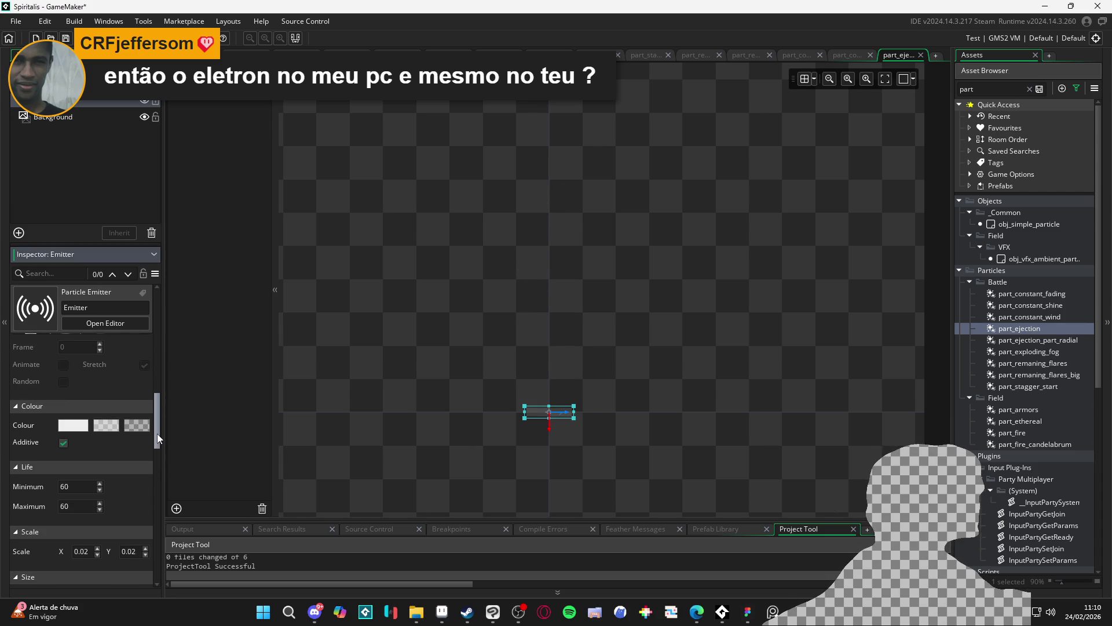
scroll(158, 434, "up", 1)
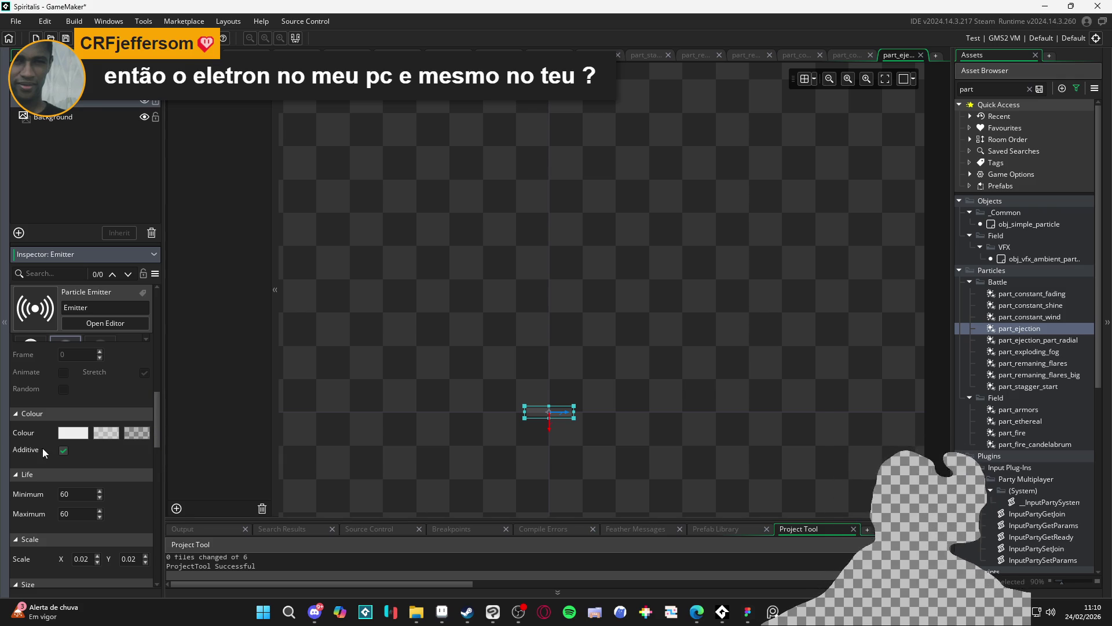
left_click(106, 432)
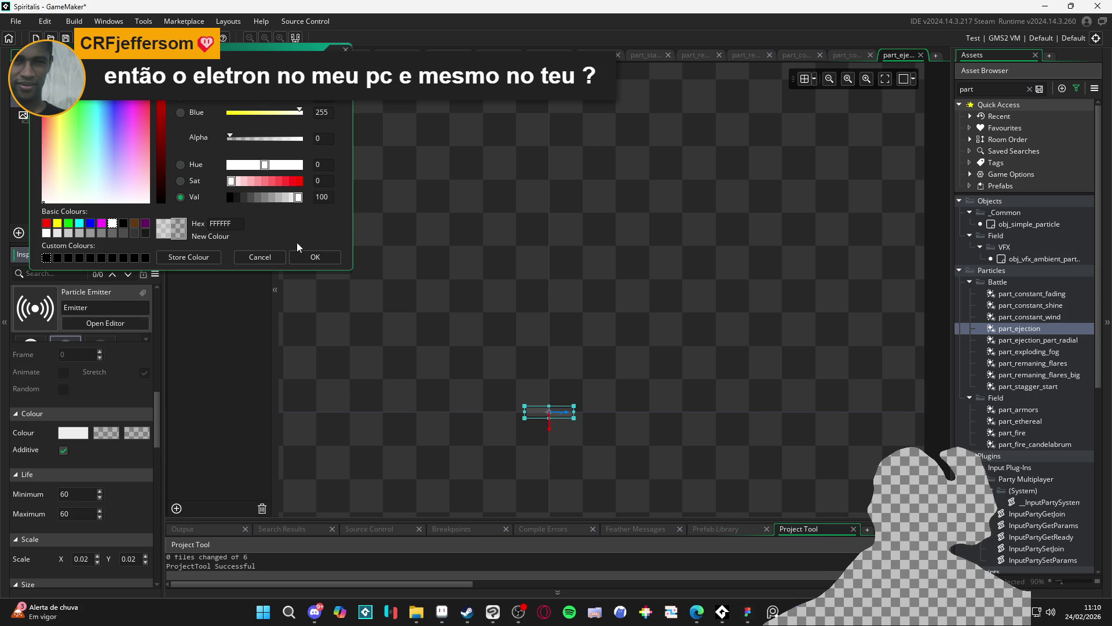
left_click(316, 259)
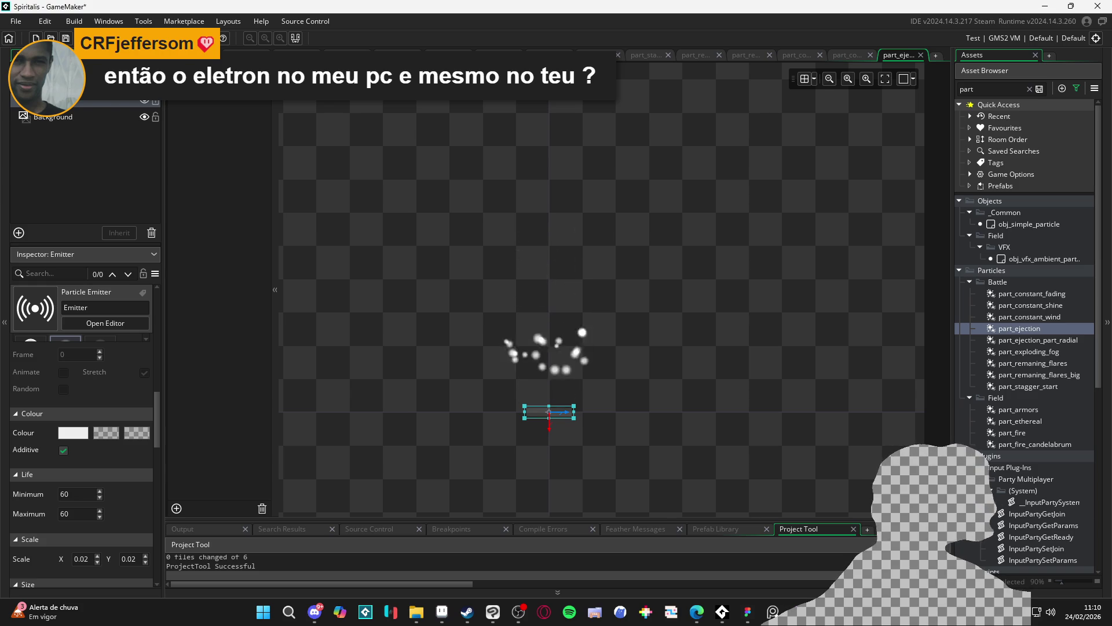
Set direction wiggle to 45 and, after trying 5, leave the direction increment at 0.
left_click_drag(157, 430, 168, 529)
double_click(75, 525)
type("45")
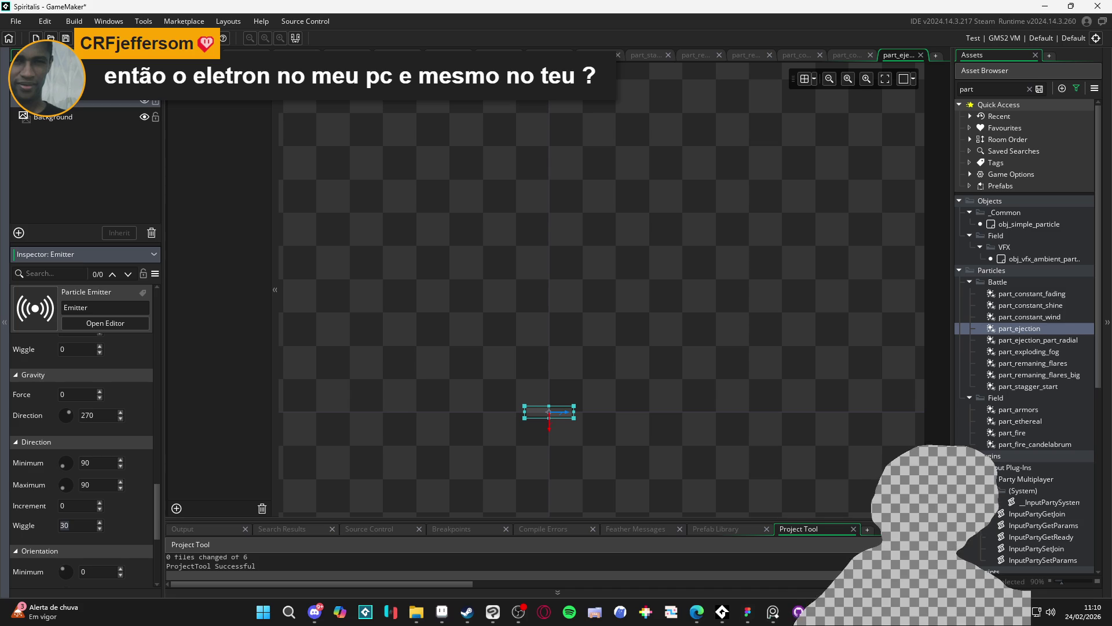
key("Return")
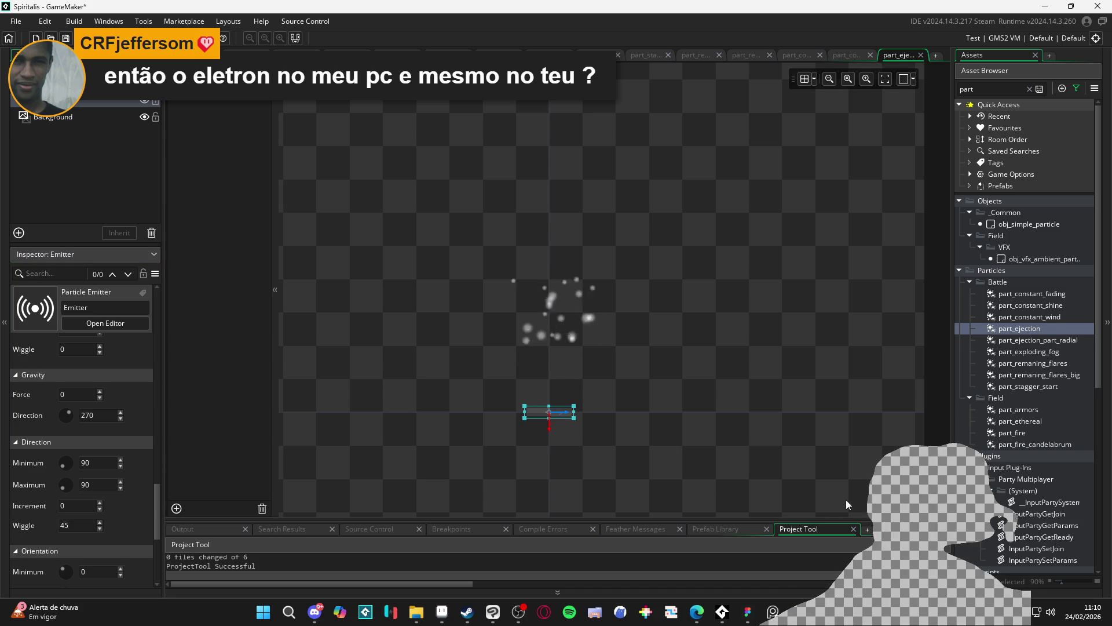
left_click(100, 508)
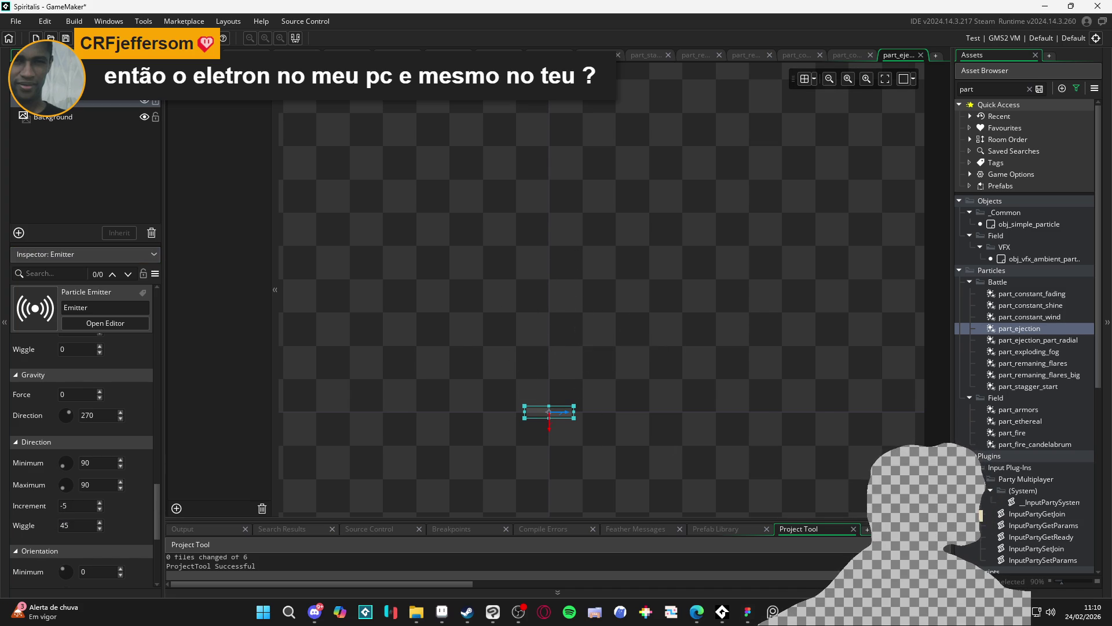
left_click_drag(100, 505, 100, 498)
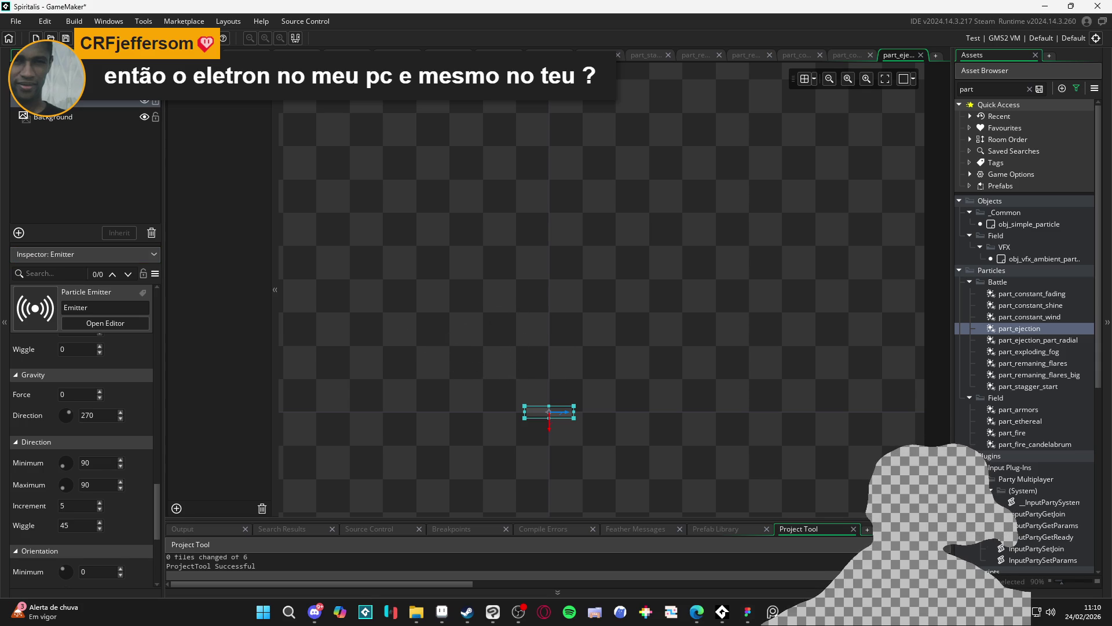
double_click(63, 506)
type("0")
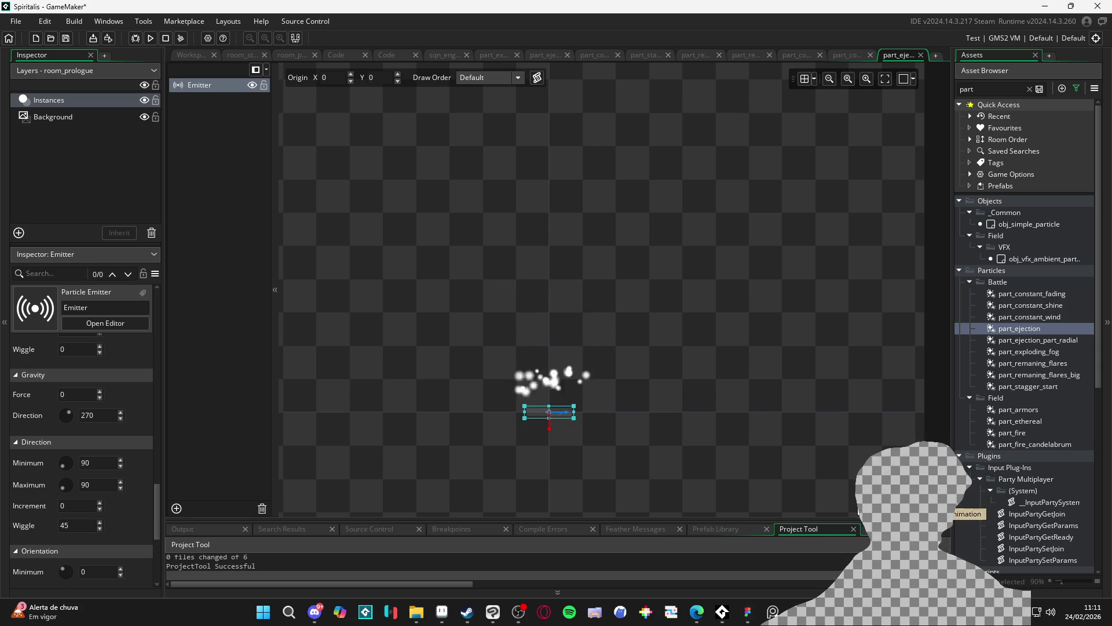
Show part_ejection's own Particle System properties in the Inspector, including its 1366×768 canvas frame.
mouse_move(160, 497)
left_mouse_down()
mouse_move(163, 322)
mouse_move(161, 381)
mouse_move(138, 439)
mouse_move(148, 527)
mouse_move(147, 286)
mouse_move(151, 398)
left_mouse_up()
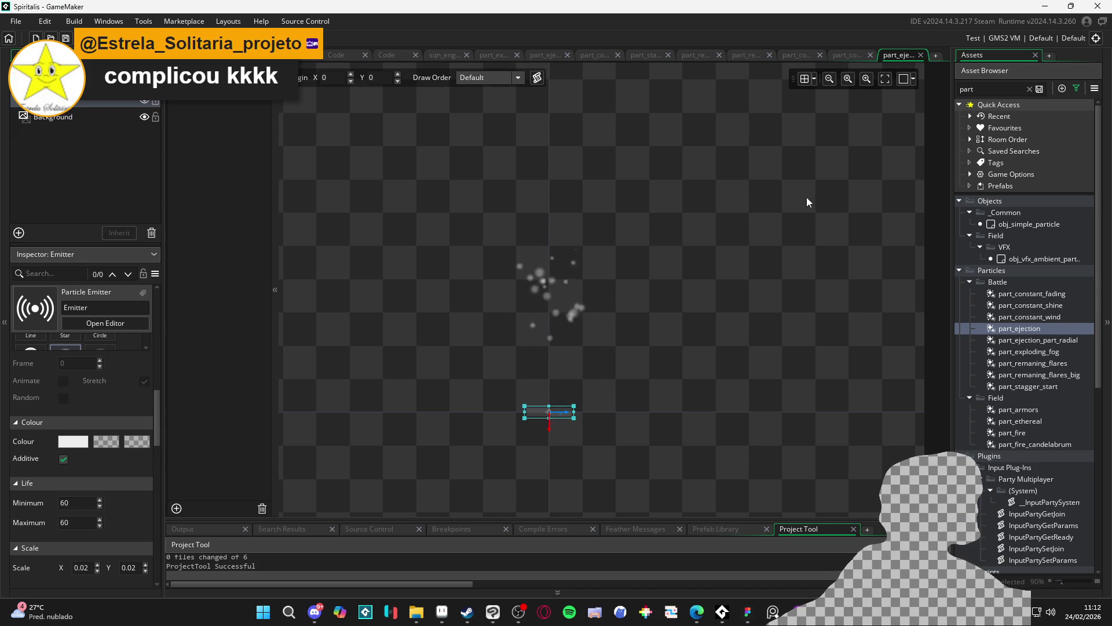
left_click(1015, 329)
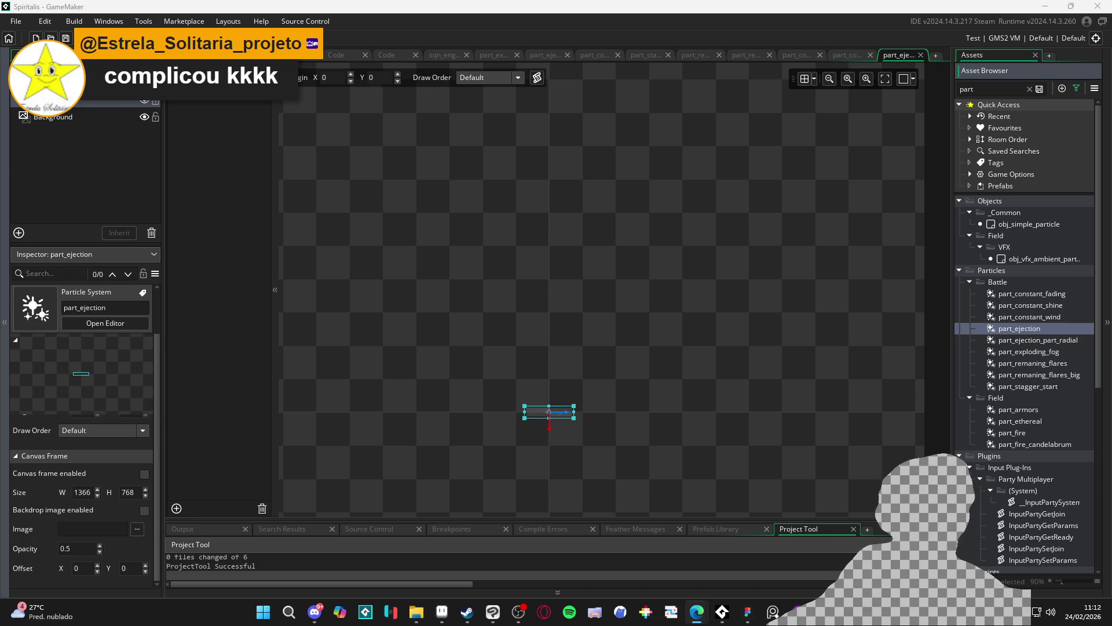
Cycle through the open particle system and code editor tabs, ending on the room_start room editor.
left_click(846, 56)
left_click(724, 52)
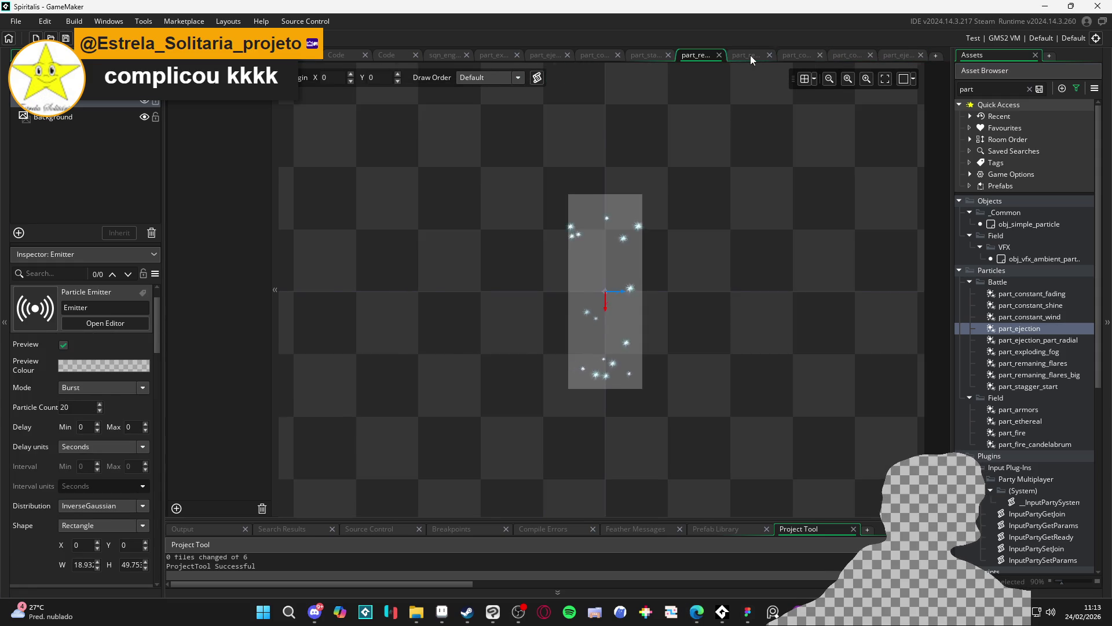
left_click(750, 54)
left_click(653, 52)
left_click(610, 54)
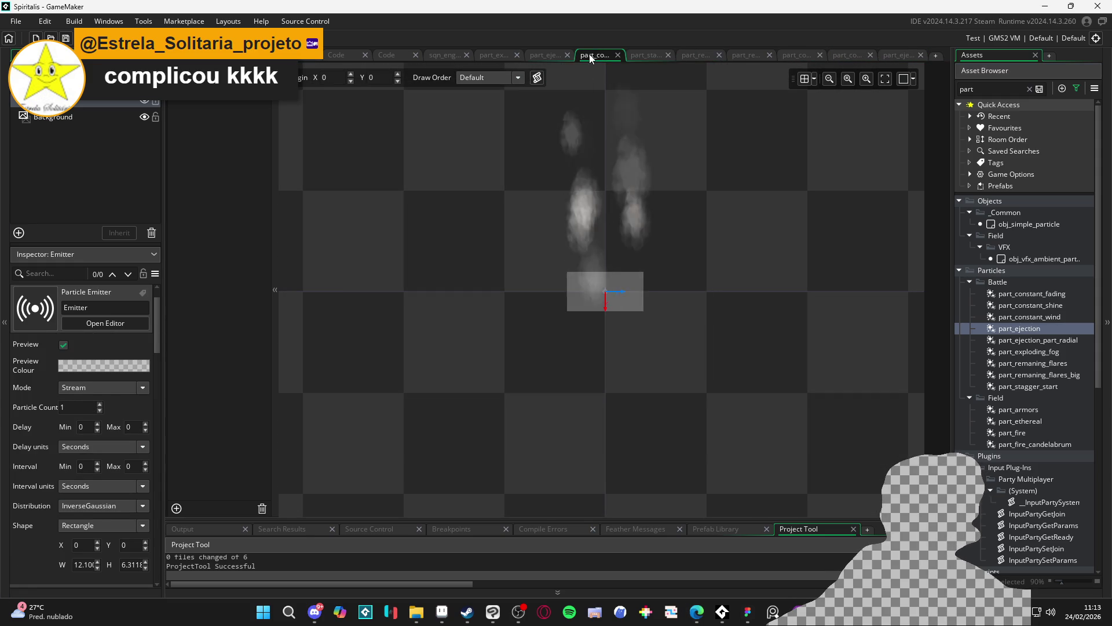
left_click(551, 54)
left_click(486, 54)
left_click(443, 54)
left_click(387, 54)
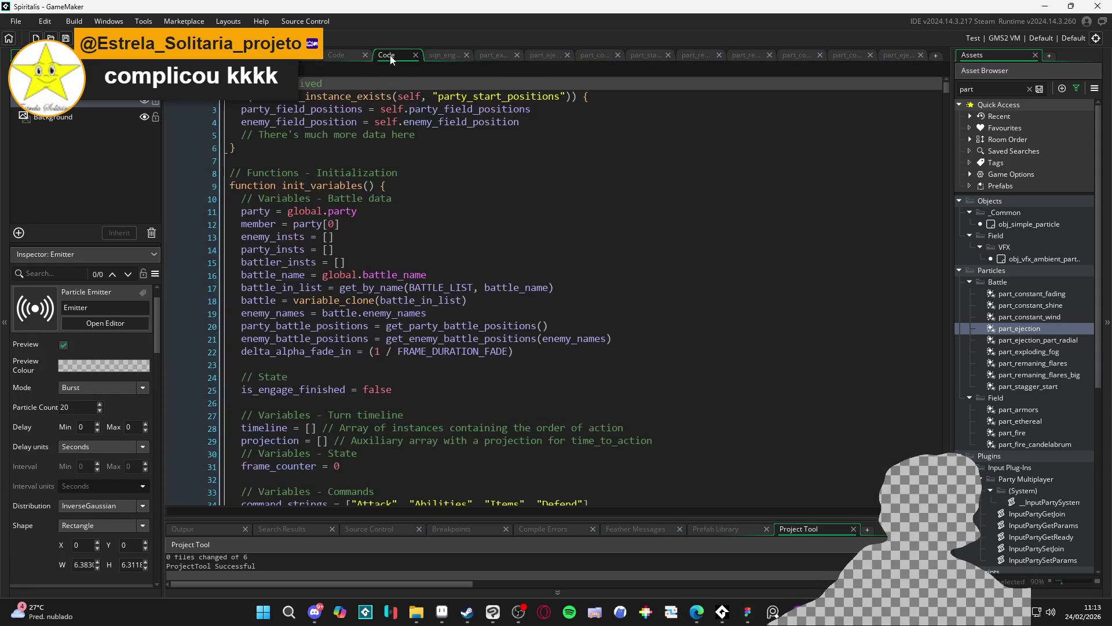
left_click(283, 54)
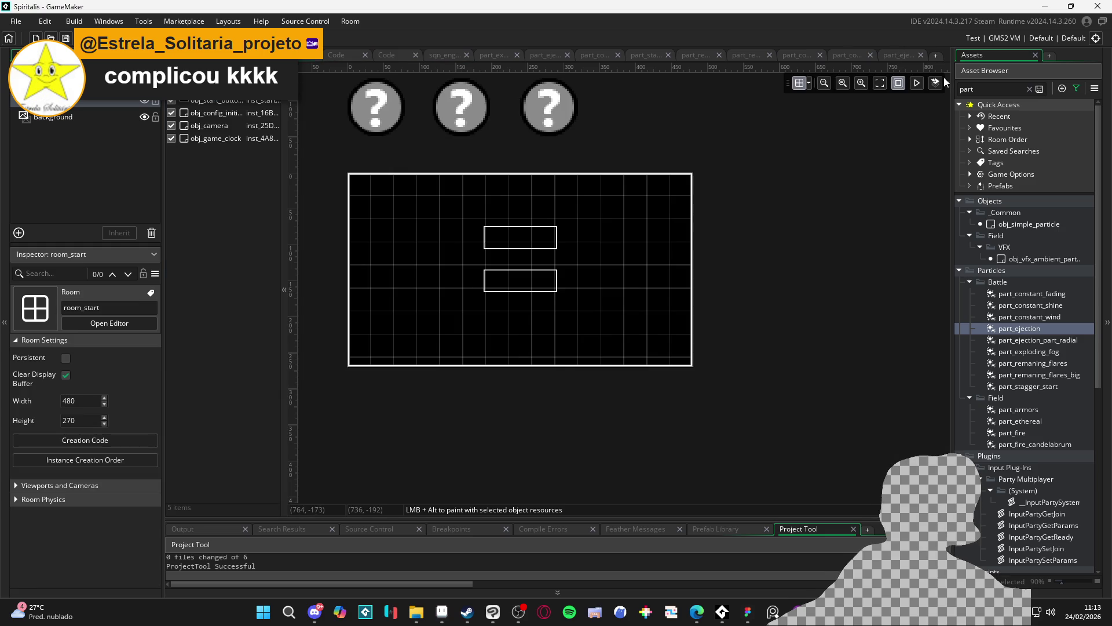
Search the Asset Browser for 'sqn' and open sqn_bat_ability_1_converging_light.
scroll(1048, 430, "down", 5)
scroll(1047, 430, "down", 5)
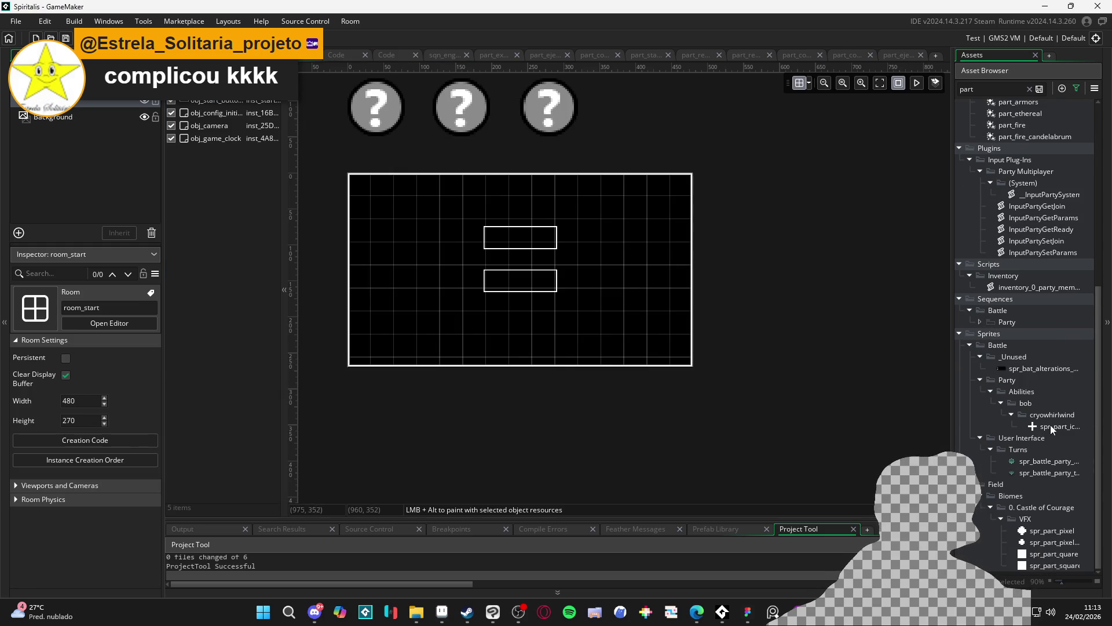
double_click(983, 89)
type("sqn")
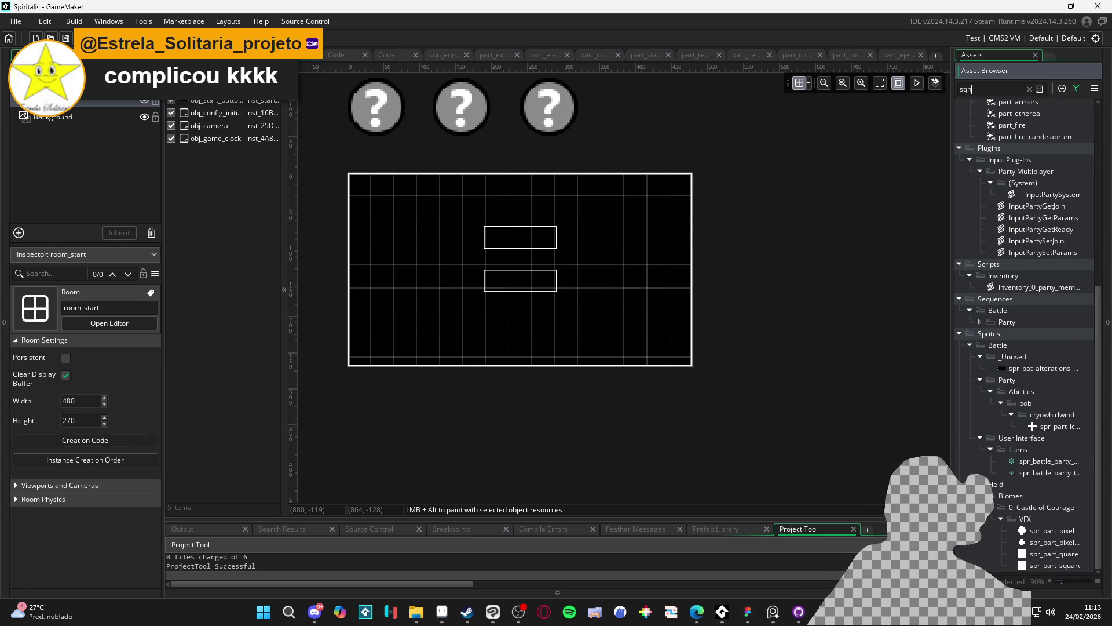
double_click(1073, 283)
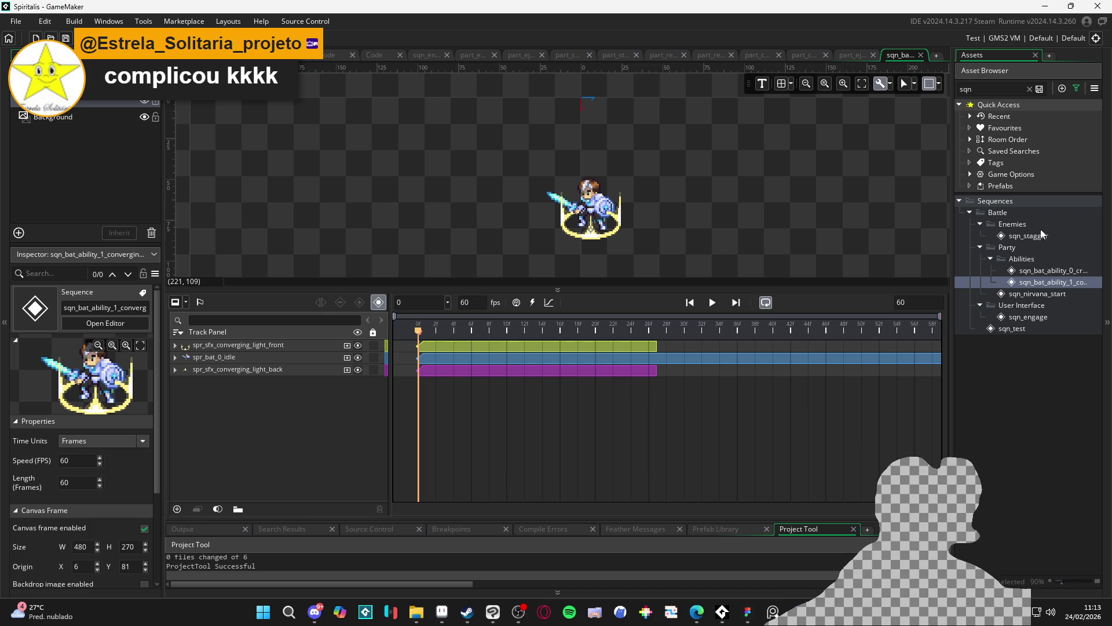
Search 'eje' and drag part_ejection into the sequence as a particle track.
double_click(987, 90)
type("e")
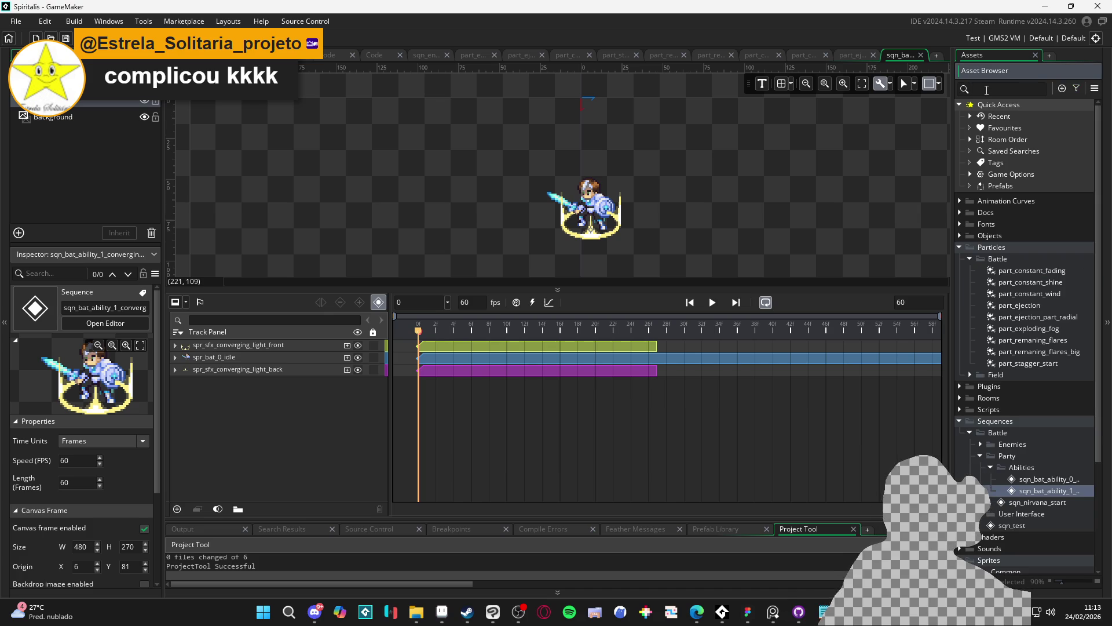
type("je")
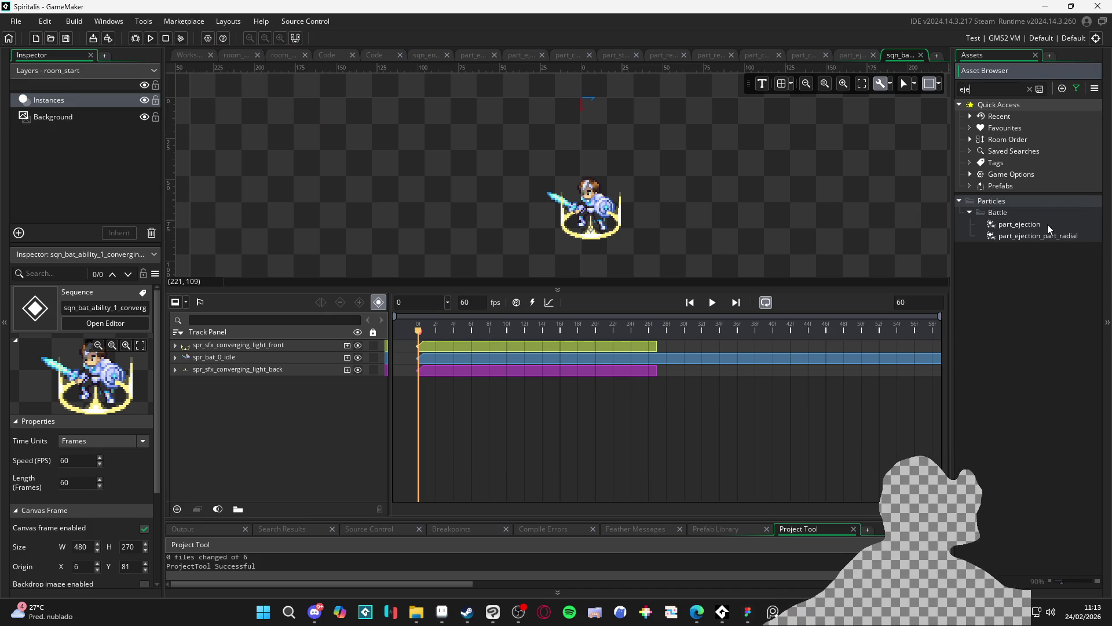
left_click(1048, 224)
left_click(1058, 236)
left_click(1054, 224)
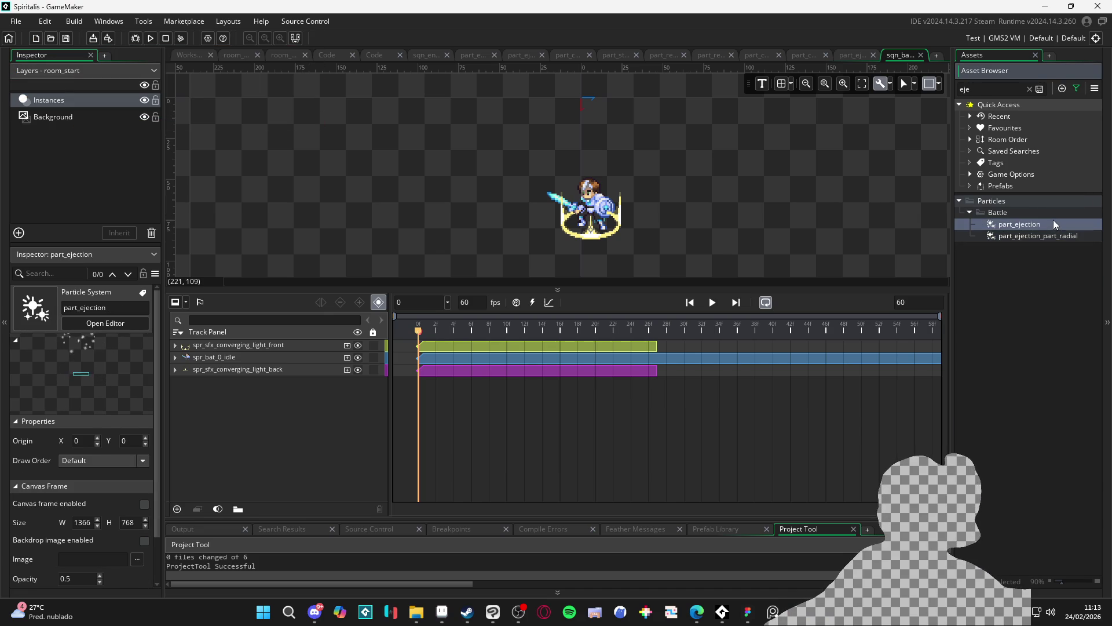
mouse_move(1053, 224)
left_mouse_down()
mouse_move(551, 226)
mouse_move(602, 235)
left_mouse_up()
Select the part_ejection track and preview the sequence playback, then restart it.
scroll(601, 235, "up", 3)
left_click(585, 262)
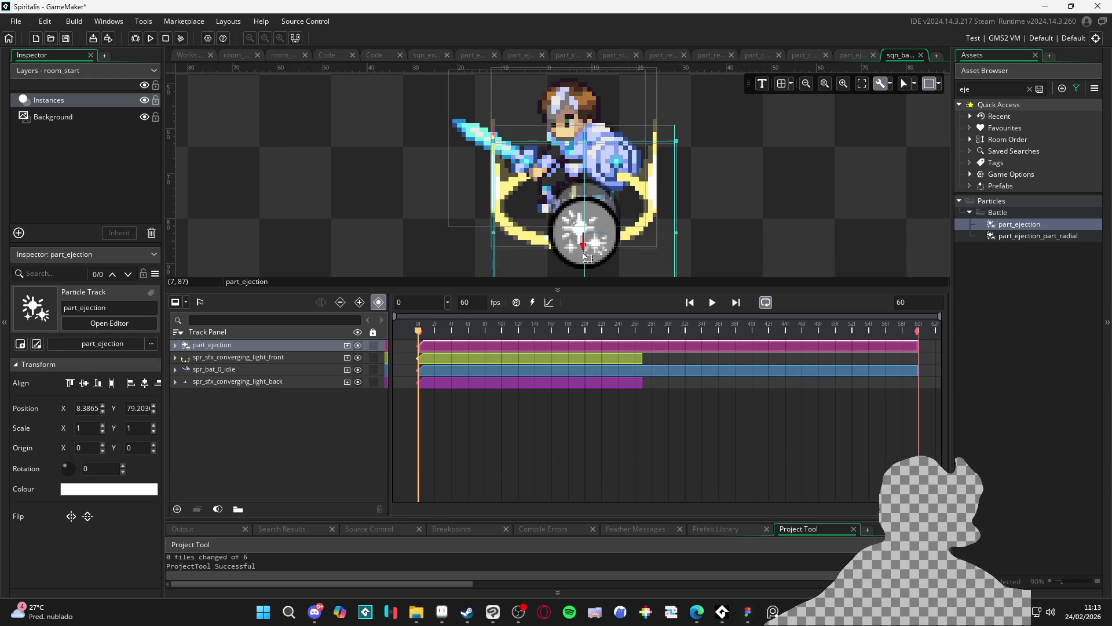
key("space")
scroll(653, 236, "down", 3)
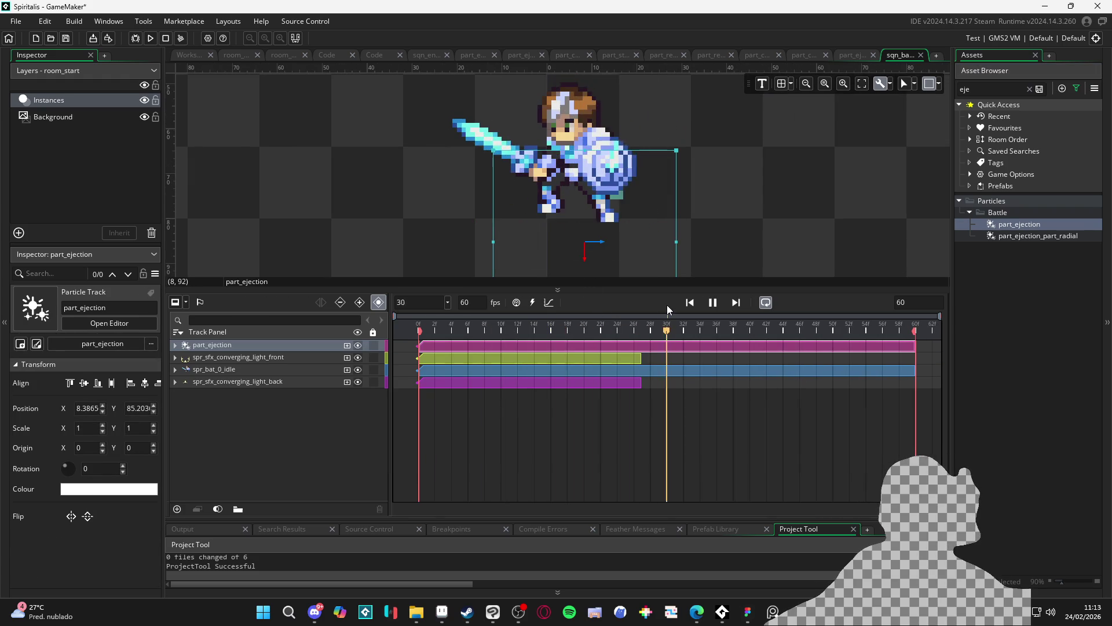
scroll(654, 236, "down", 3)
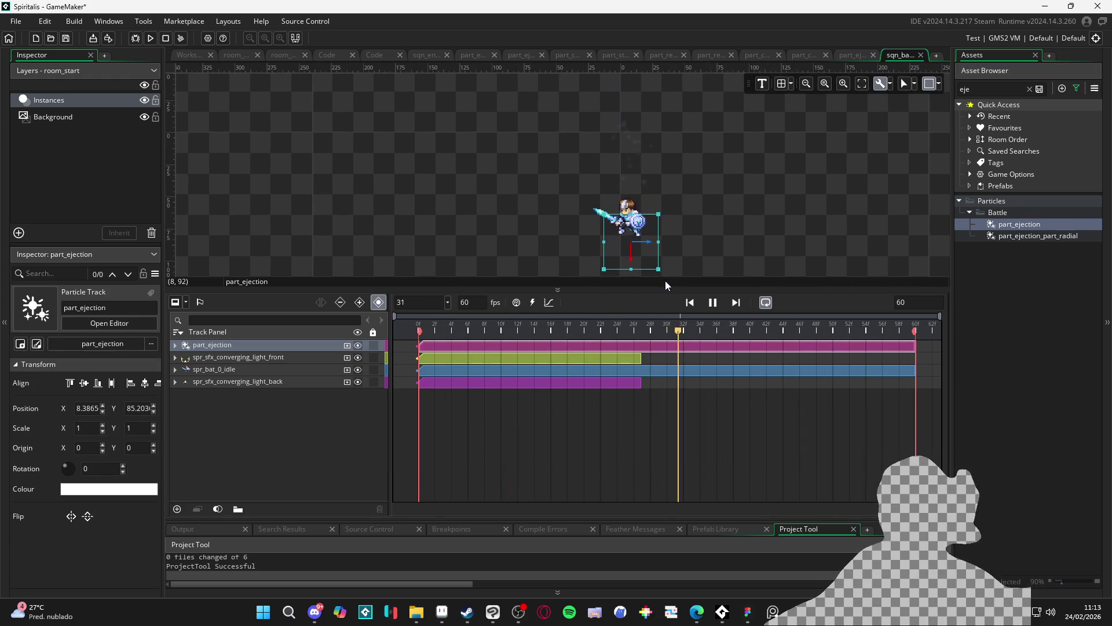
left_click(701, 303)
left_click(713, 302)
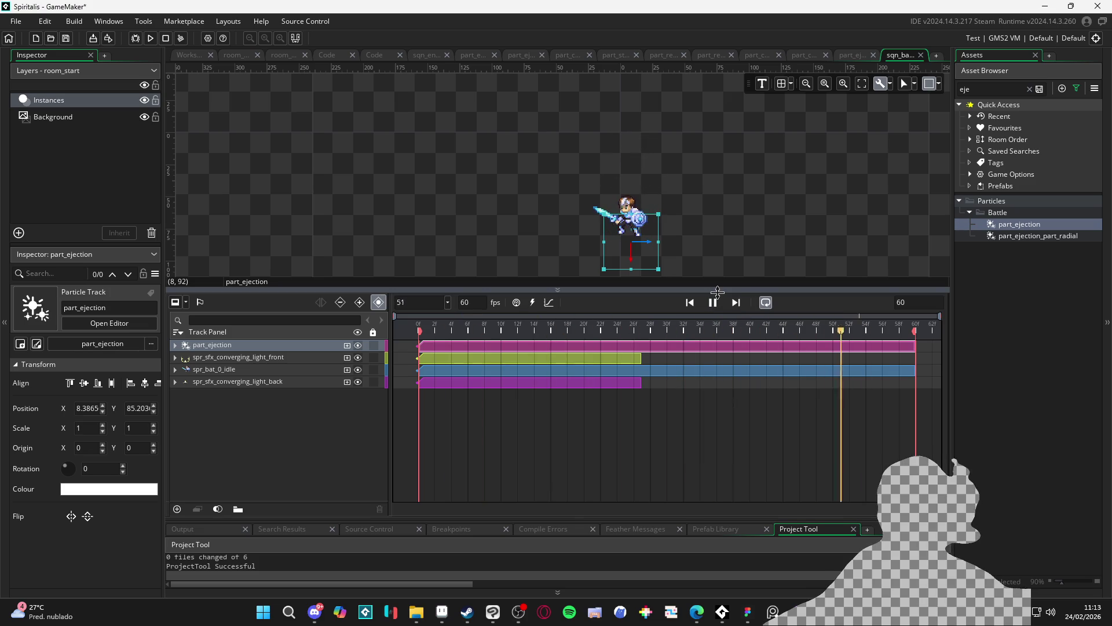
Replay the burst from frame 26, then rewind the timeline to frame 0.
scroll(650, 235, "up", 1)
scroll(651, 234, "up", 1)
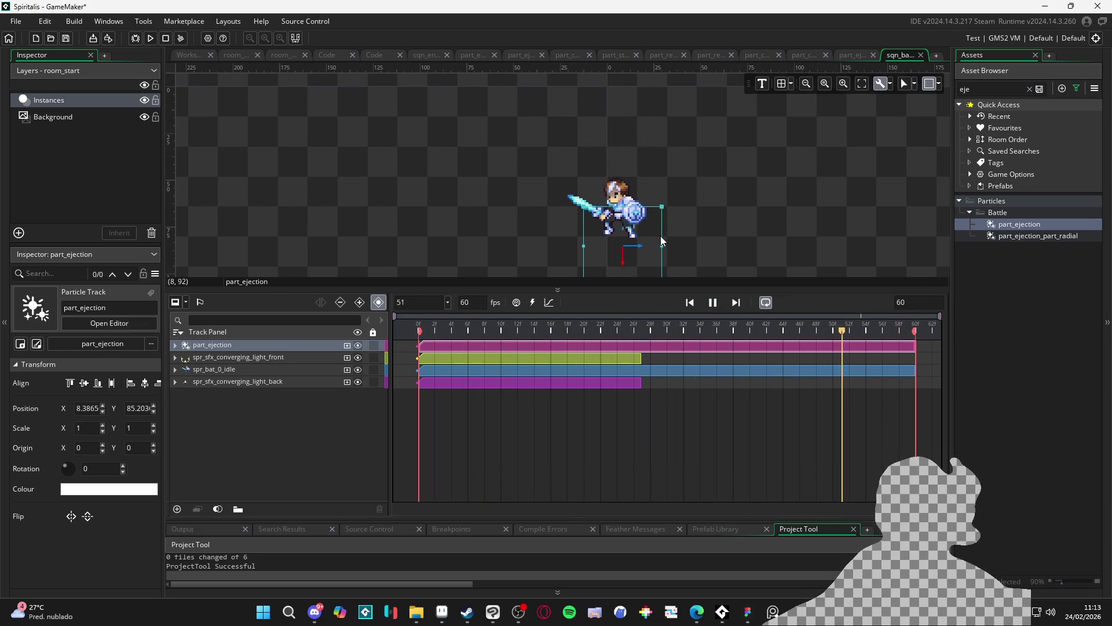
key("space")
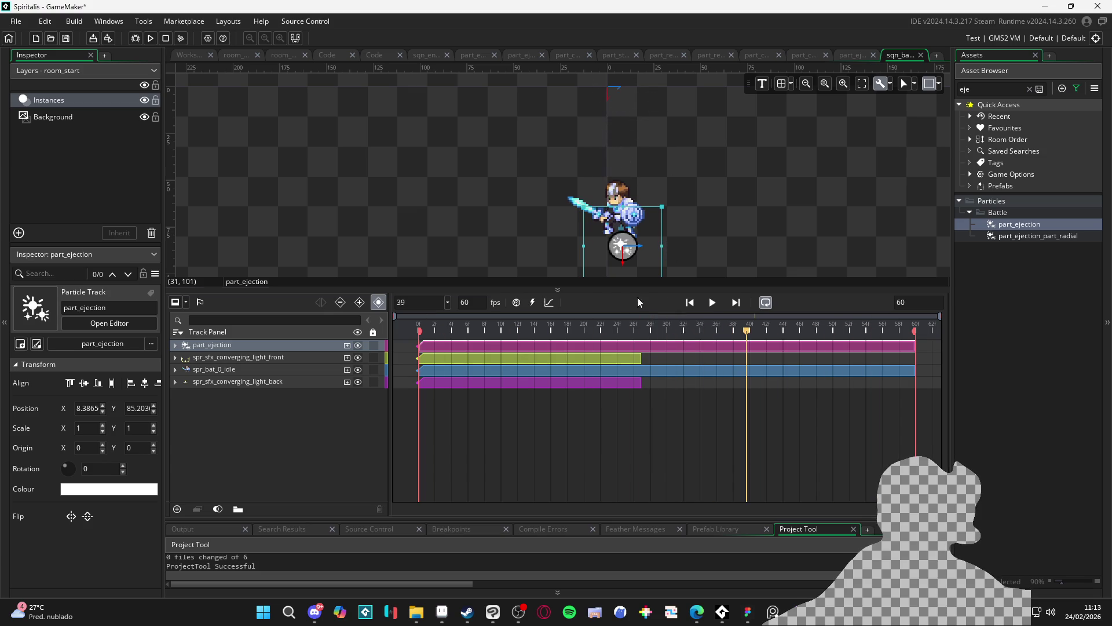
left_click_drag(521, 329, 389, 322)
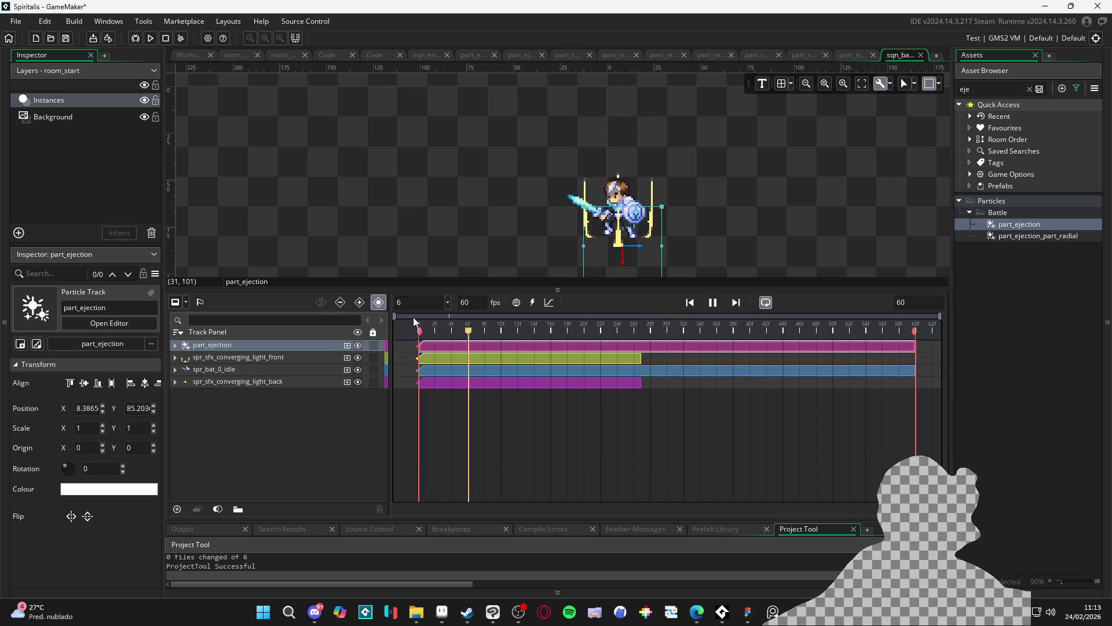
key("space")
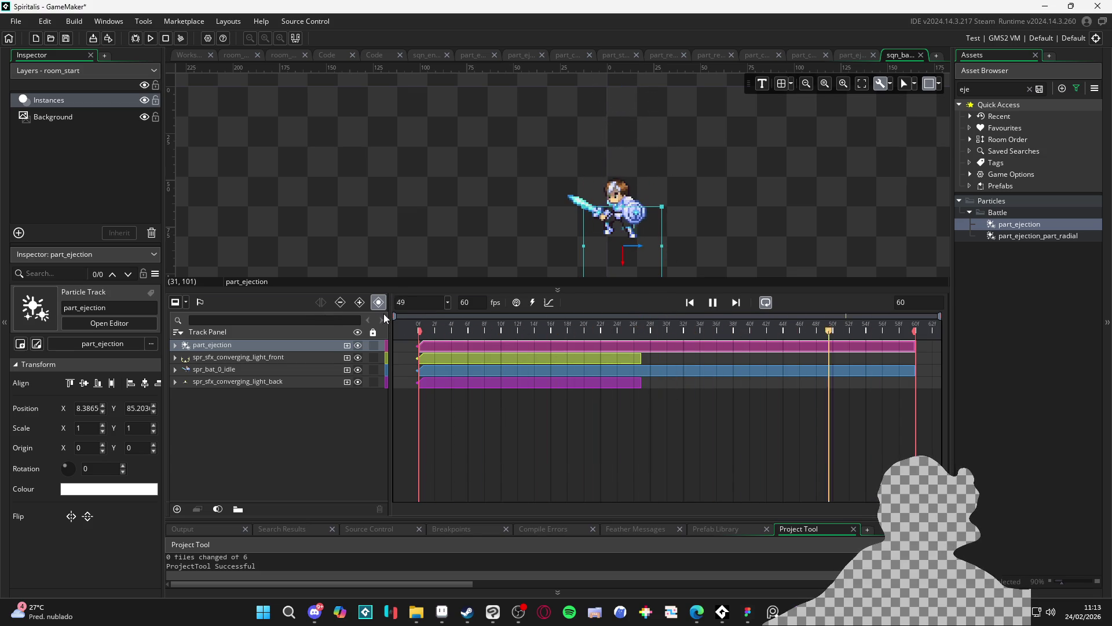
key("space")
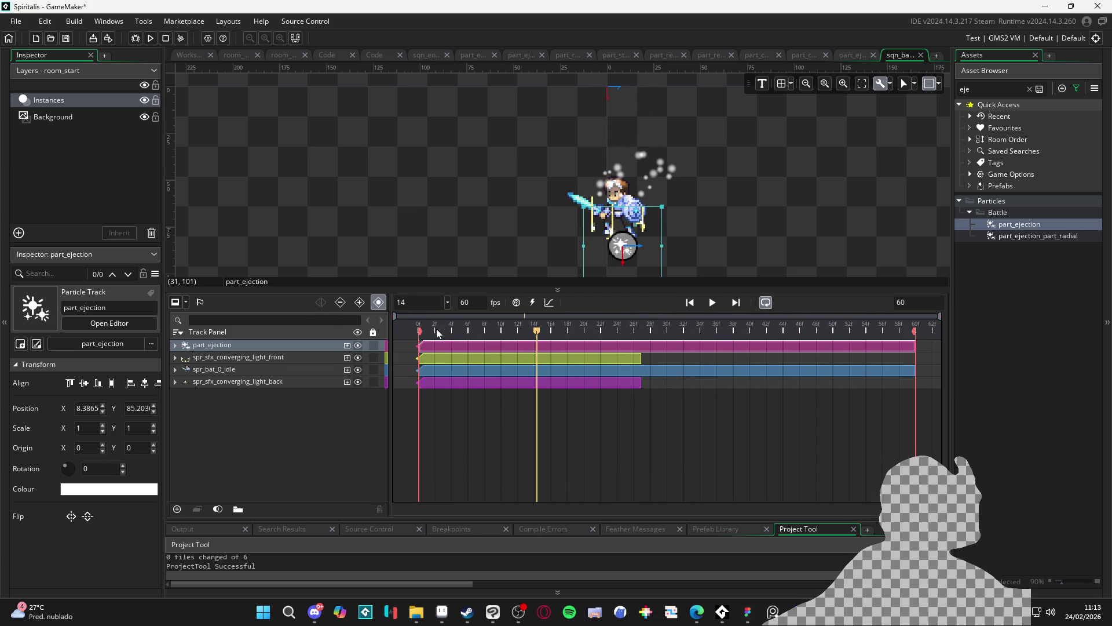
left_click_drag(441, 331, 395, 325)
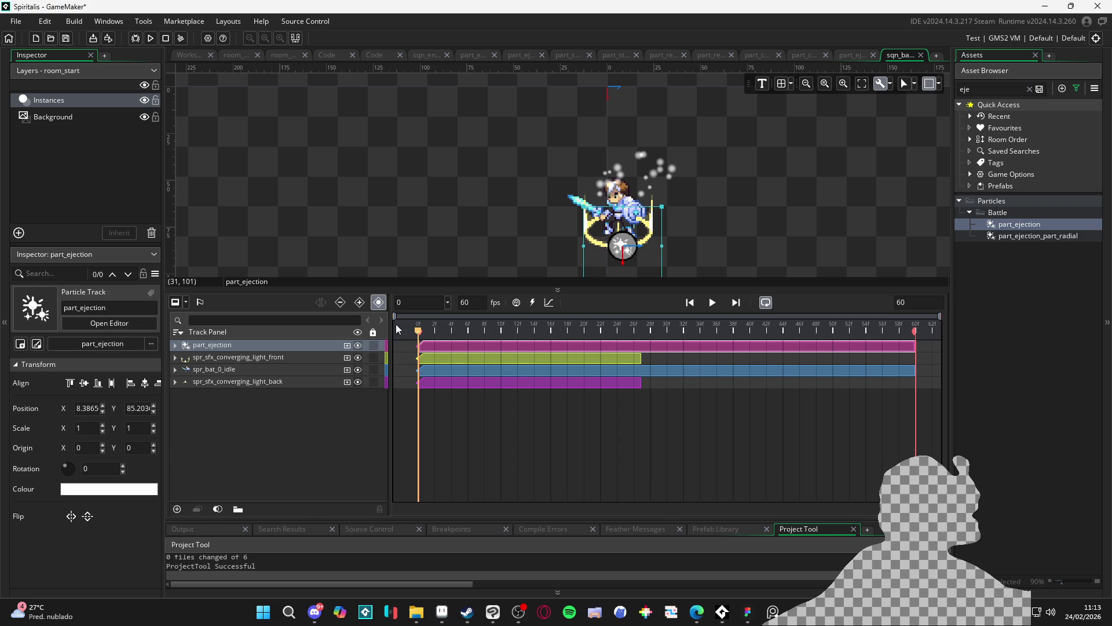
Add a Colour Multiply property to the part_ejection track.
left_click(176, 345)
left_click(346, 346)
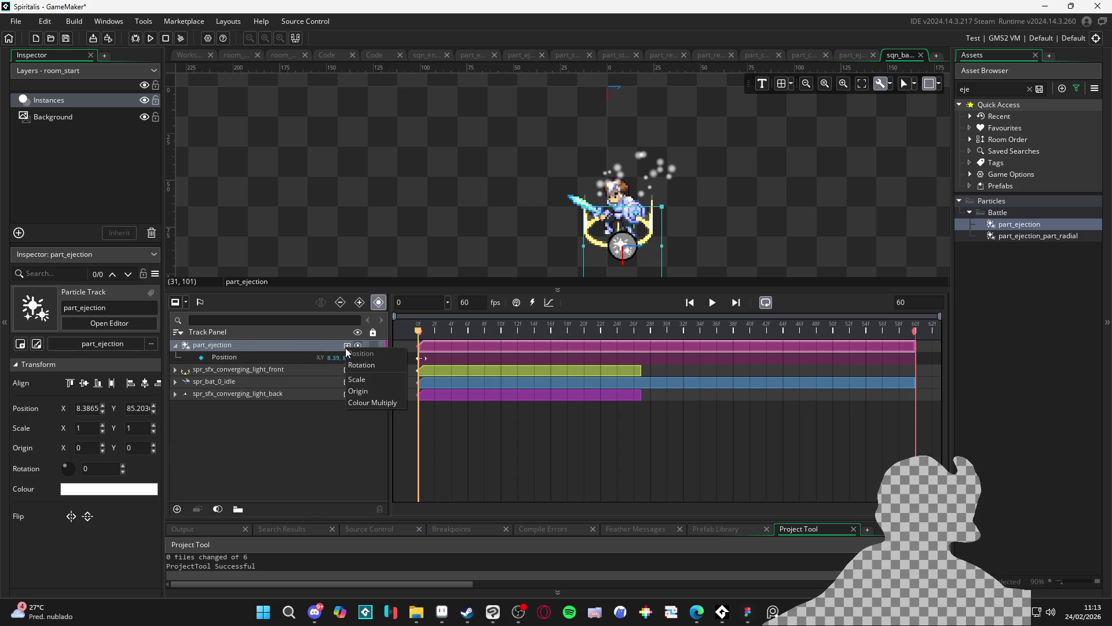
left_click(372, 403)
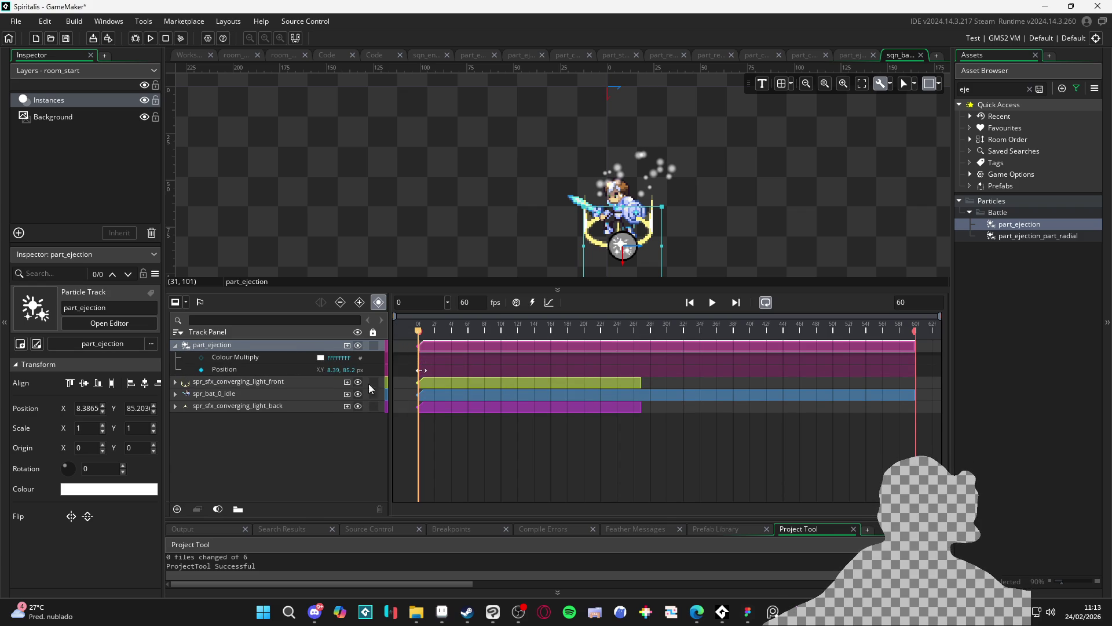
left_click(442, 611)
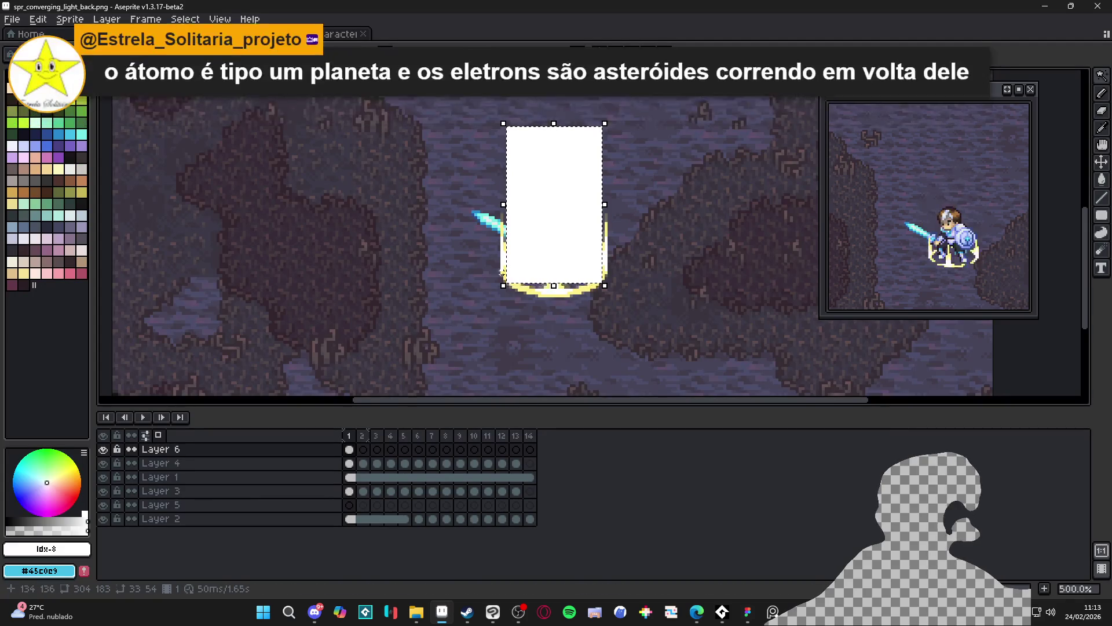
Sample the light ring's yellow, fff089, as the foreground colour and check its hex value.
scroll(538, 207, "up", 4)
left_click(525, 310, "alt")
left_click(81, 549)
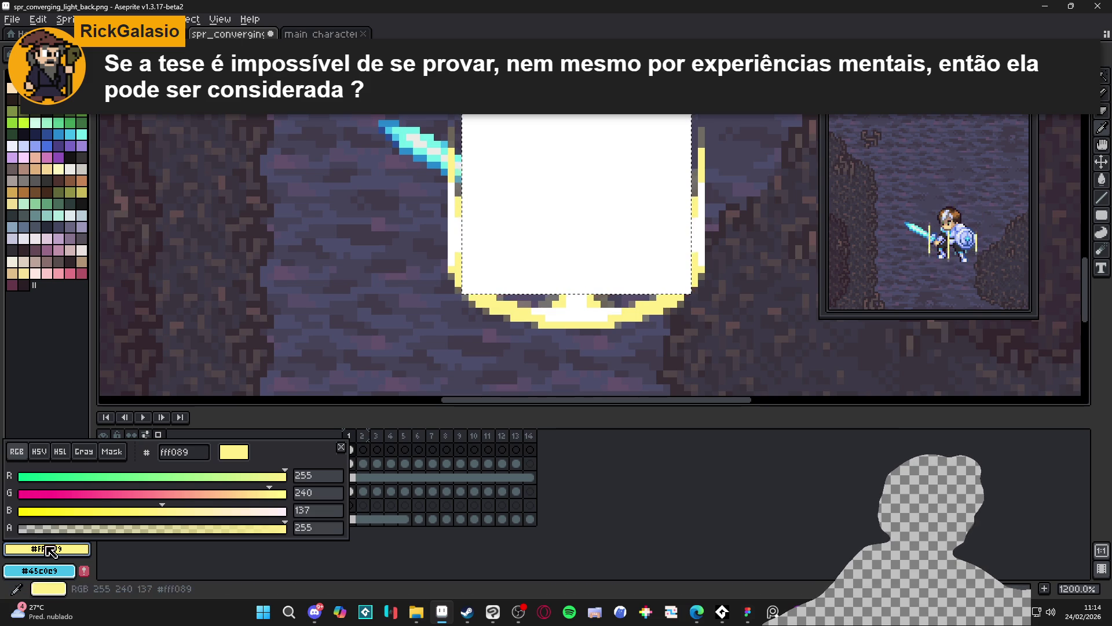
left_click(184, 458)
key("Return")
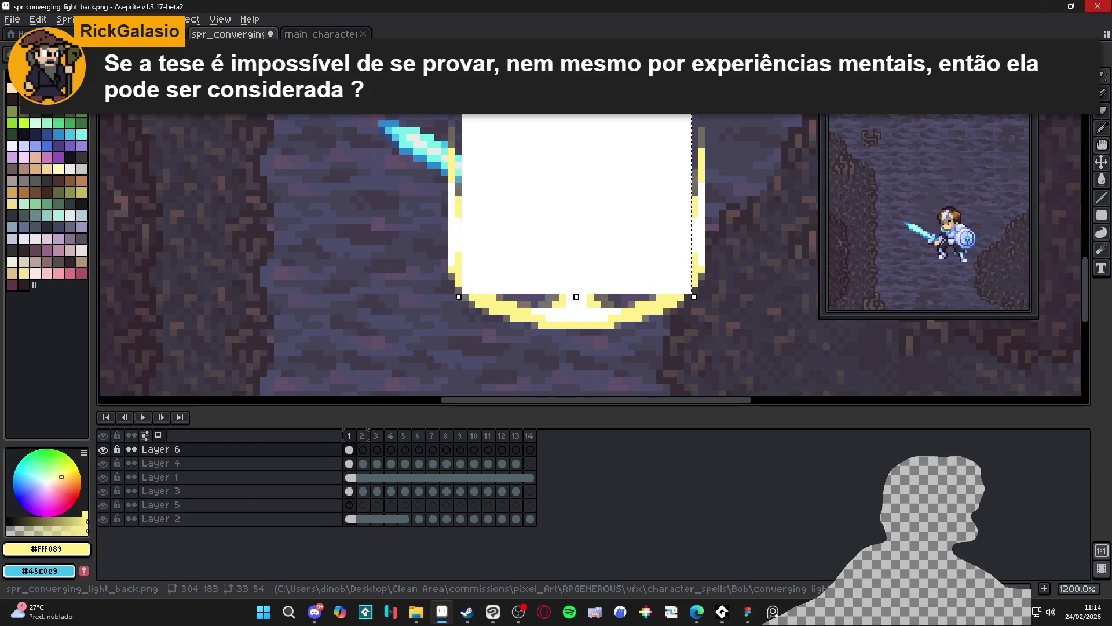
Select the fff089 hex value in the foreground colour editor, then minimize Aseprite back to GameMaker.
left_click(46, 548)
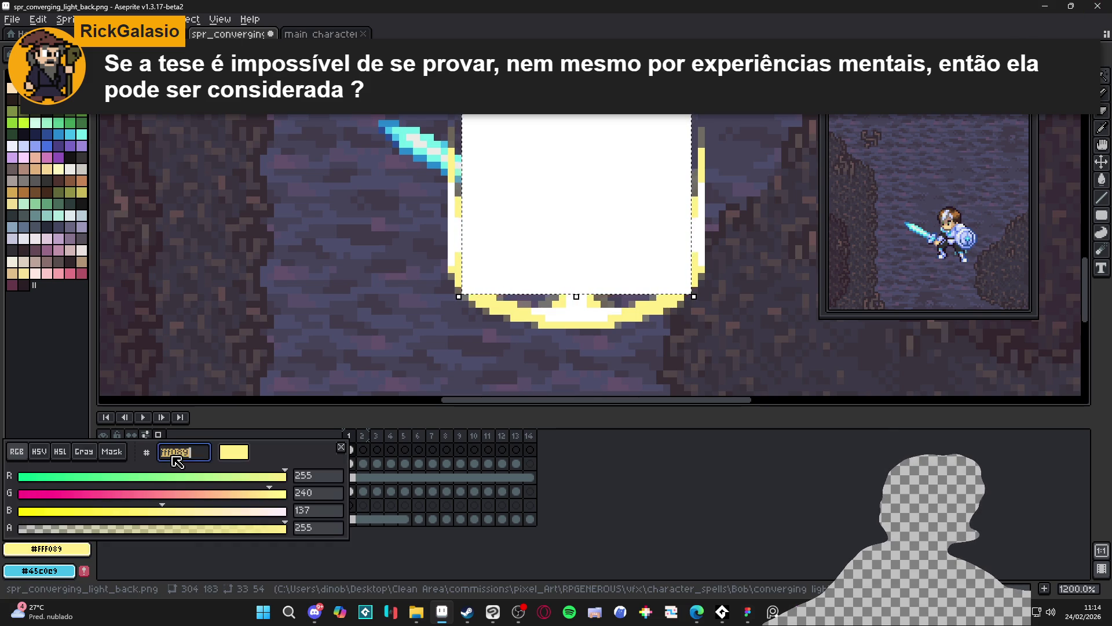
key("Escape")
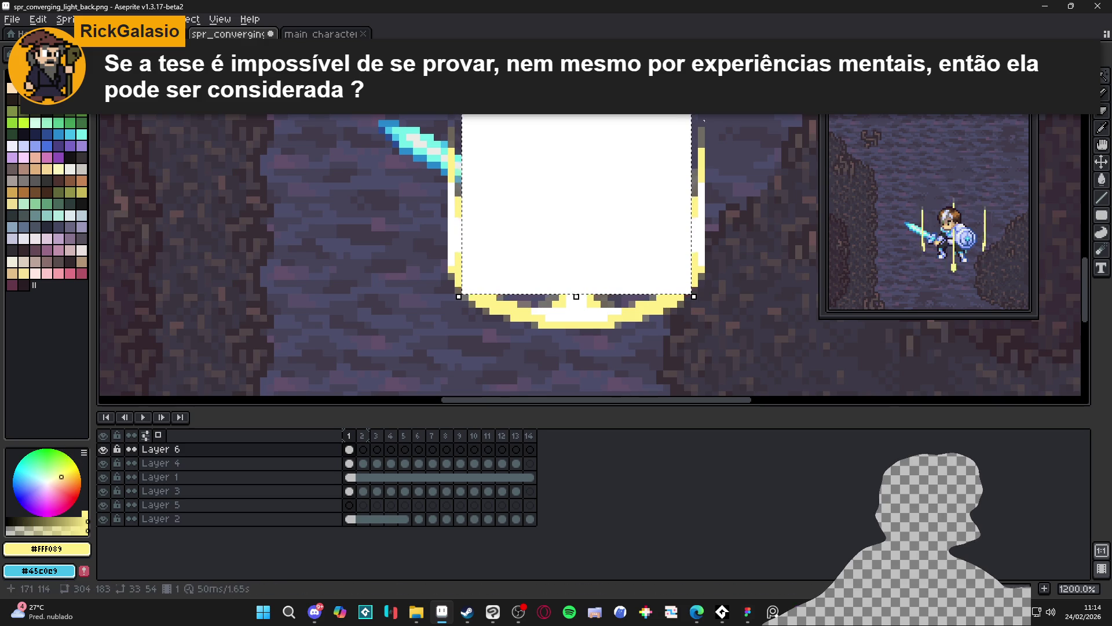
left_click(48, 545)
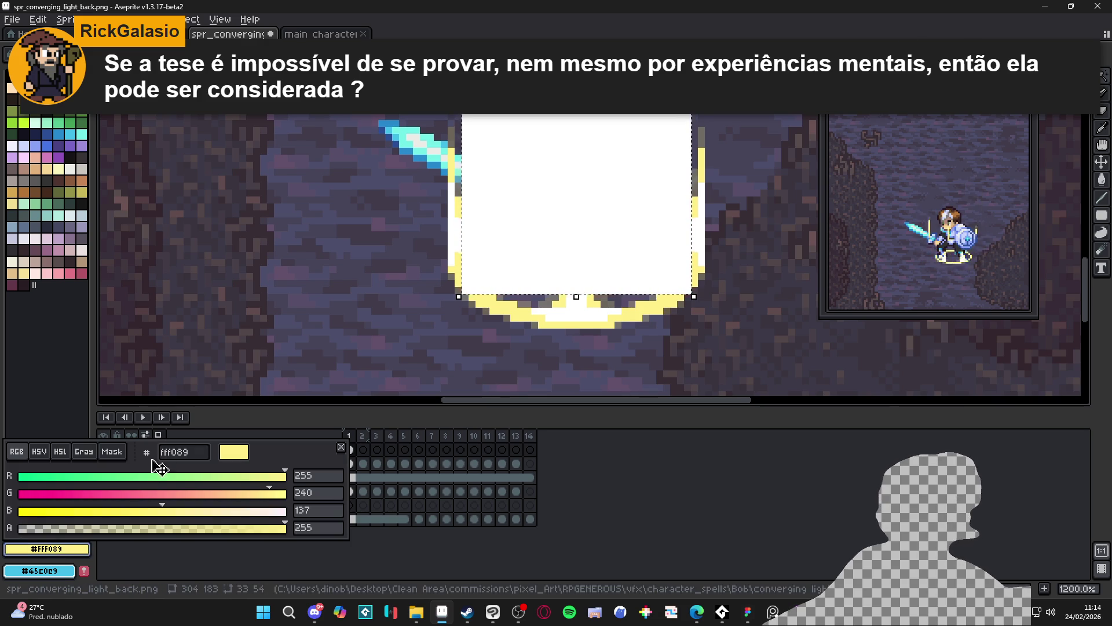
left_click(181, 454)
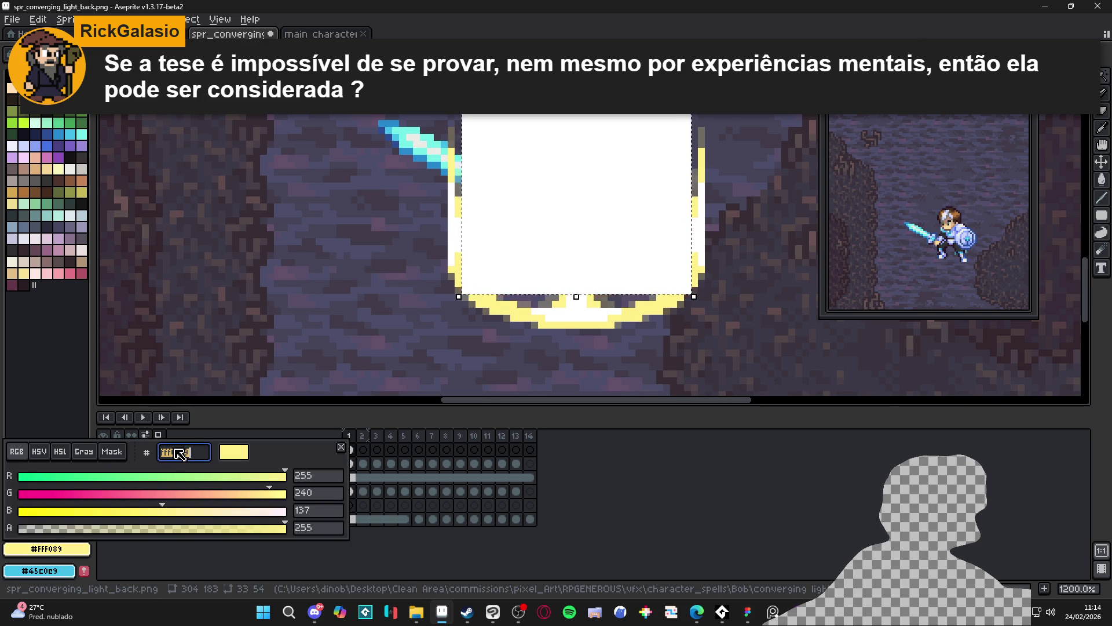
left_click(1045, 6)
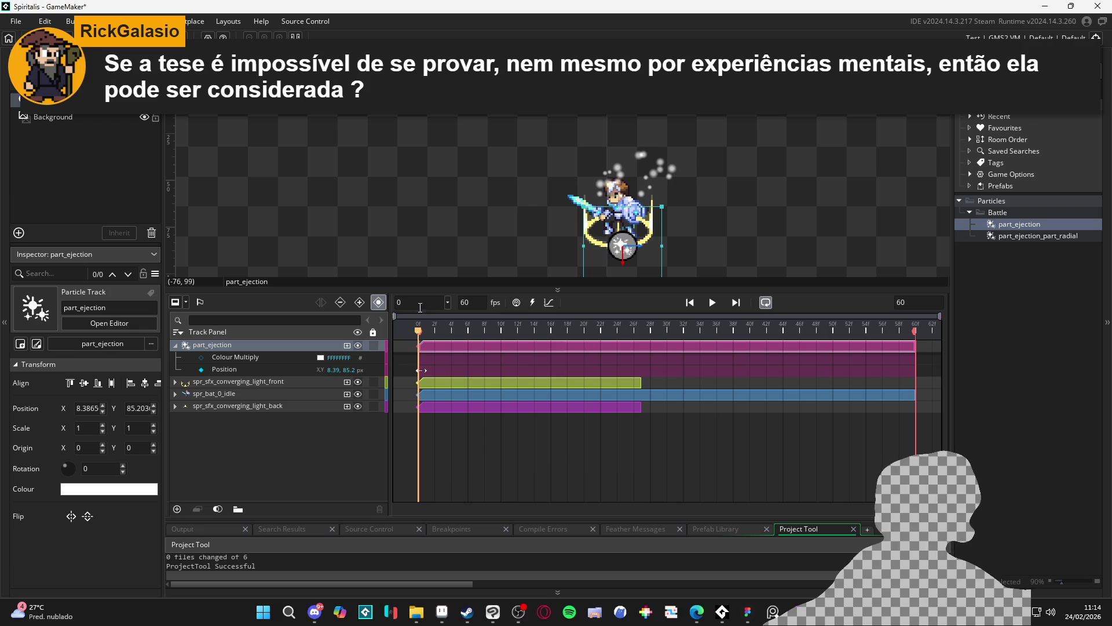
key("space")
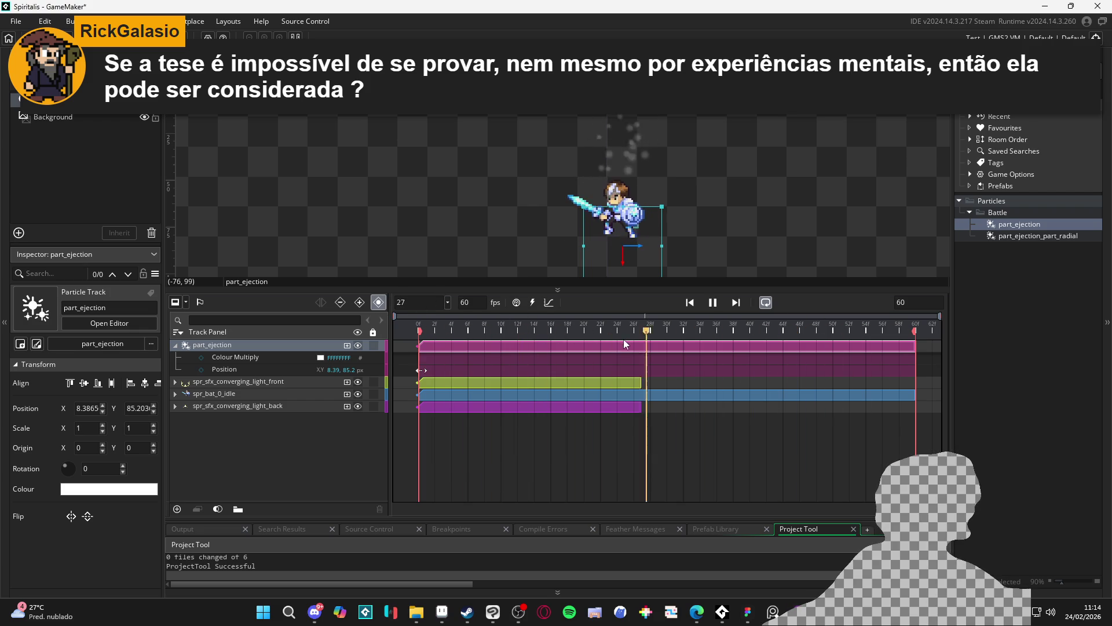
key("space")
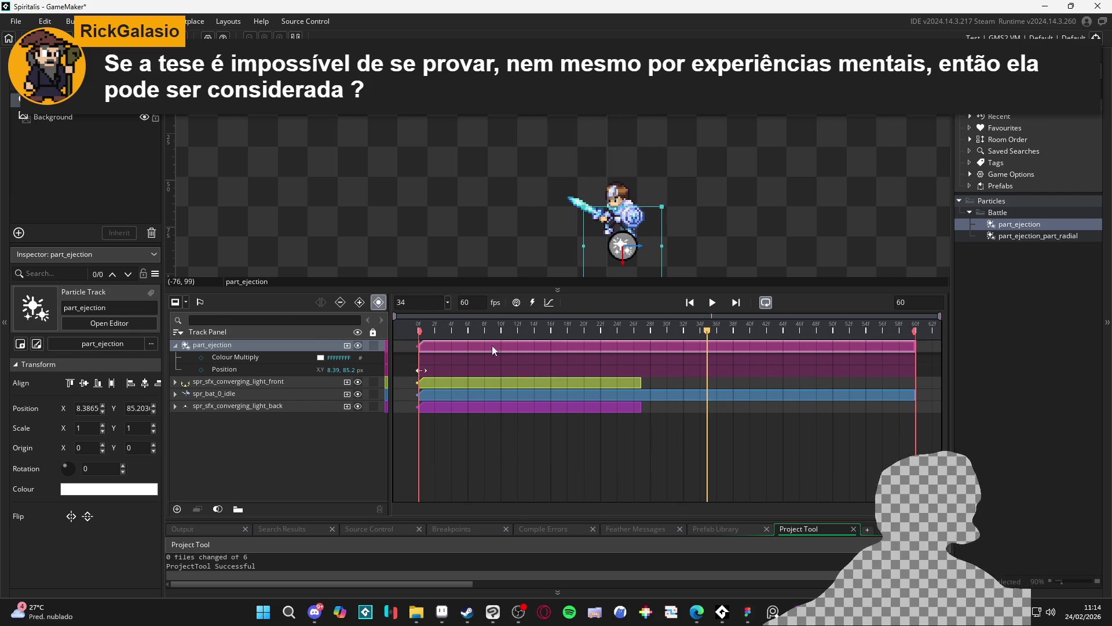
key("space")
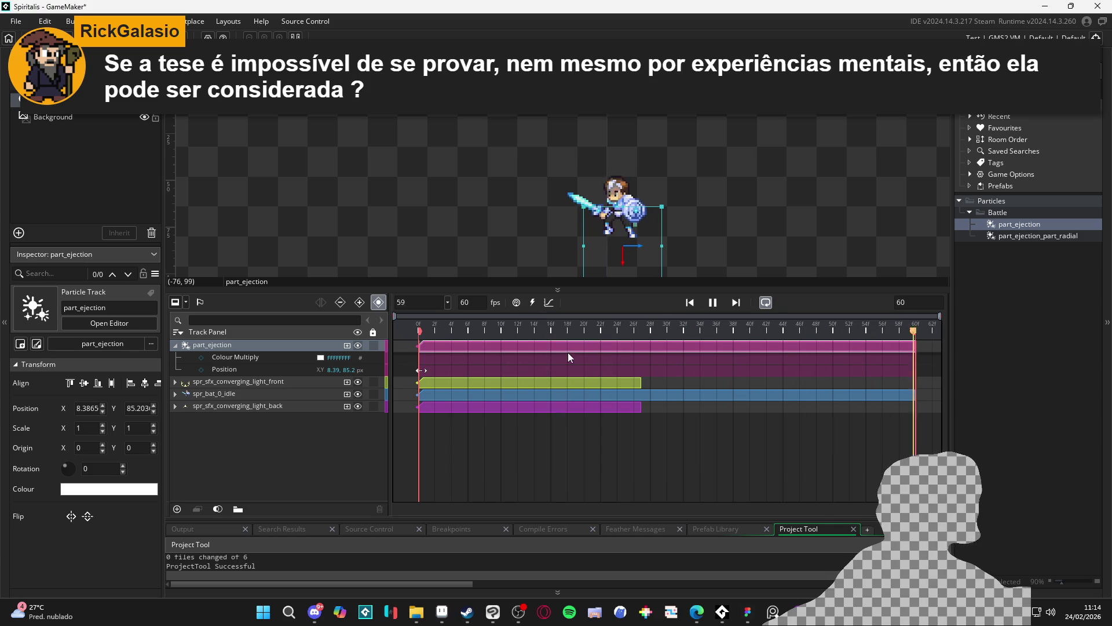
key("space")
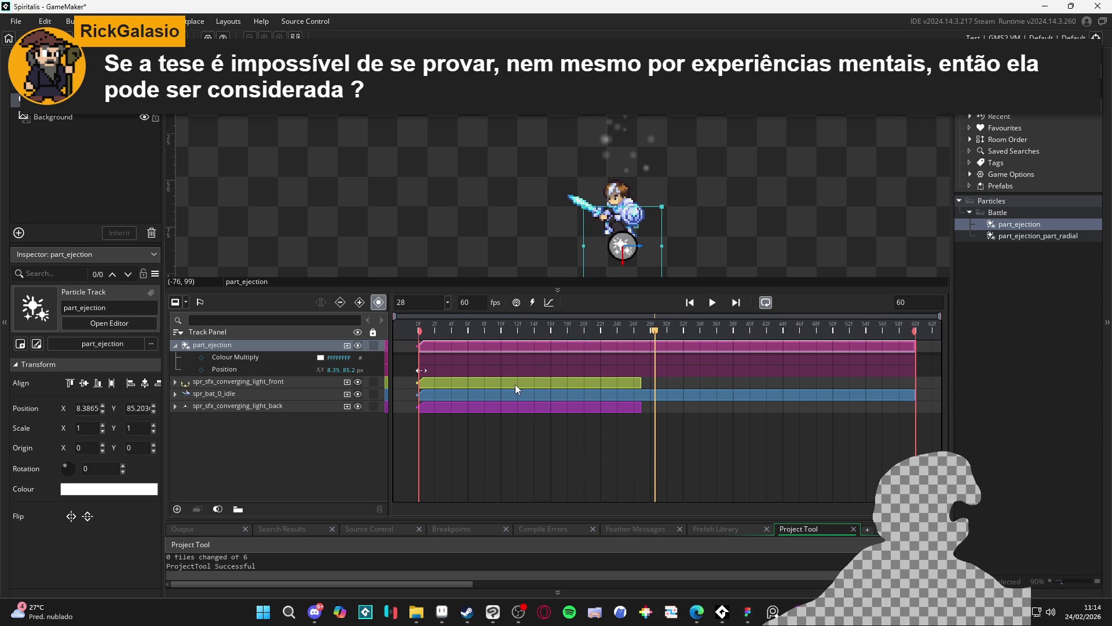